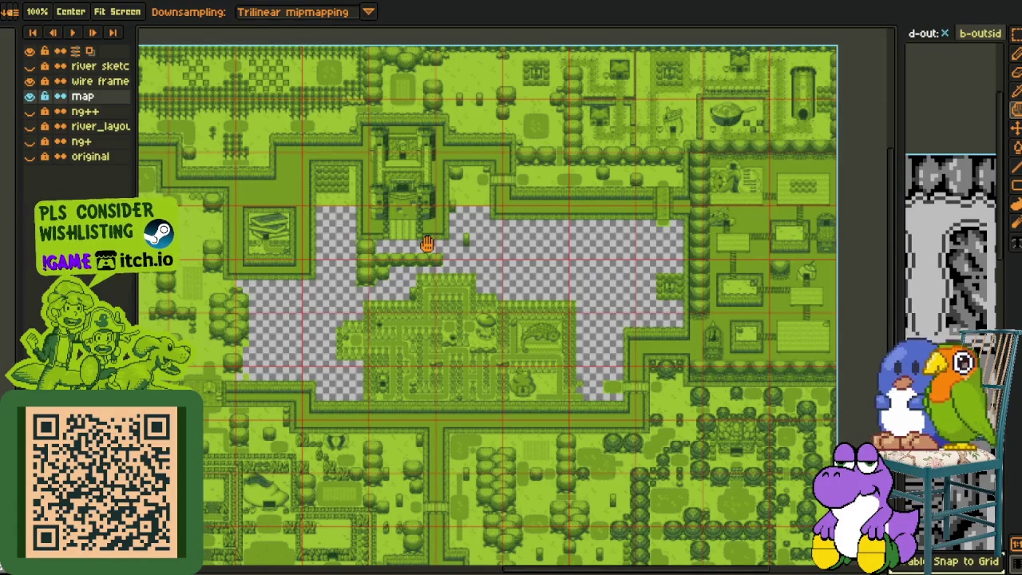
- Survey the map eastward, then pan up to the buildings in the north
scroll(427, 244, "up", 5)
scroll(415, 276, "up", 2)
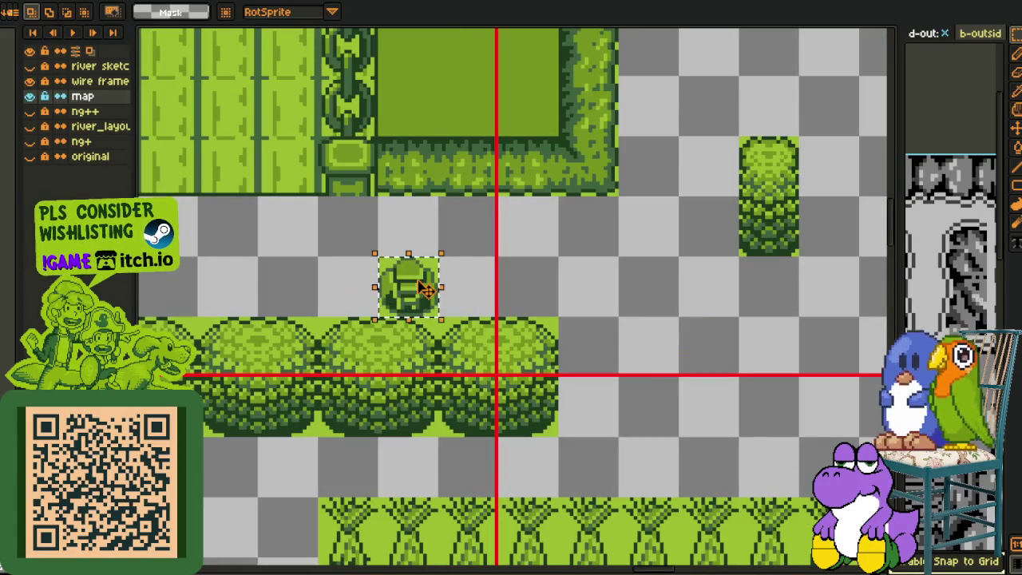
scroll(549, 257, "down", 3)
scroll(479, 252, "down", 2)
scroll(383, 244, "down", 2)
mouse_move(359, 242)
left_mouse_down()
mouse_move(426, 233)
mouse_move(408, 231)
mouse_move(359, 288)
left_mouse_up()
scroll(299, 223, "up", 1)
scroll(335, 224, "up", 3)
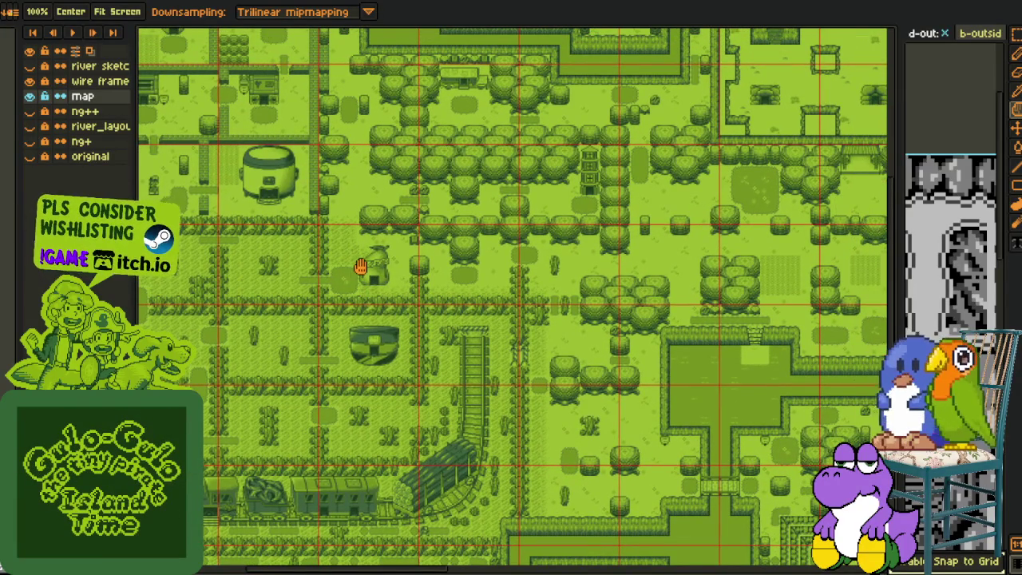
key("i")
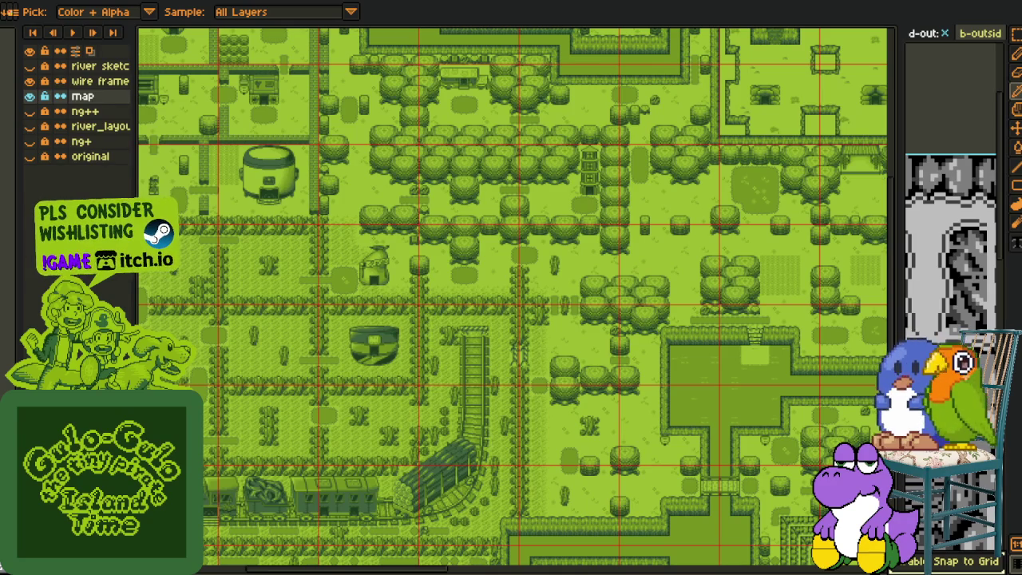
key("m")
key("h")
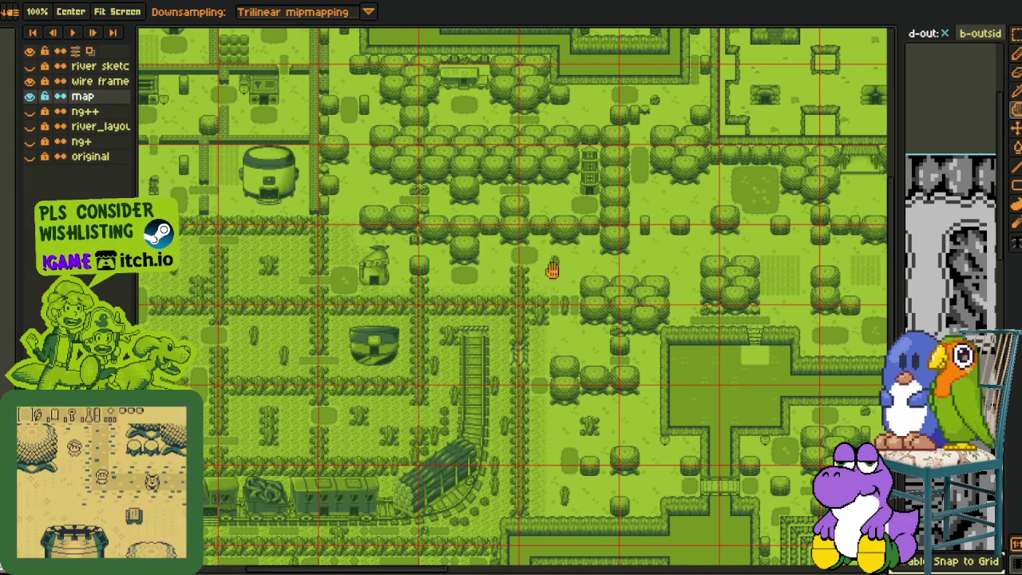
left_click_drag(516, 299, 422, 376)
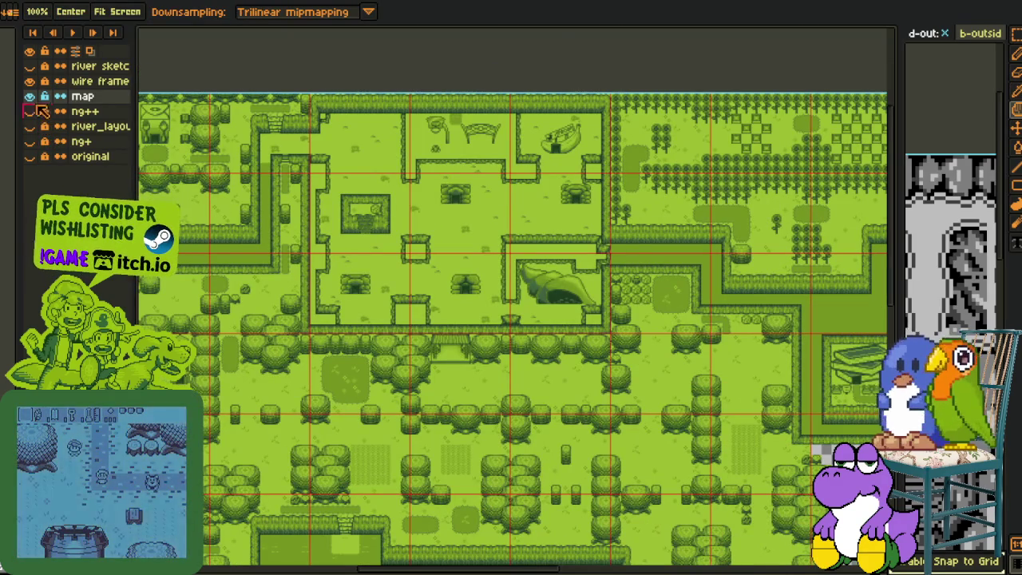
- Toggle the map layer off and on, then pan to the transparent area's west side
left_click(32, 95)
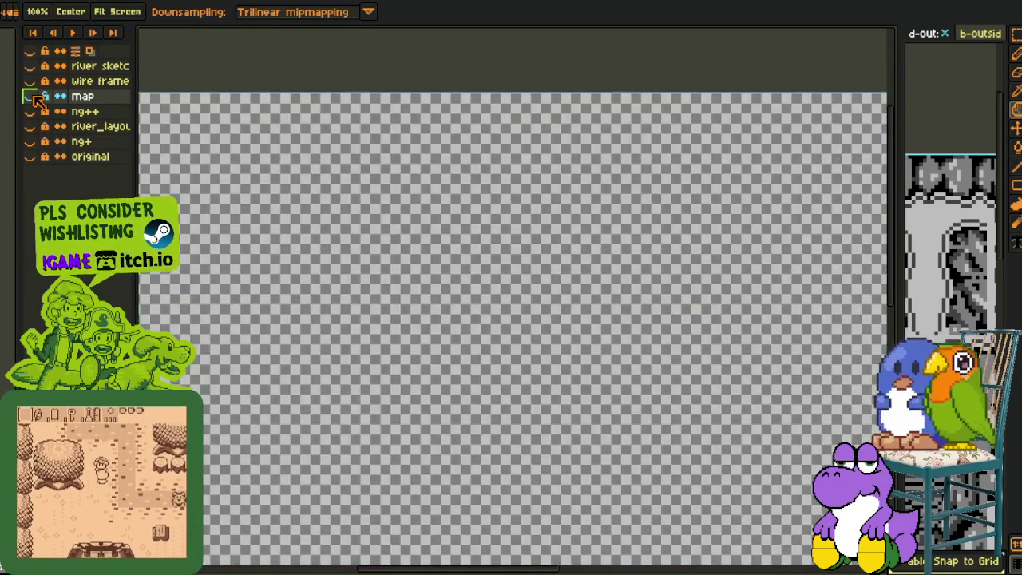
left_click(32, 96)
key("m")
key("h")
left_click_drag(505, 355, 383, 313)
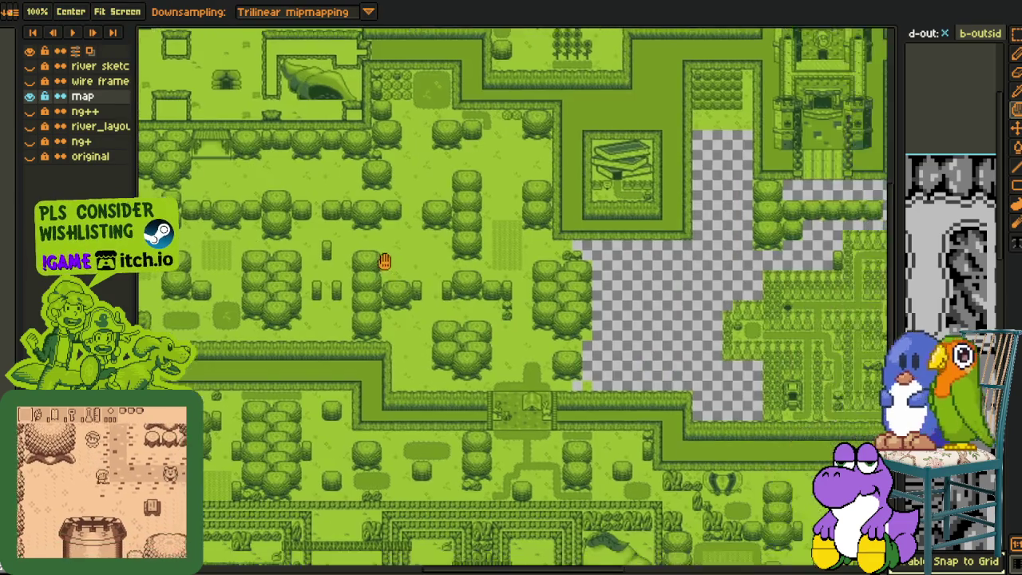
scroll(383, 312, "up", 2)
scroll(411, 192, "up", 1)
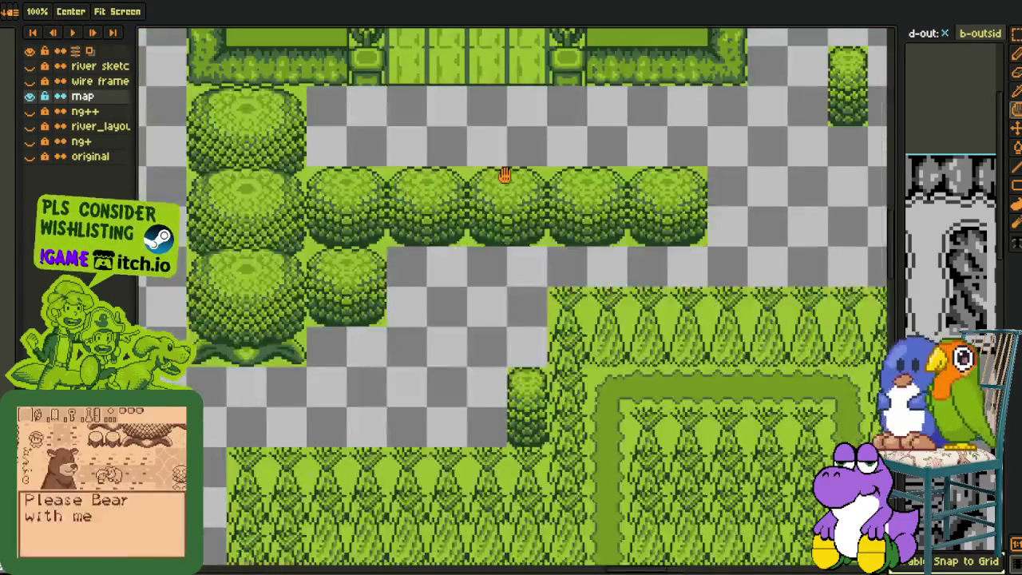
scroll(501, 173, "up", 1)
scroll(586, 221, "down", 2)
scroll(583, 221, "down", 2)
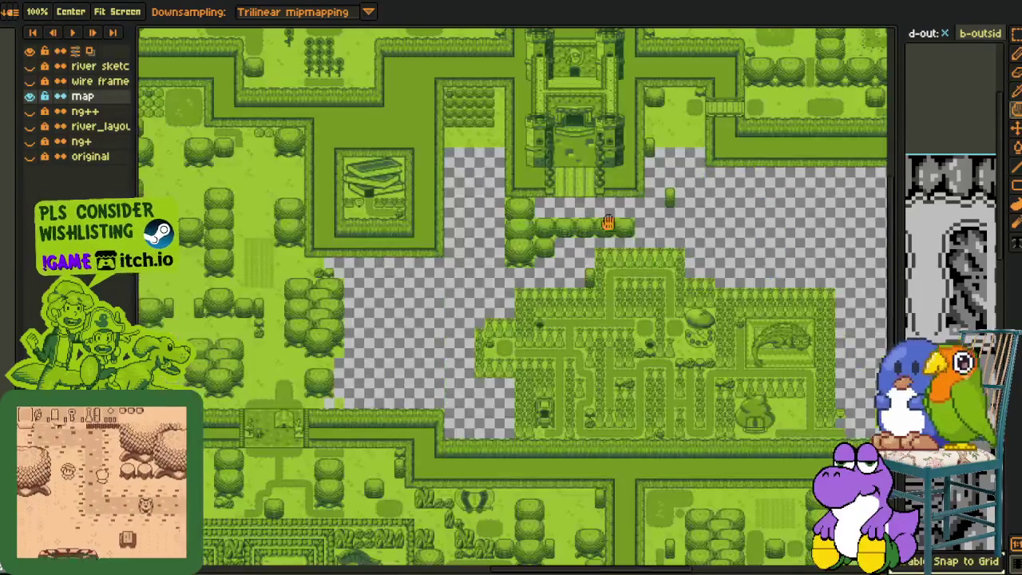
scroll(597, 230, "up", 1)
- Erase the top bush tile of the left bush cluster
key("m")
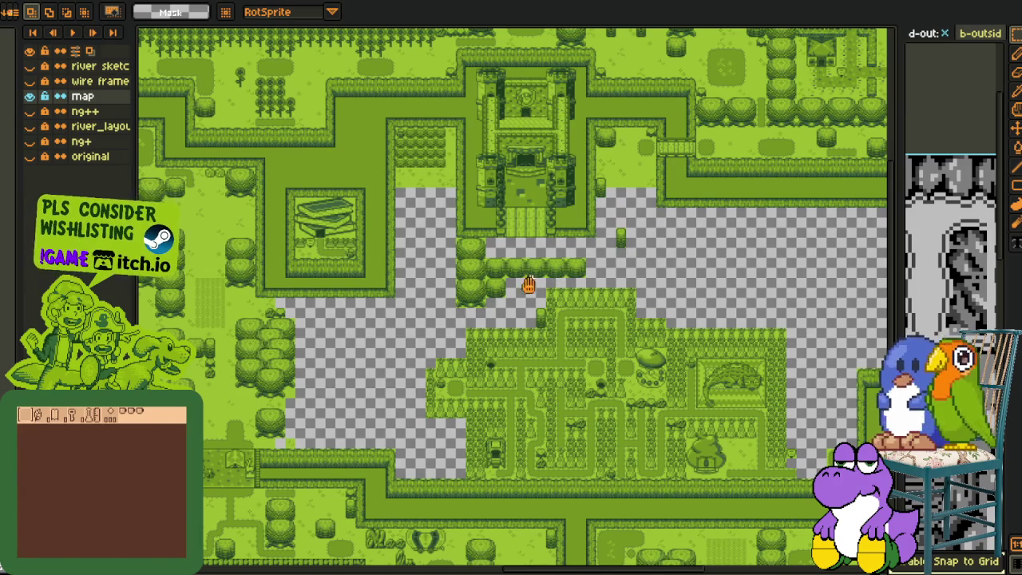
scroll(473, 268, "up", 1)
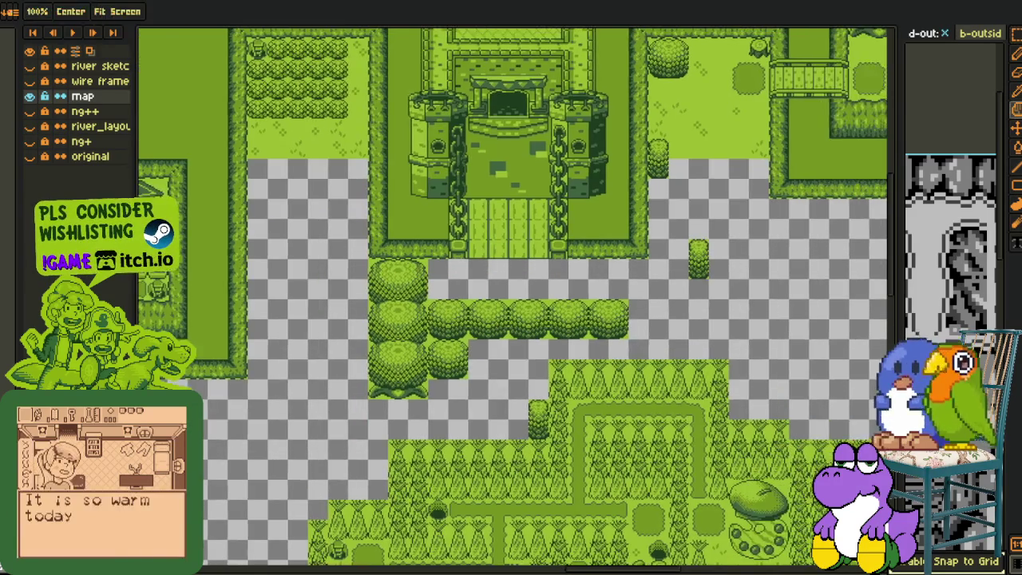
scroll(368, 331, "up", 2)
left_click_drag(384, 289, 403, 305)
key("Delete")
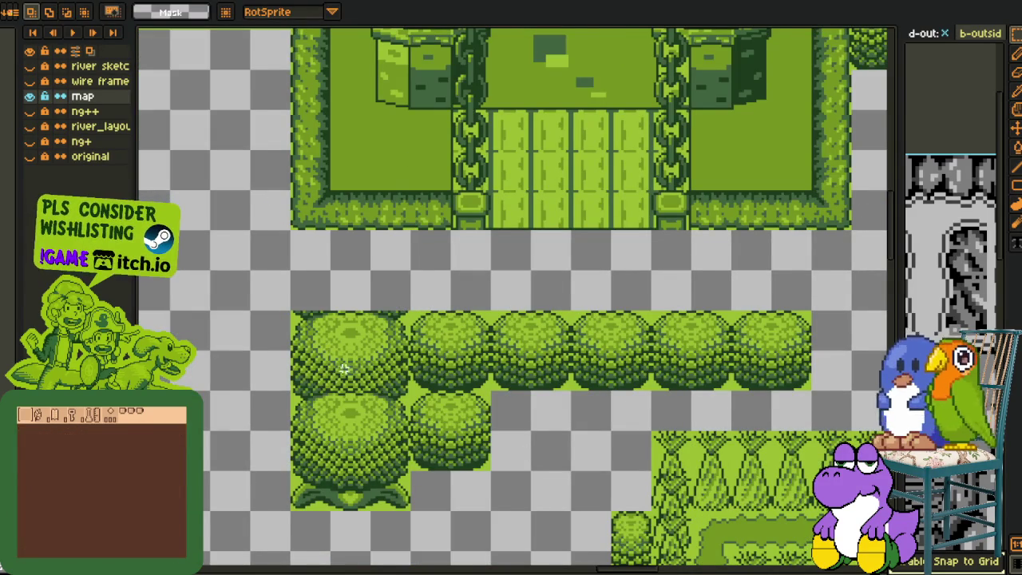
- Move the bush-top piece onto another bush group and drop it
scroll(330, 375, "down", 2)
scroll(279, 383, "down", 1)
scroll(229, 390, "up", 1)
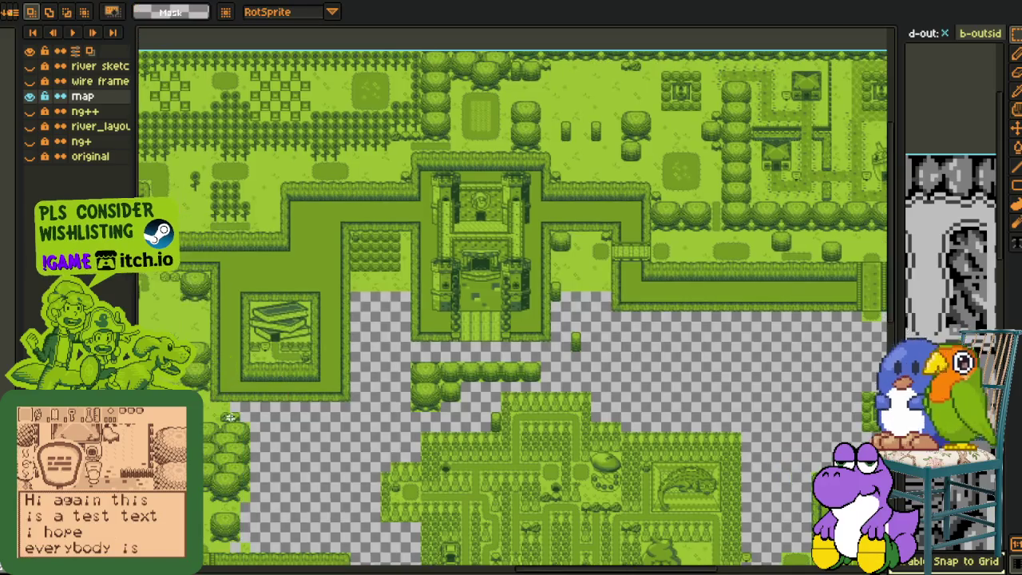
scroll(229, 390, "up", 3)
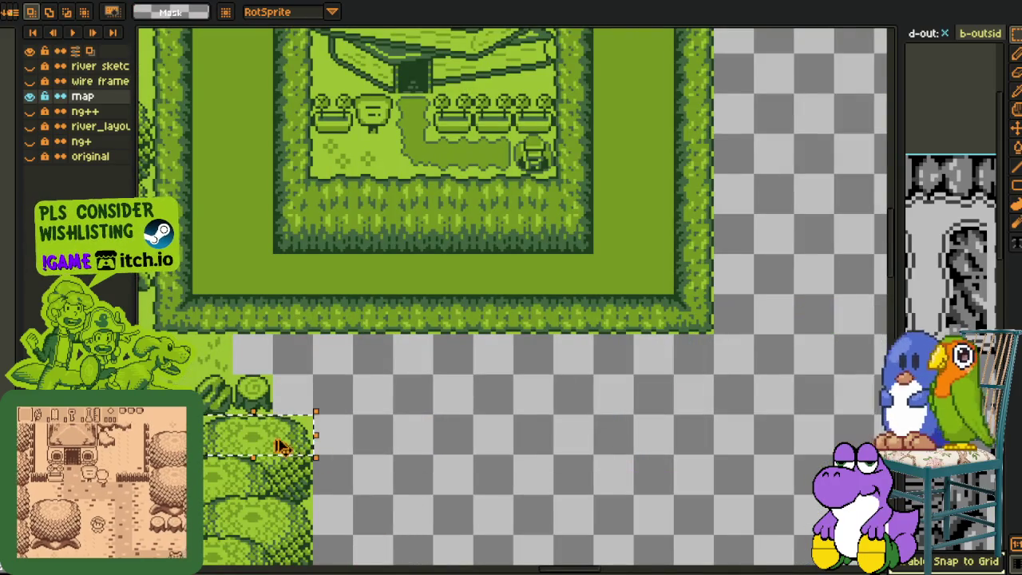
left_click_drag(299, 443, 683, 180)
key("Return")
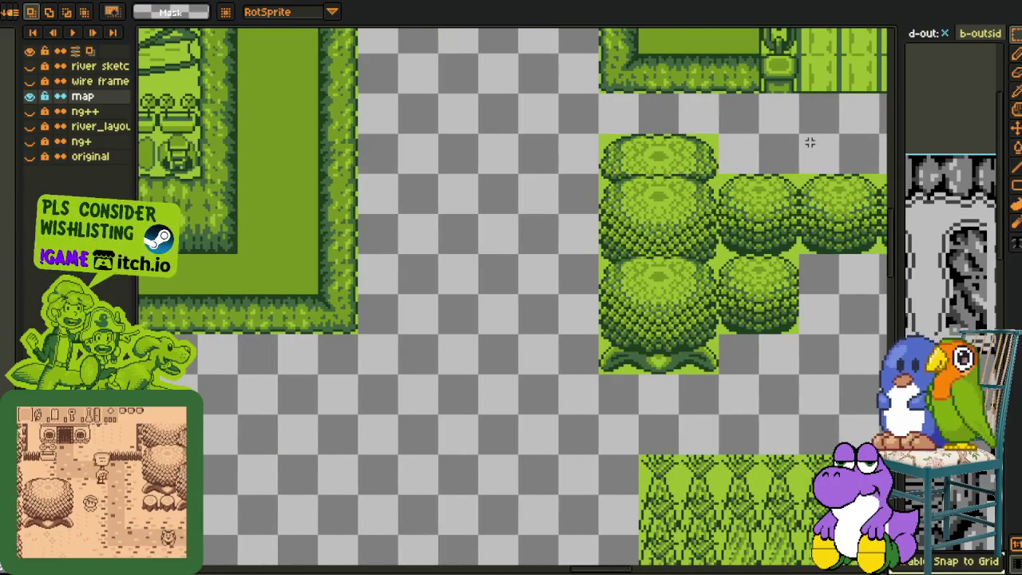
- Erase the leftover bush-top block below the castle
left_click_drag(798, 142, 479, 258)
key("m")
left_click_drag(391, 228, 506, 264)
key("Delete")
- Briefly show the river sketch layer, then turn on the wire frame grid layer
scroll(535, 243, "down", 2)
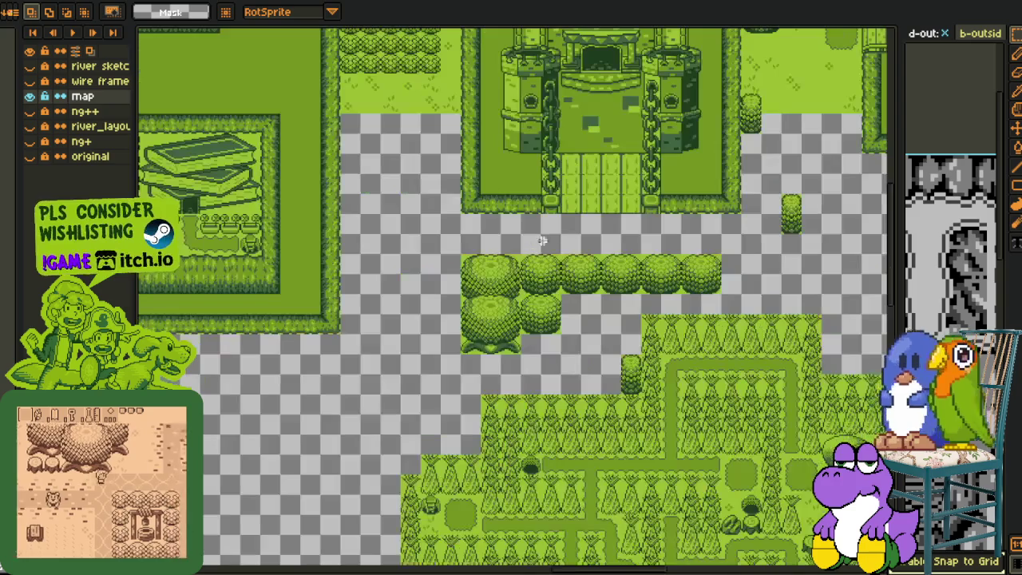
mouse_move(652, 221)
left_mouse_down()
mouse_move(550, 335)
mouse_move(558, 303)
left_mouse_up()
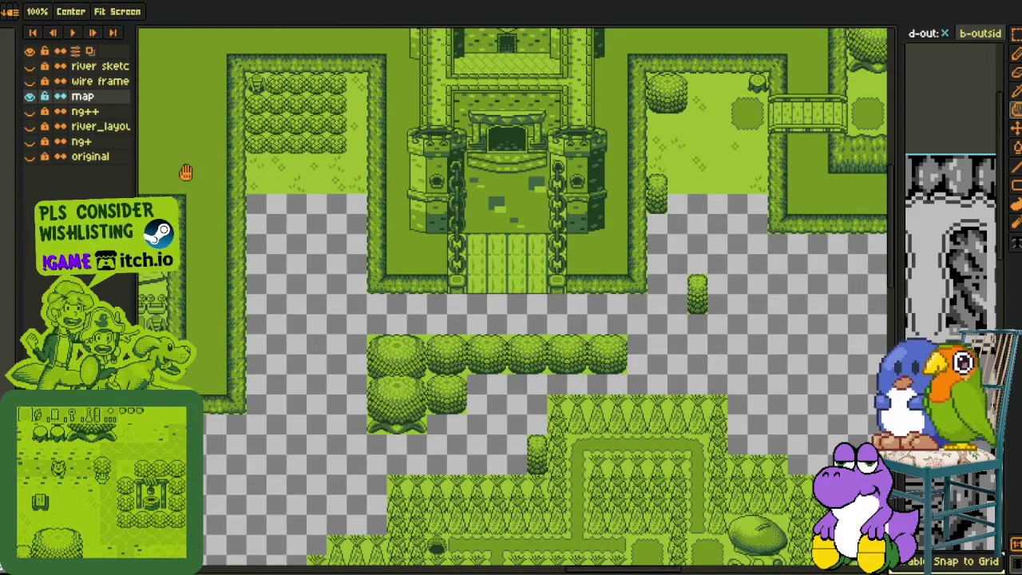
left_click(30, 67)
left_click(30, 67)
left_click(31, 82)
- Select the two tree stumps in the forest patch south of the castle
key("m")
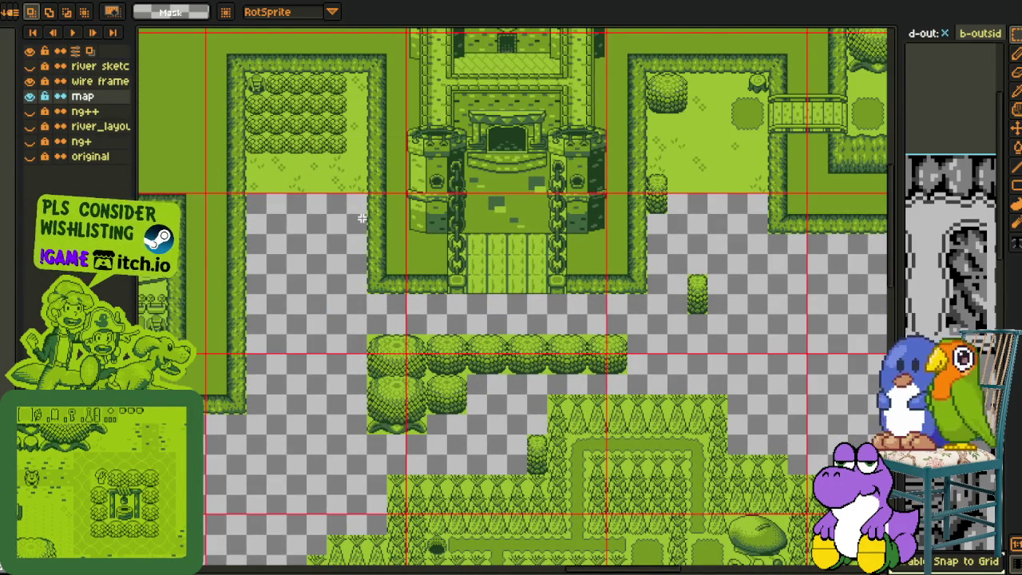
scroll(497, 335, "down", 2)
scroll(497, 335, "up", 2)
mouse_move(651, 471)
left_mouse_down()
mouse_move(560, 341)
mouse_move(577, 357)
left_mouse_up()
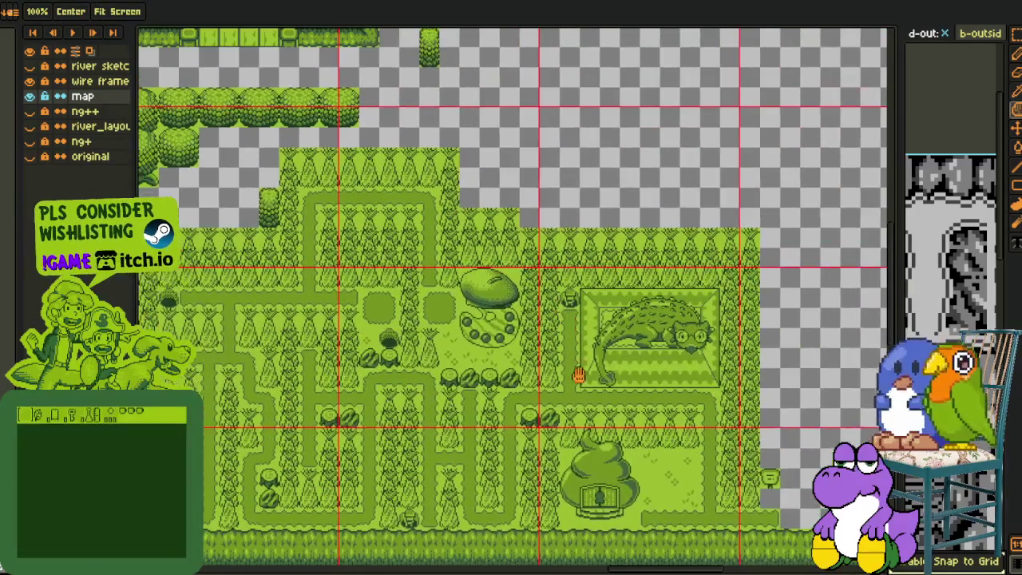
scroll(559, 399, "up", 1)
mouse_move(476, 402)
left_mouse_down()
mouse_move(564, 447)
mouse_move(263, 319)
mouse_move(359, 182)
left_mouse_up()
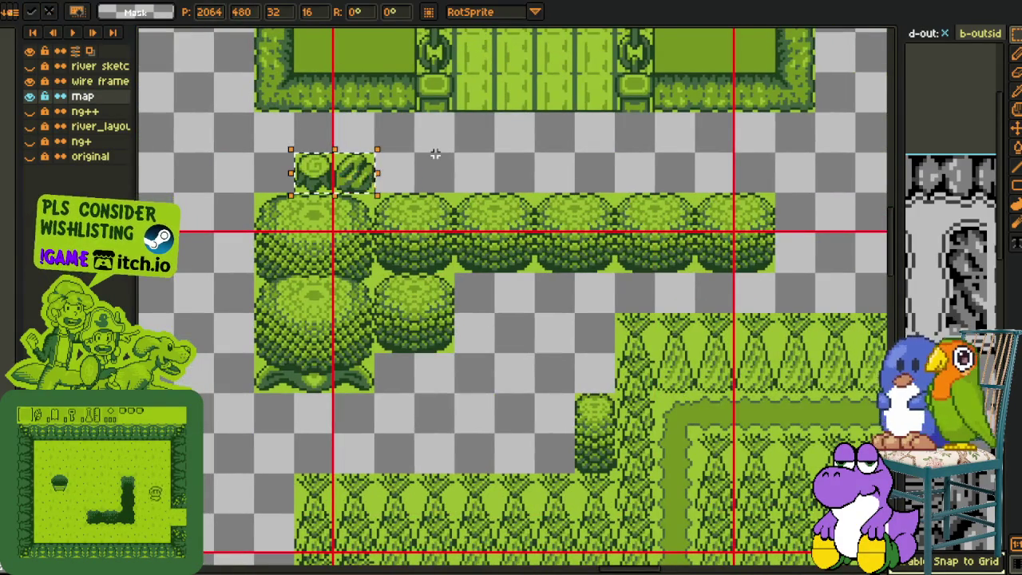
- Build a tree on the right bush row from copied trunk and top pieces
scroll(435, 153, "down", 2)
left_click_drag(592, 146, 493, 218)
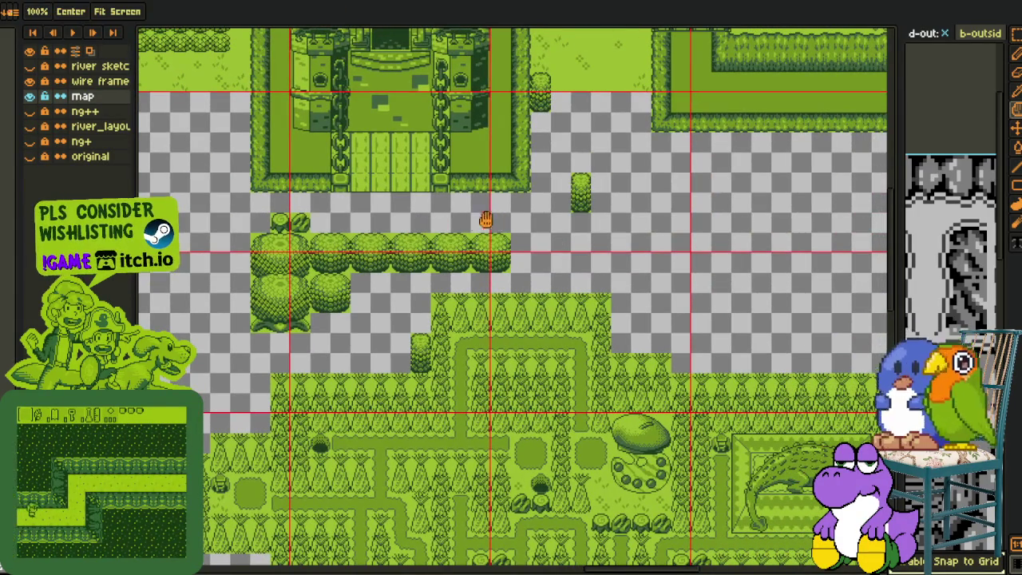
left_click_drag(377, 238, 383, 250)
scroll(306, 311, "up", 1)
mouse_move(319, 310)
left_mouse_down()
mouse_move(209, 385)
mouse_move(677, 248)
left_mouse_up()
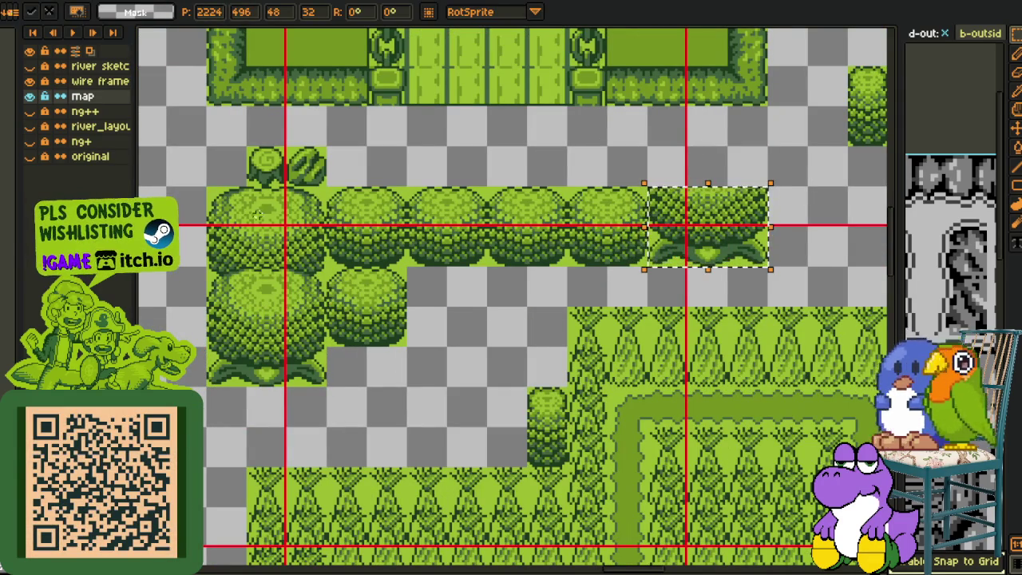
mouse_move(197, 192)
left_mouse_down()
mouse_move(325, 229)
mouse_move(732, 182)
left_mouse_up()
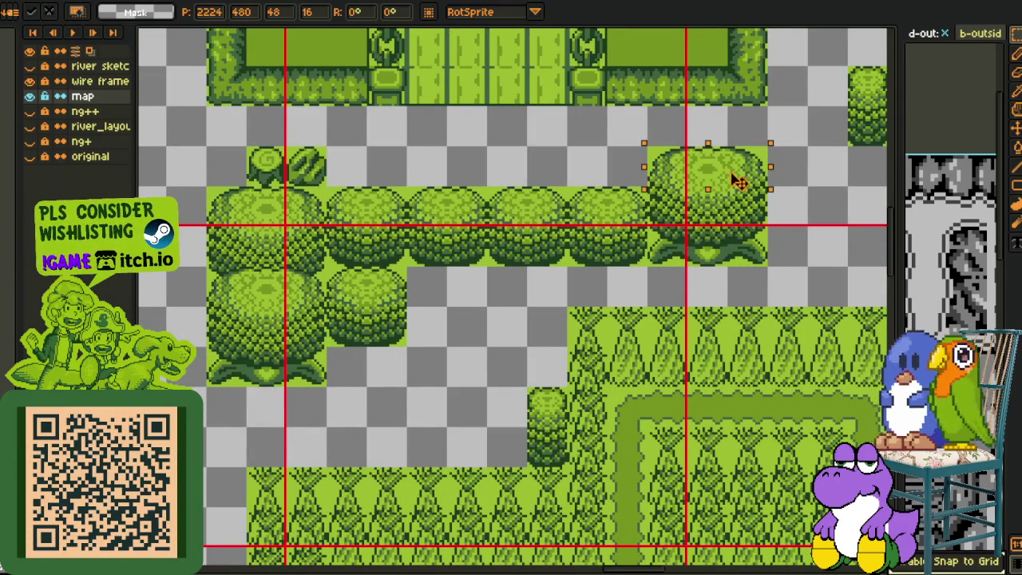
- Nudge the 48×48 bush up one tile beside the new tree, then deselect it
key("h")
scroll(759, 109, "up", 2)
scroll(638, 217, "down", 1)
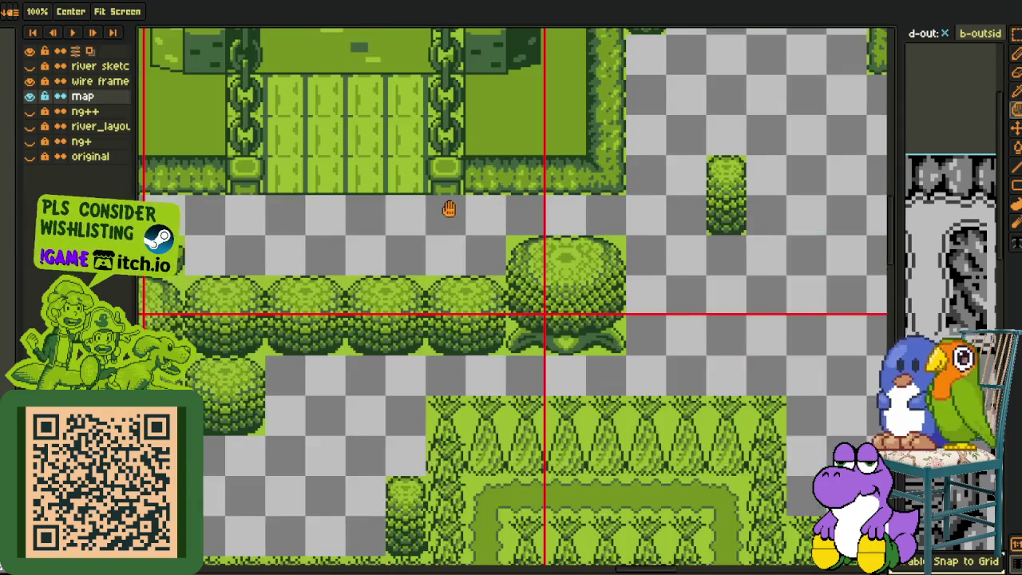
left_click_drag(449, 210, 537, 248)
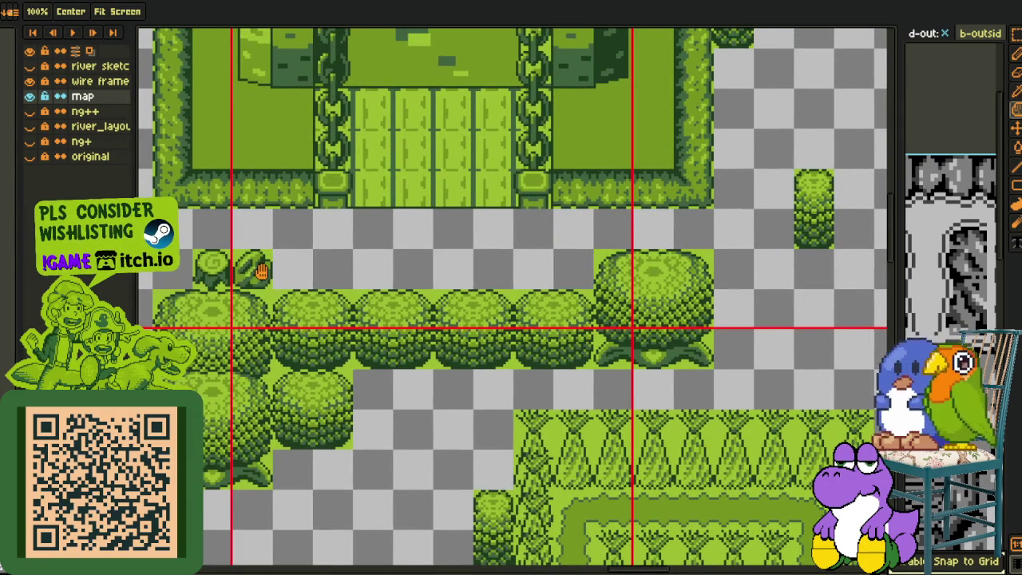
left_click_drag(675, 233, 592, 223)
key("m")
left_click_drag(513, 240, 635, 359)
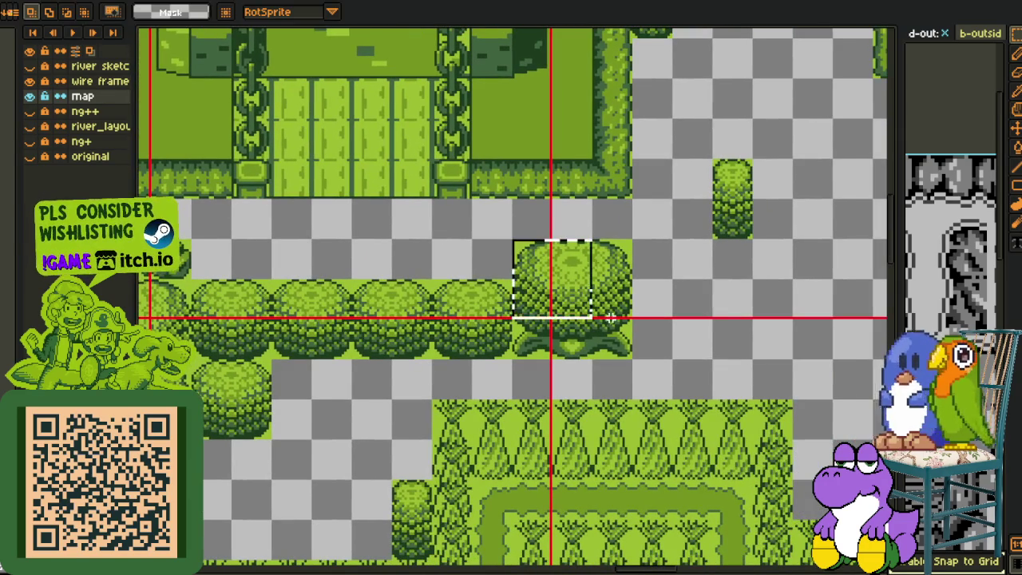
mouse_move(580, 342)
left_mouse_down()
mouse_move(581, 303)
mouse_move(589, 332)
left_mouse_up()
key("ctrl+d")
key("h")
- Copy a melon tile and a round bush tile next to the new tree
left_click_drag(240, 244, 359, 240)
key("m")
left_click_drag(300, 269, 658, 230)
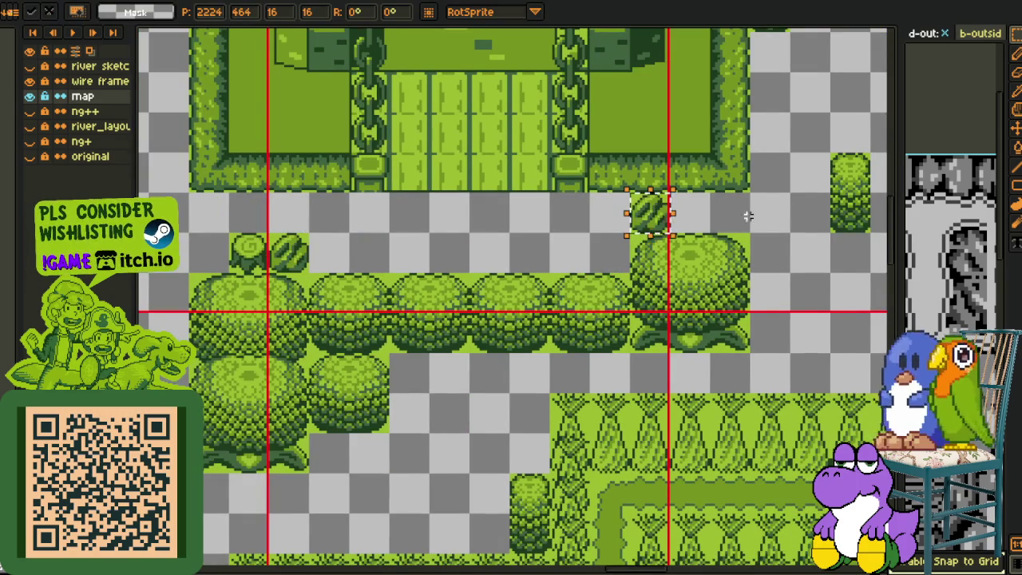
left_click_drag(250, 260, 702, 230)
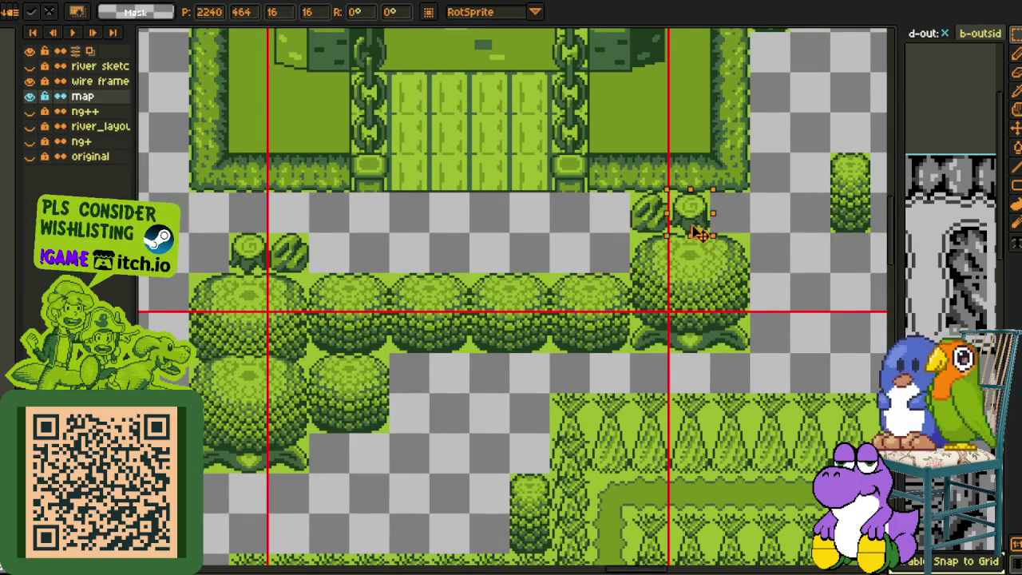
left_click(757, 219)
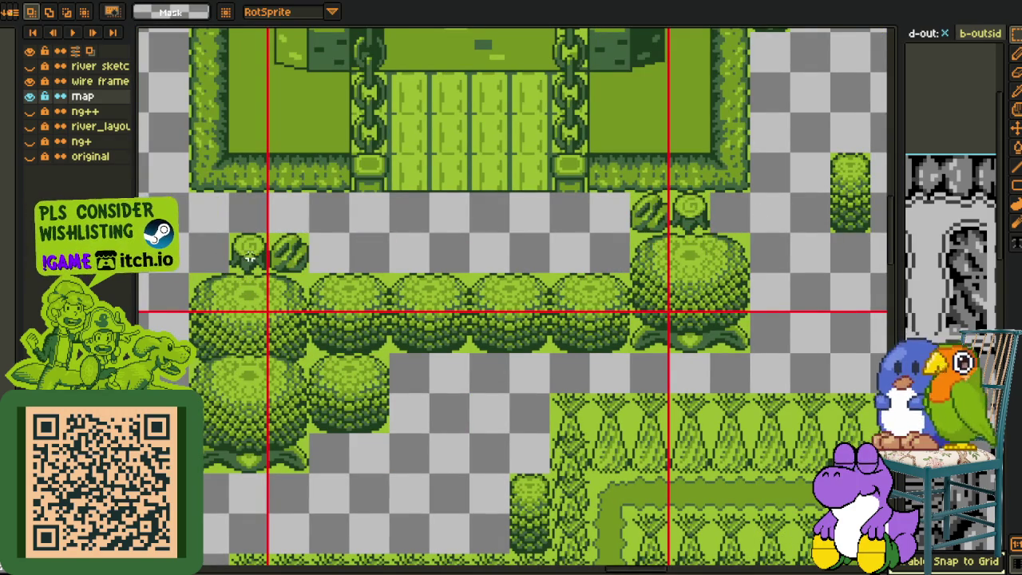
- Add another round bush and a second melon copy beside the first melon
left_click_drag(249, 254, 716, 218)
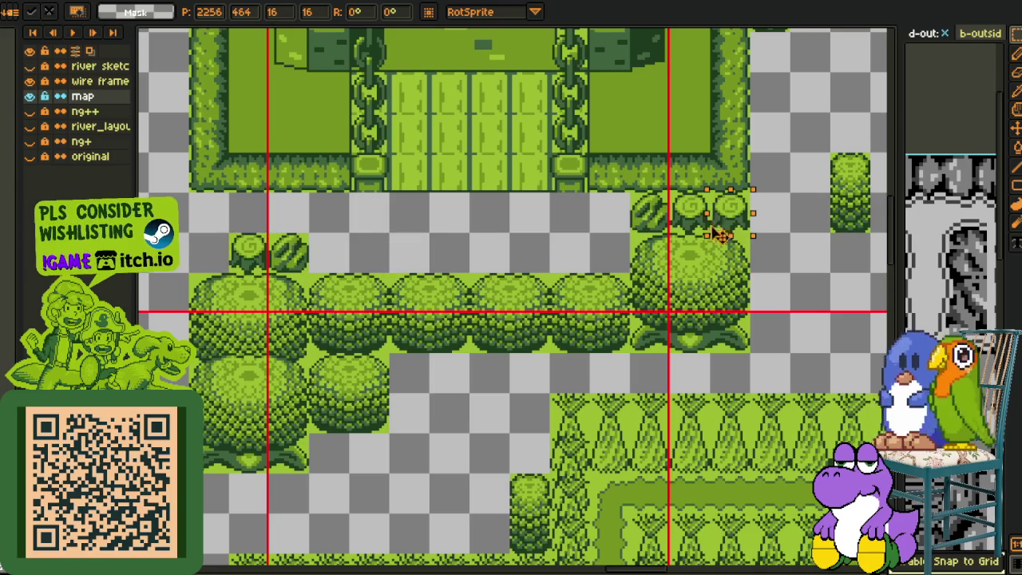
left_click_drag(294, 252, 762, 229)
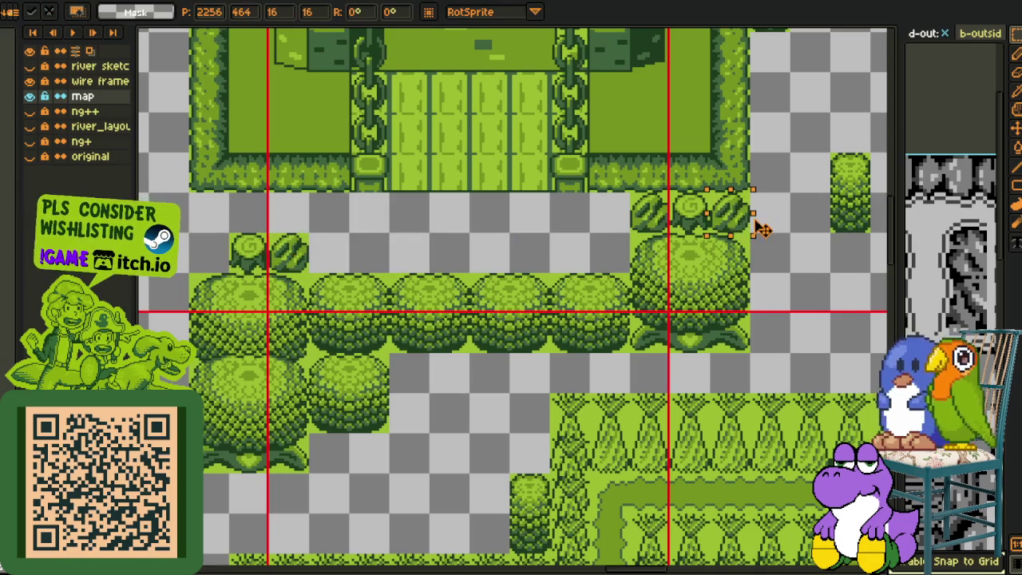
left_click(449, 248)
scroll(447, 250, "down", 2)
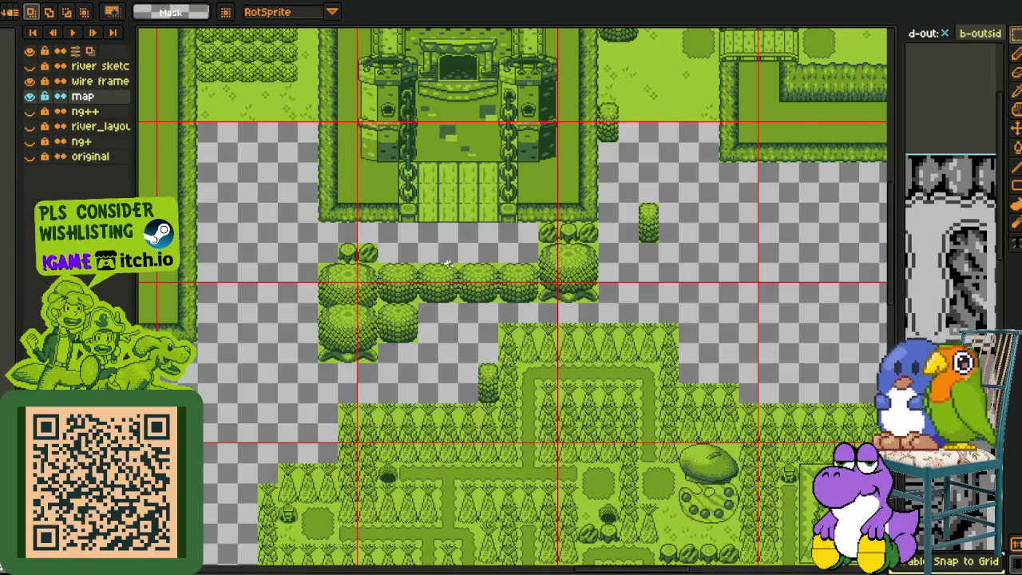
scroll(447, 263, "up", 2)
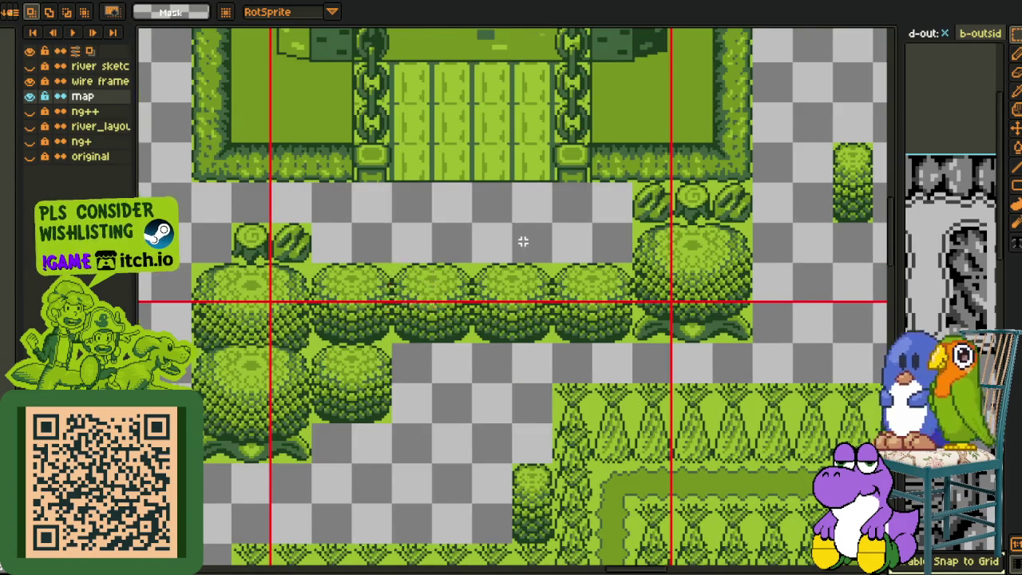
scroll(523, 241, "down", 2)
left_click_drag(576, 180, 457, 299)
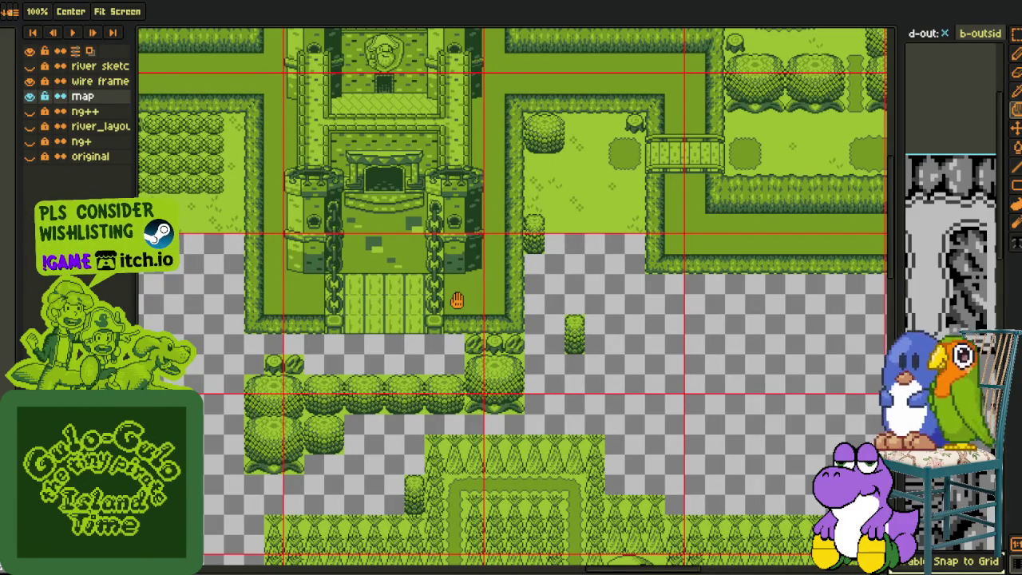
scroll(369, 342, "down", 3)
scroll(311, 357, "up", 1)
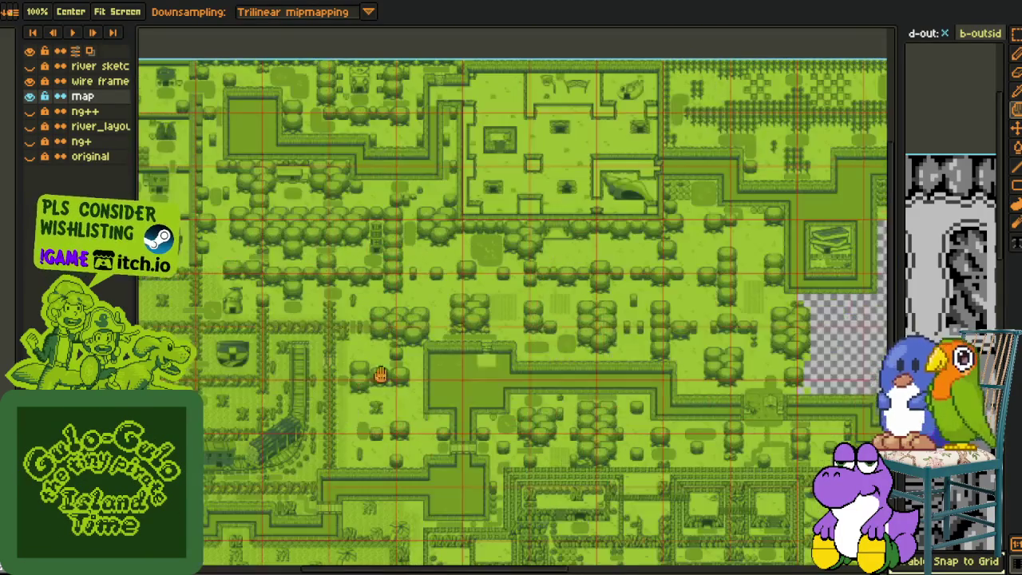
left_click_drag(362, 379, 468, 374)
scroll(448, 326, "up", 5)
scroll(410, 338, "down", 5)
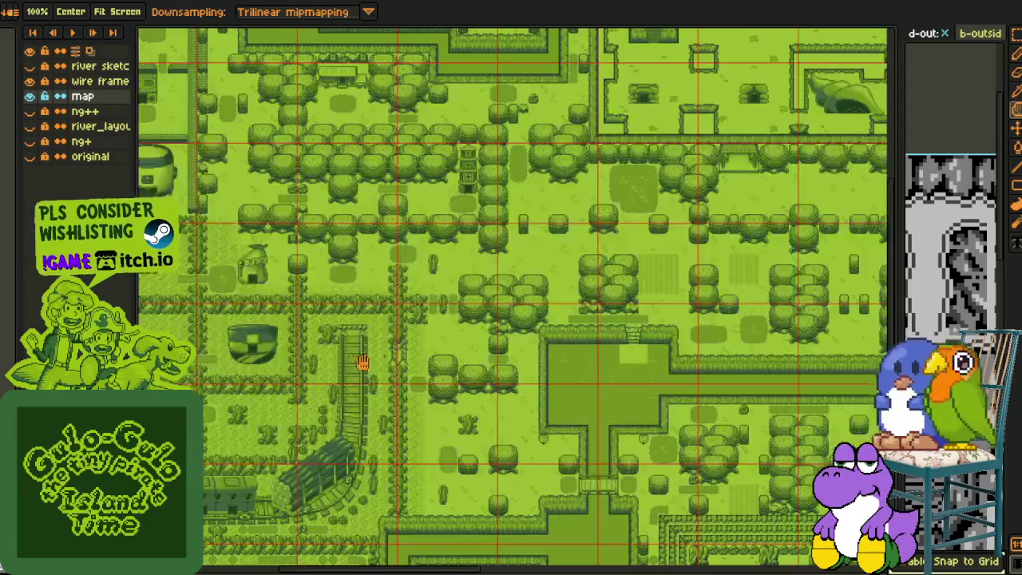
scroll(343, 387, "up", 1)
mouse_move(337, 397)
left_mouse_down()
mouse_move(345, 242)
mouse_move(271, 294)
left_mouse_up()
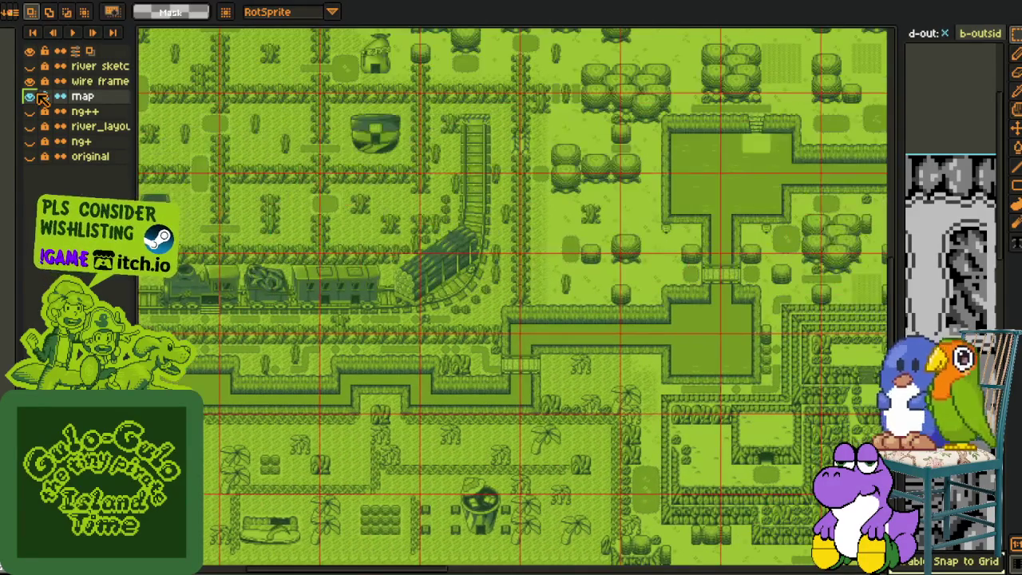
left_click(30, 96)
- Show and activate the original layer, inspect its map, then hide it
left_click(29, 157)
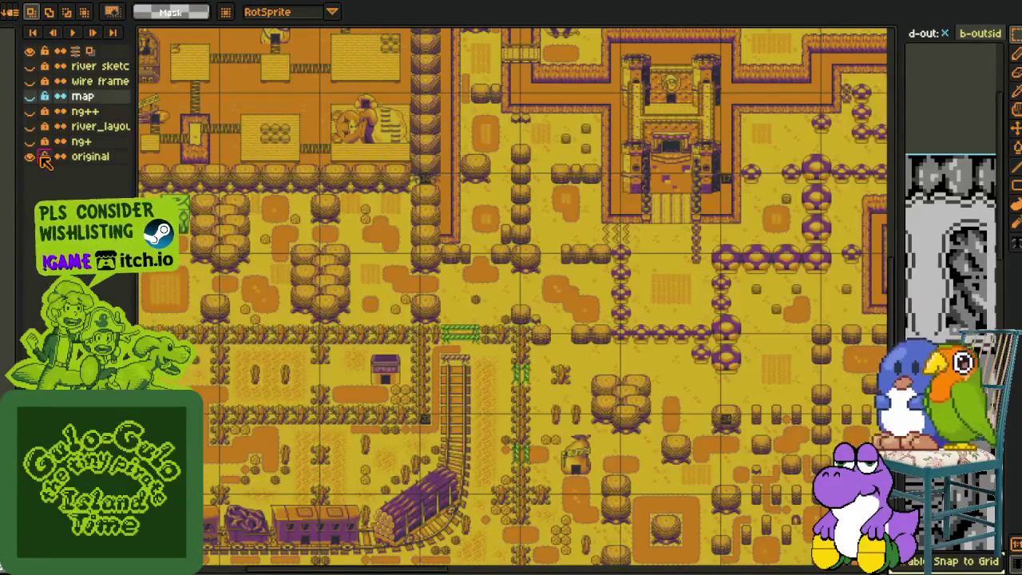
left_click(74, 158)
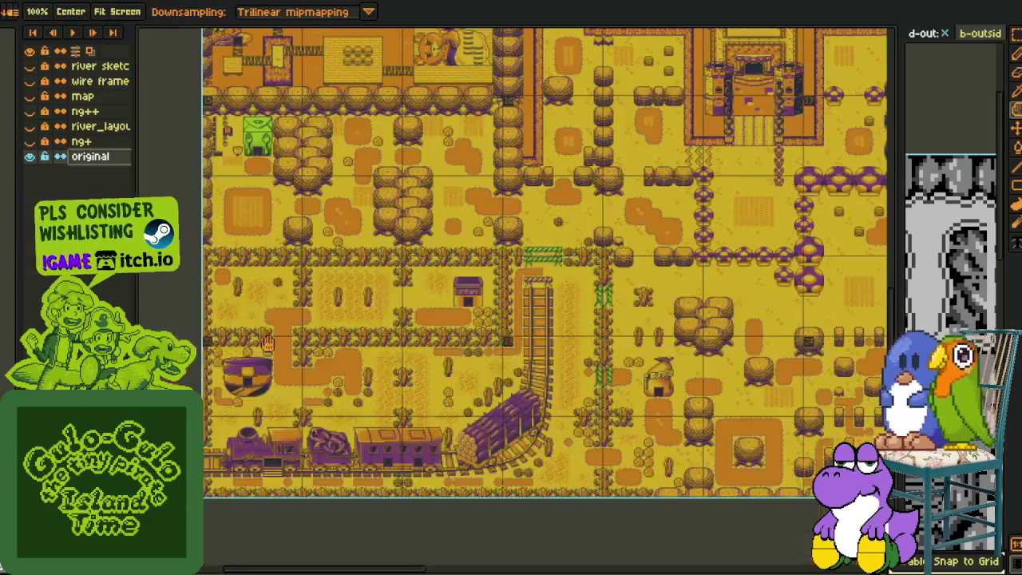
left_click_drag(437, 363, 533, 298)
left_click(30, 157)
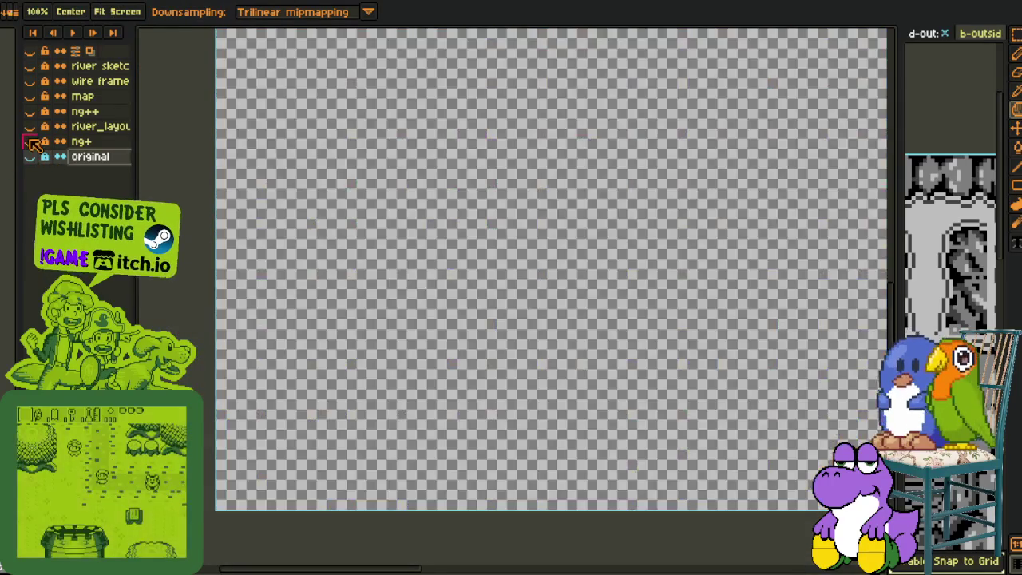
- Show the ng+ layer, make it active, and zoom into its map
left_click(29, 141)
left_click(79, 142)
key("m")
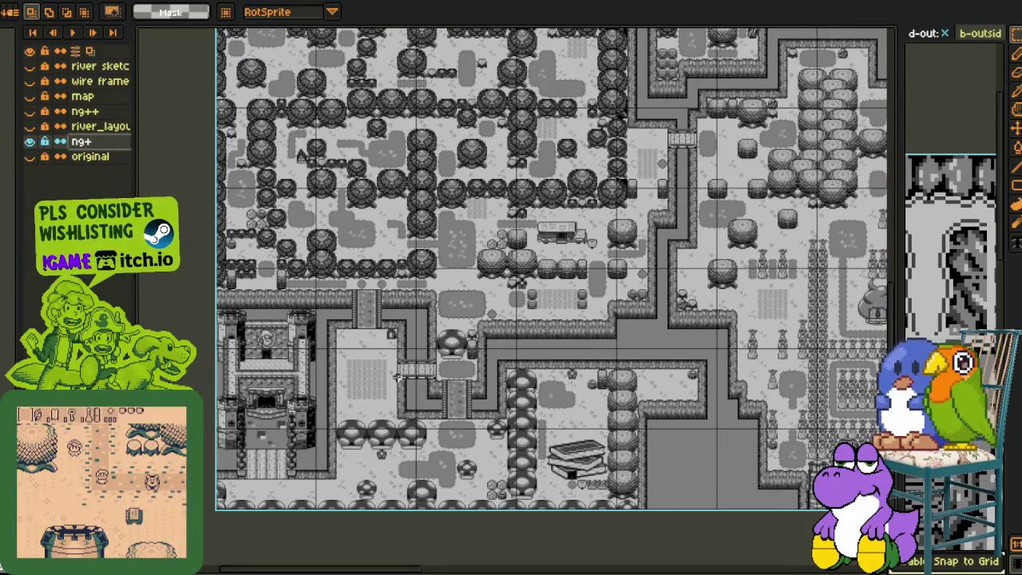
scroll(474, 443, "up", 1)
scroll(508, 429, "up", 5)
scroll(447, 399, "left", 4)
scroll(389, 364, "down", 1)
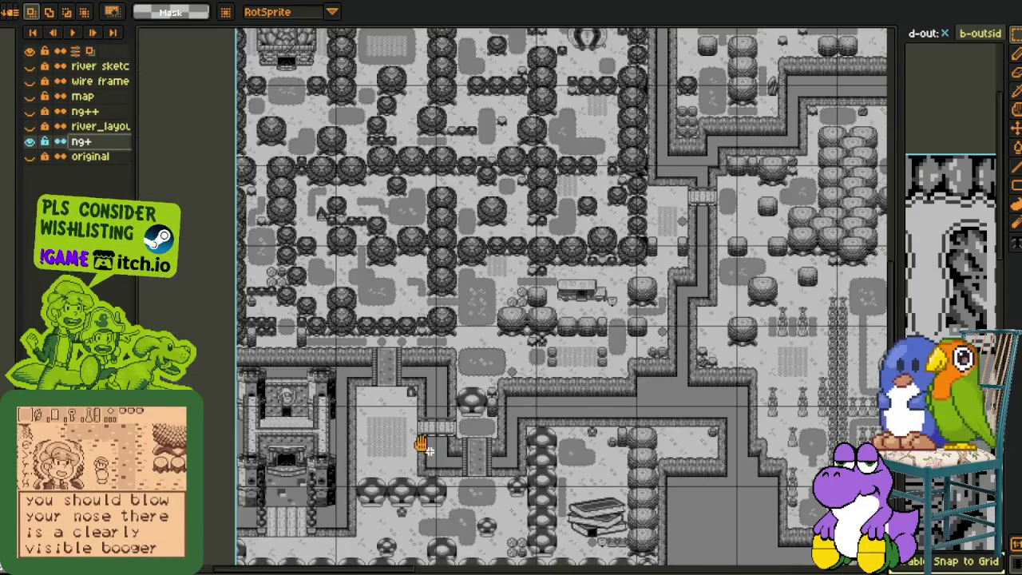
- Pan across the ng+ map to its left edge
key("h")
left_click_drag(557, 475, 485, 359)
left_click_drag(845, 337, 270, 436)
key("m")
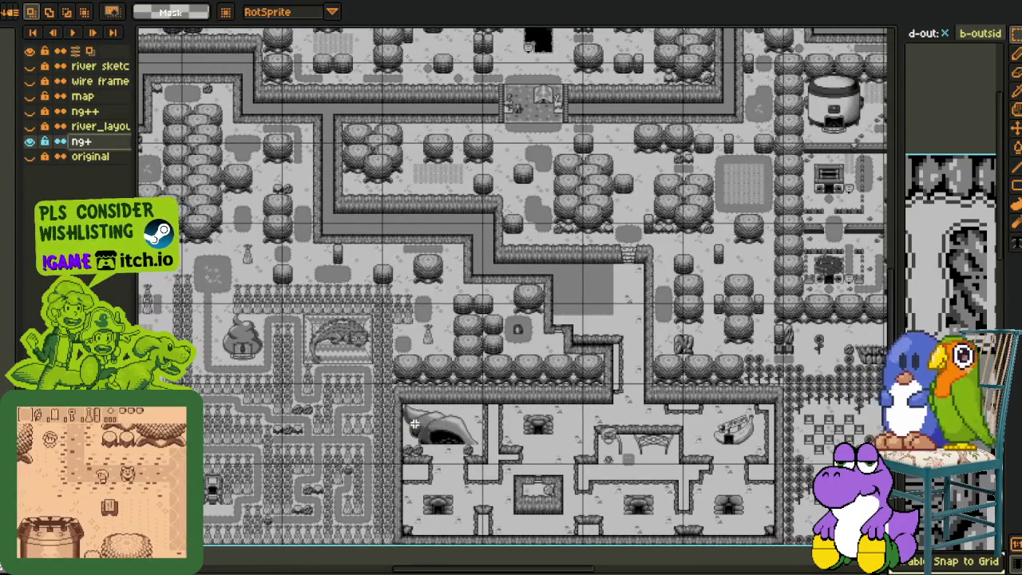
key("h")
mouse_move(449, 303)
left_mouse_down()
mouse_move(500, 407)
mouse_move(466, 497)
left_mouse_up()
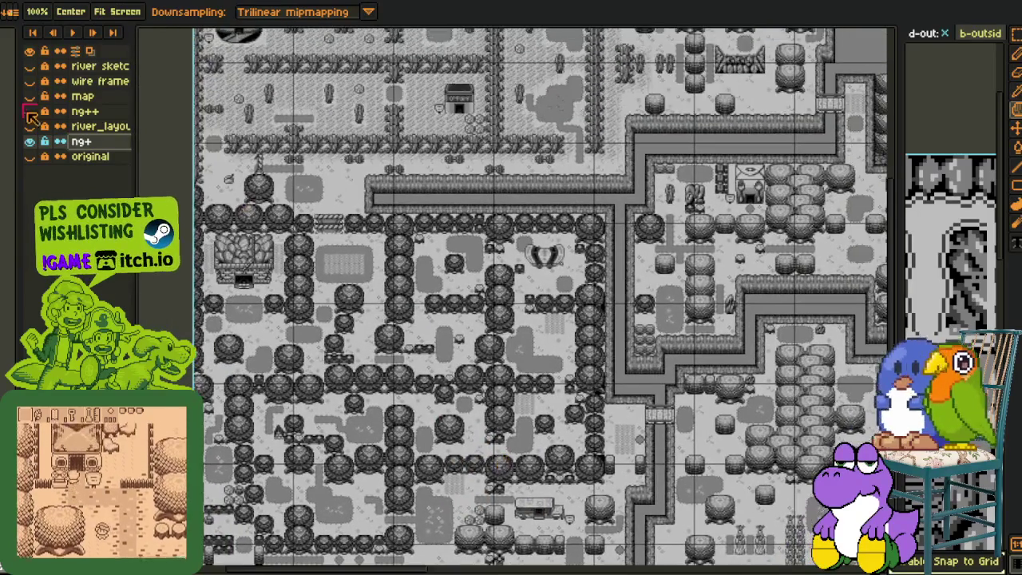
- Compare against the original layer, then return to the greyscale ng+ map
left_click(48, 142)
left_click(47, 157)
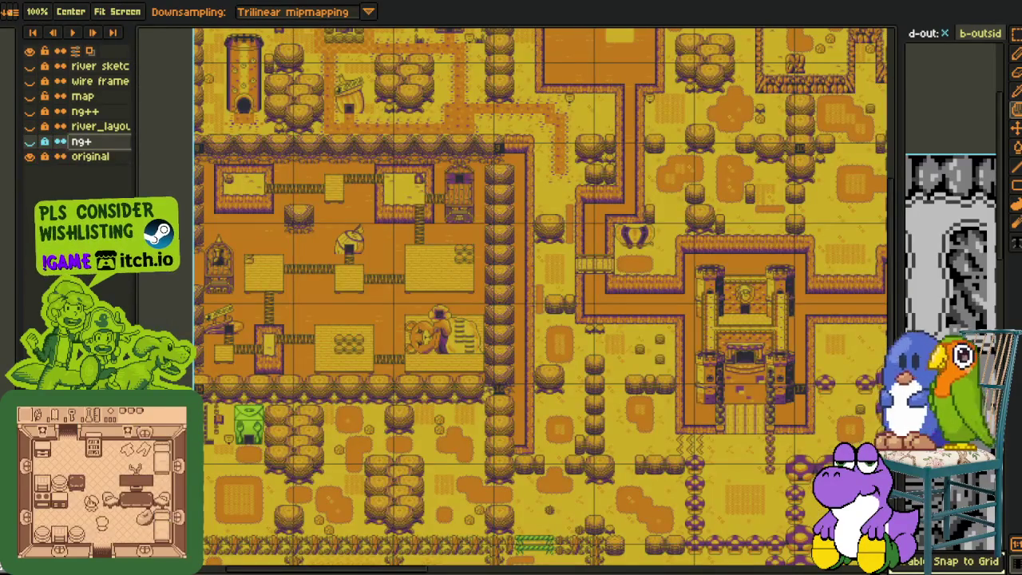
left_click_drag(106, 90, 34, 182)
left_click(29, 157)
left_click(30, 141)
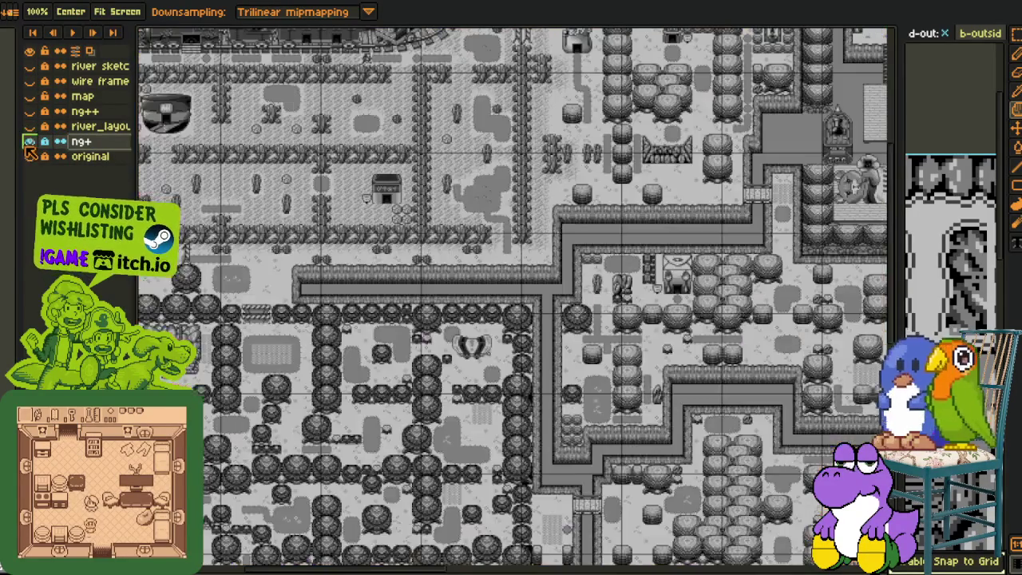
left_click_drag(168, 247, 275, 295)
scroll(468, 225, "up", 3)
scroll(468, 224, "down", 2)
scroll(468, 224, "down", 1)
mouse_move(467, 224)
left_mouse_down()
mouse_move(413, 153)
mouse_move(429, 417)
mouse_move(383, 303)
mouse_move(337, 409)
mouse_move(424, 388)
left_mouse_up()
scroll(369, 216, "up", 2)
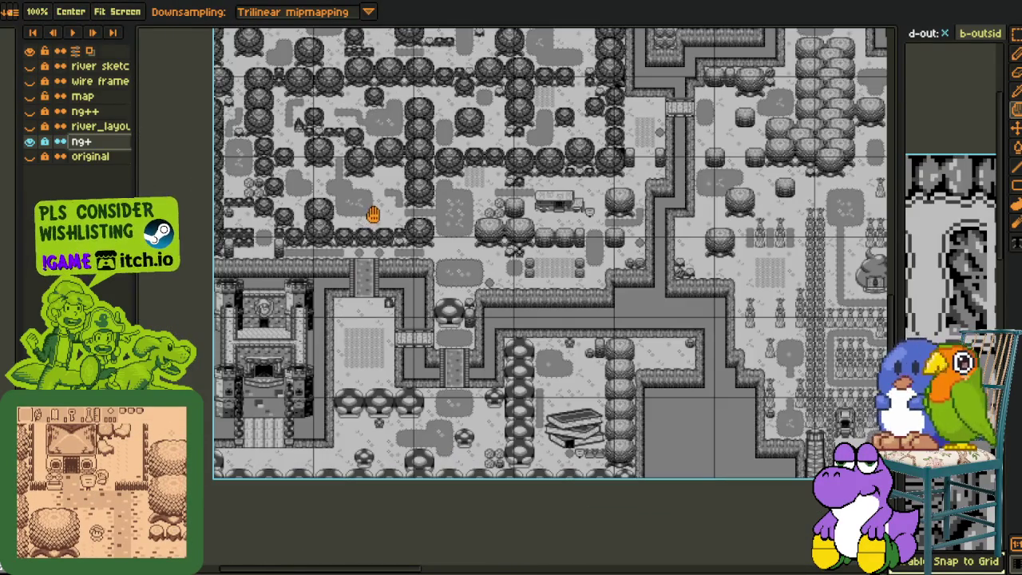
- Hide the ng+ layer and switch to the Mega sheet document
left_click(32, 142)
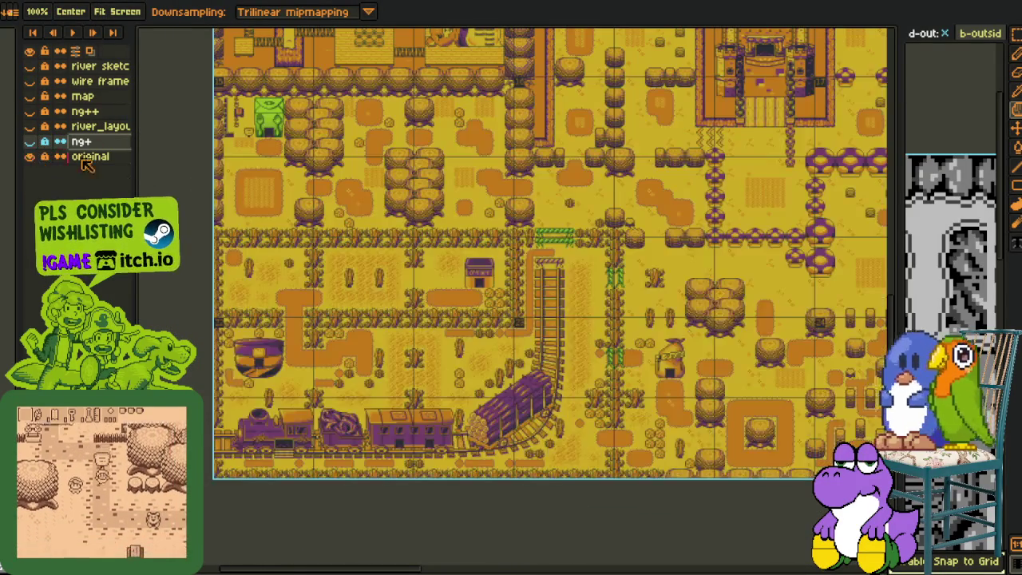
key("m")
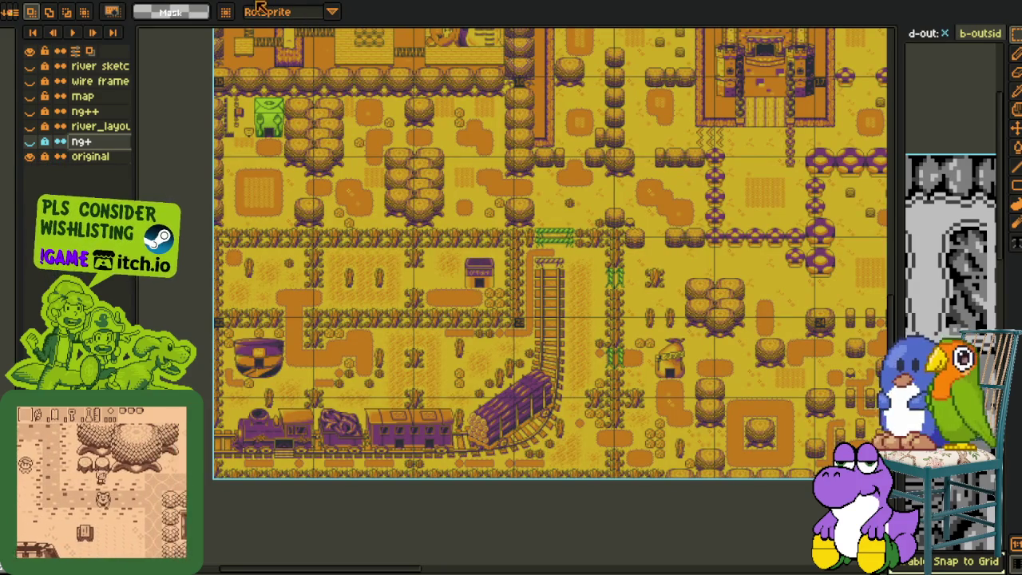
key("ctrl+Tab")
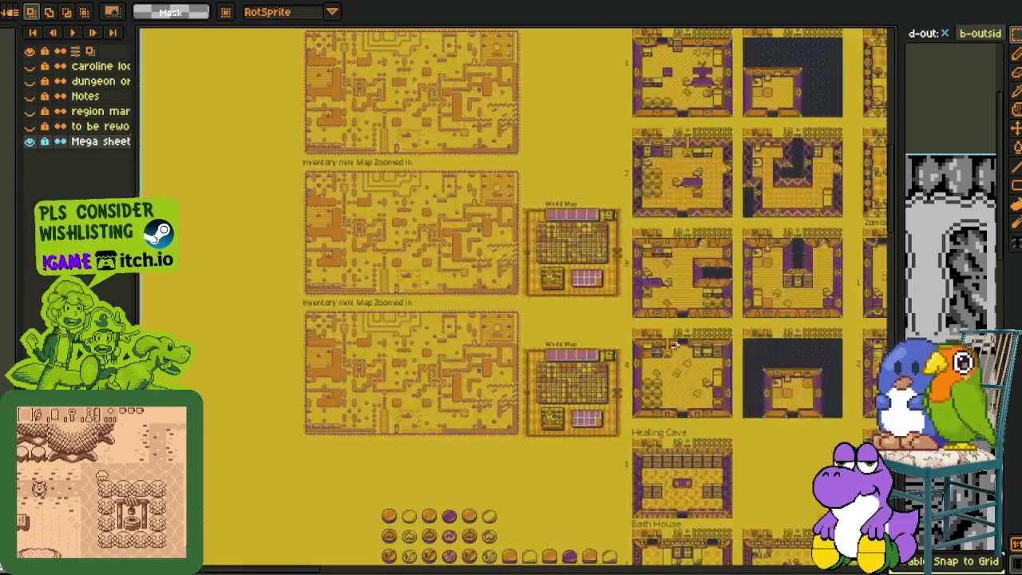
- Pan the Mega sheet to the upper overworld and the sheet's top edge
scroll(305, 367, "down", 2)
scroll(419, 223, "up", 2)
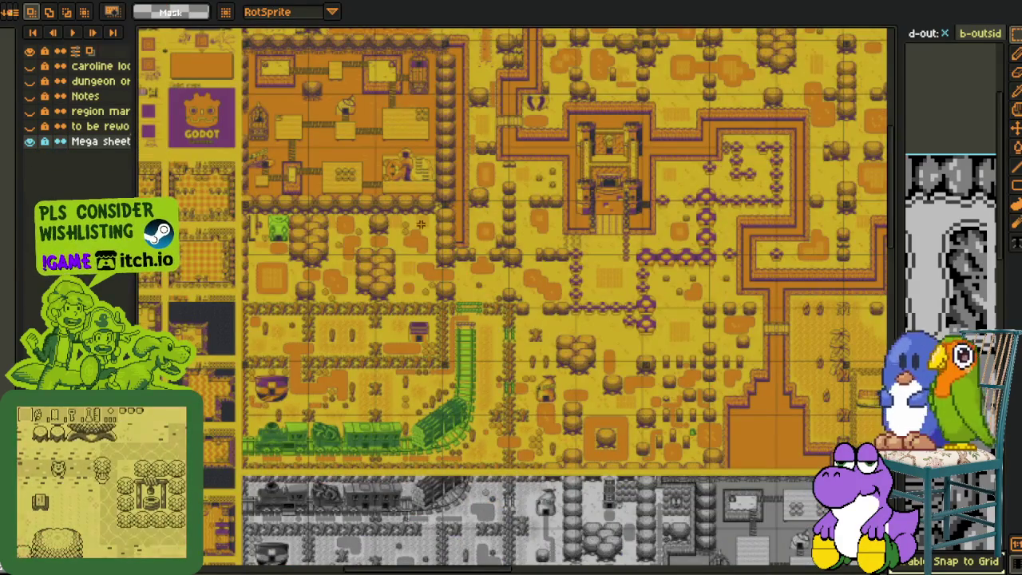
left_click_drag(418, 317, 487, 367)
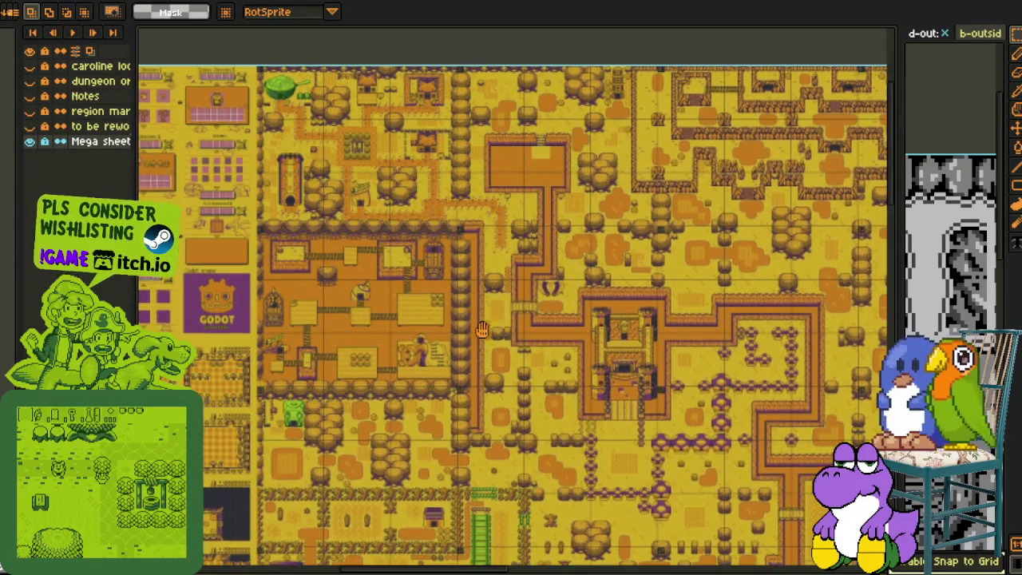
scroll(415, 308, "down", 3)
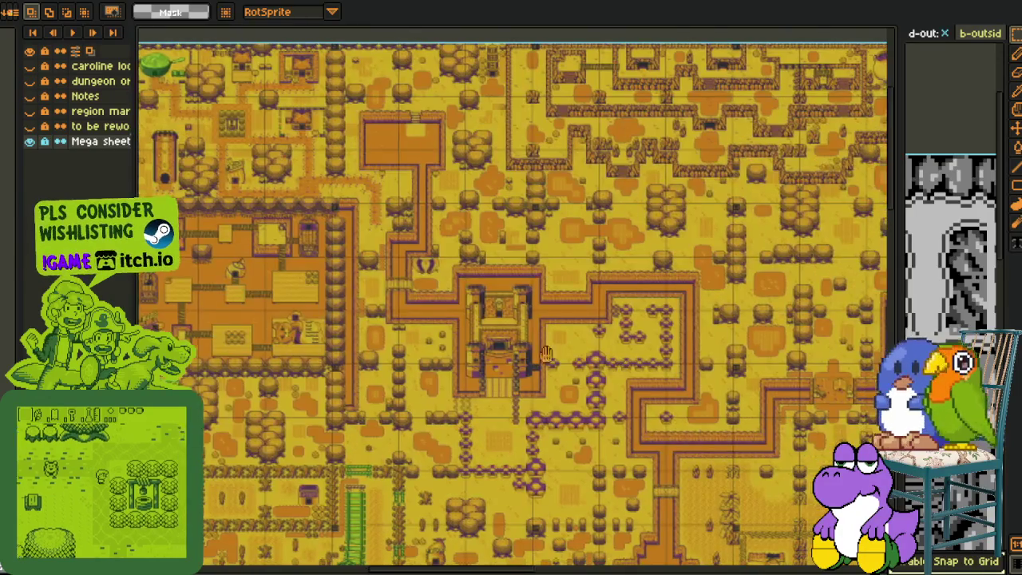
scroll(479, 319, "down", 2)
scroll(543, 329, "down", 1)
left_click_drag(585, 337, 511, 400)
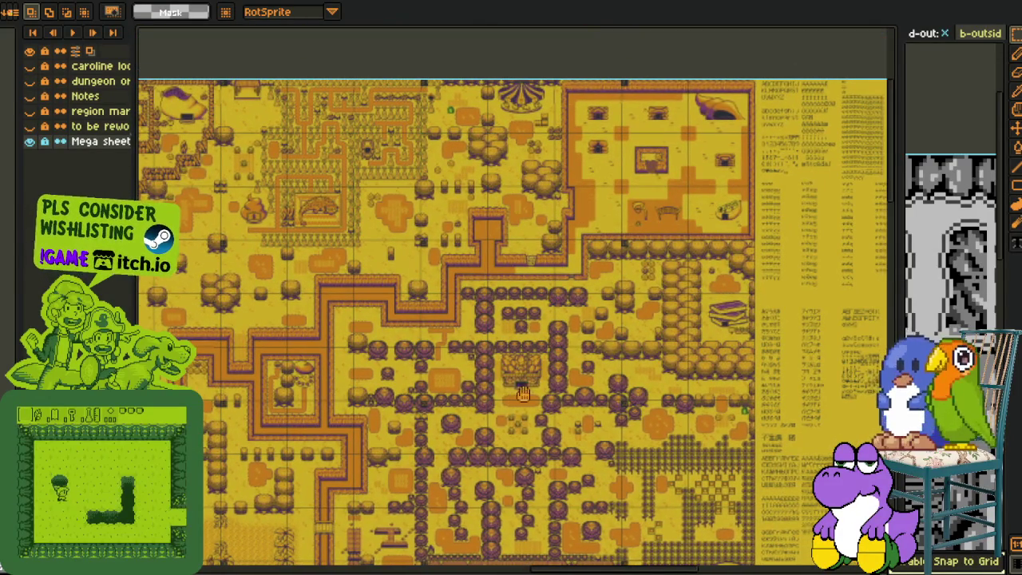
- Scroll down, left and back up across the rest of the Mega sheet
scroll(519, 405, "down", 2)
scroll(531, 412, "down", 2)
scroll(543, 418, "down", 2)
scroll(548, 421, "down", 3)
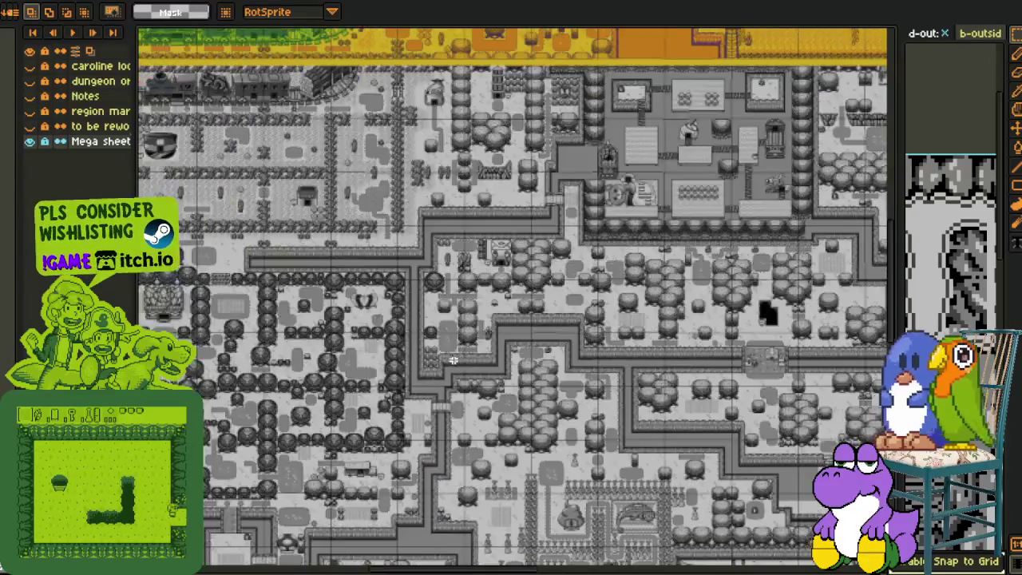
scroll(458, 360, "left", 2)
scroll(441, 350, "left", 4)
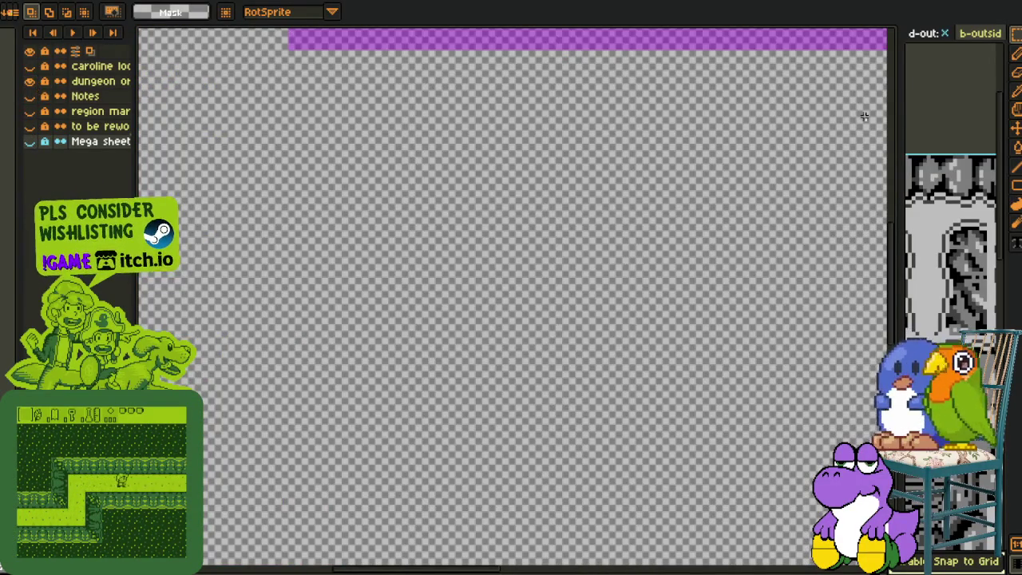
scroll(623, 176, "up", 1)
scroll(466, 349, "up", 3)
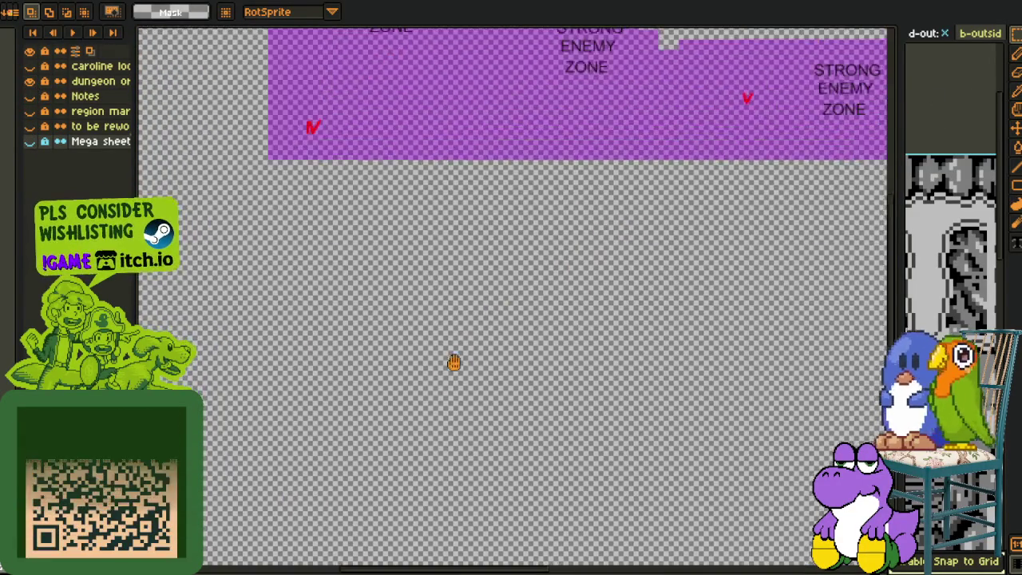
scroll(422, 397, "up", 5)
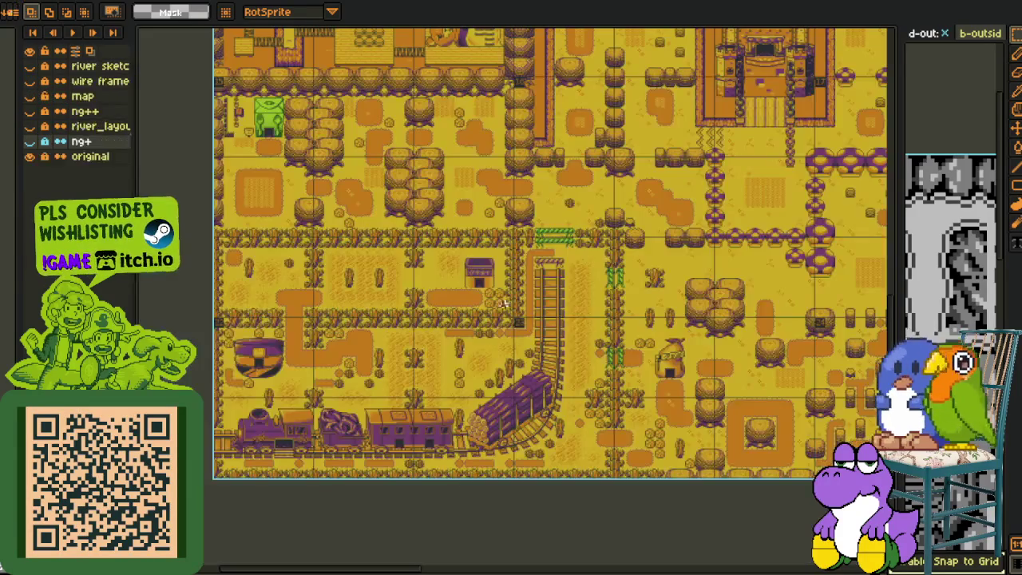
- On the original layer, paste the green stalk pair just below the castle gate
mouse_move(682, 288)
left_mouse_down()
mouse_move(563, 415)
mouse_move(285, 442)
mouse_move(426, 409)
left_mouse_up()
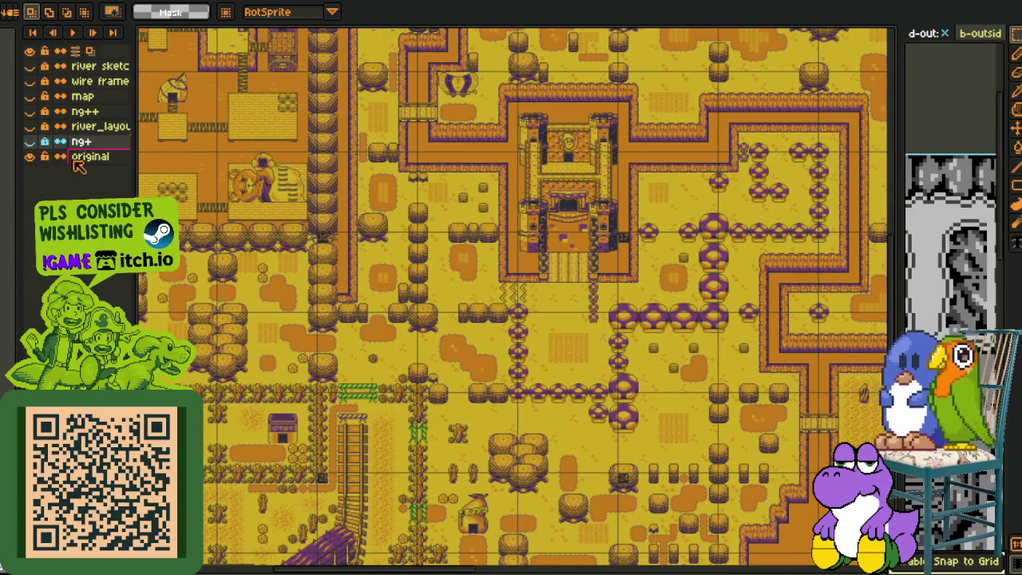
left_click(94, 158)
scroll(441, 432, "up", 5)
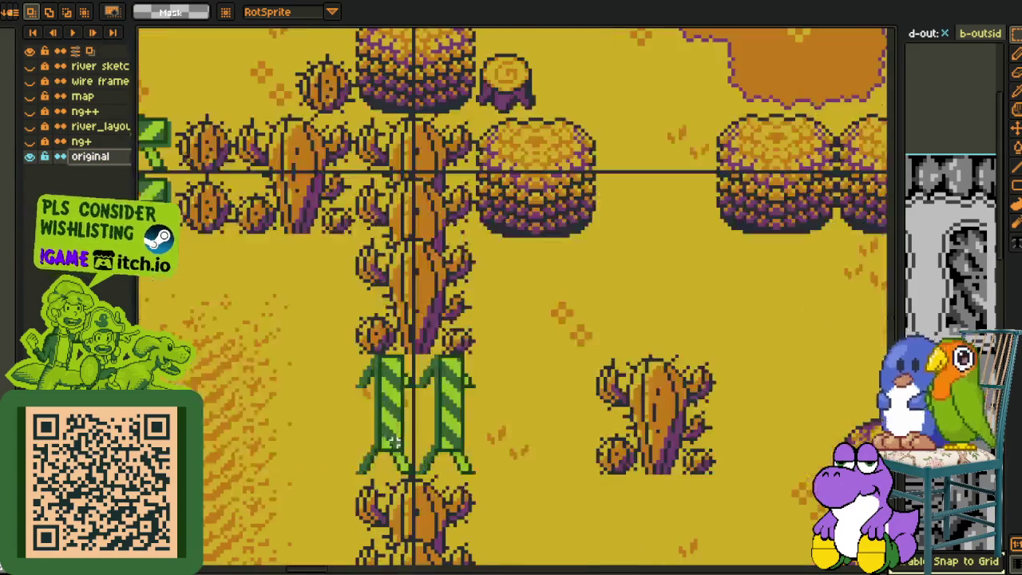
scroll(434, 419, "down", 4)
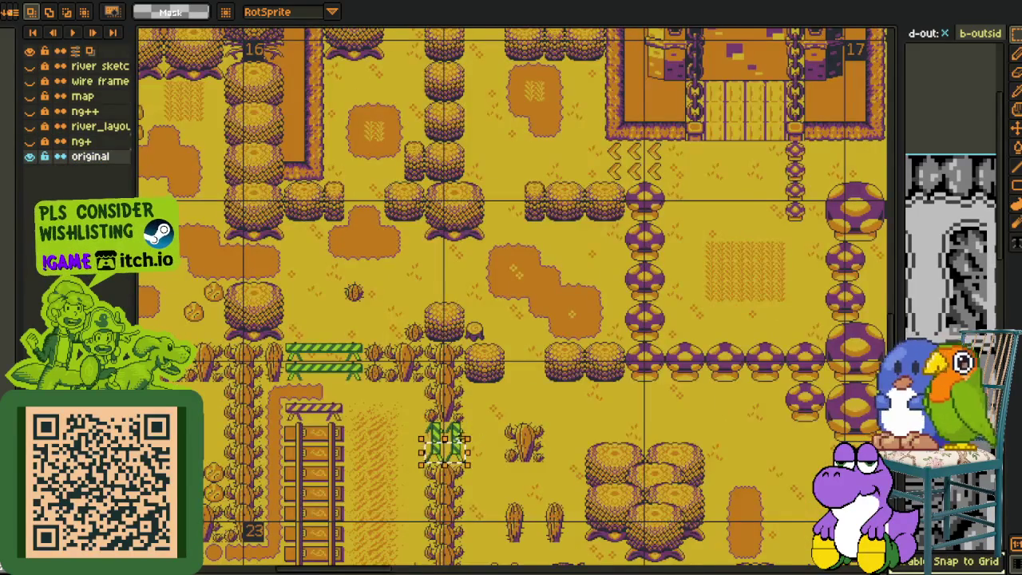
scroll(433, 419, "up", 3)
key("ctrl+v")
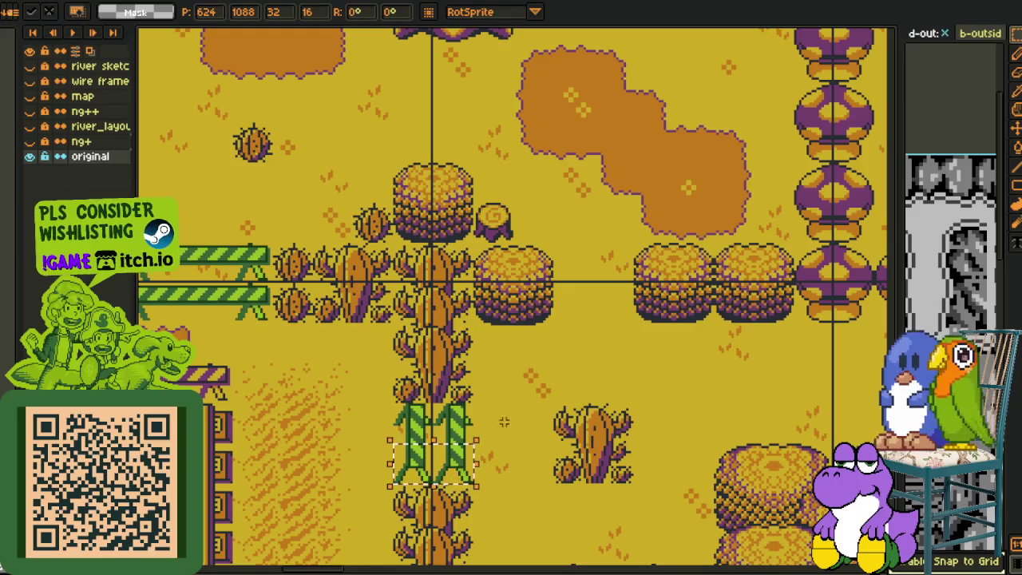
left_click(467, 399)
left_click_drag(411, 485, 722, 103)
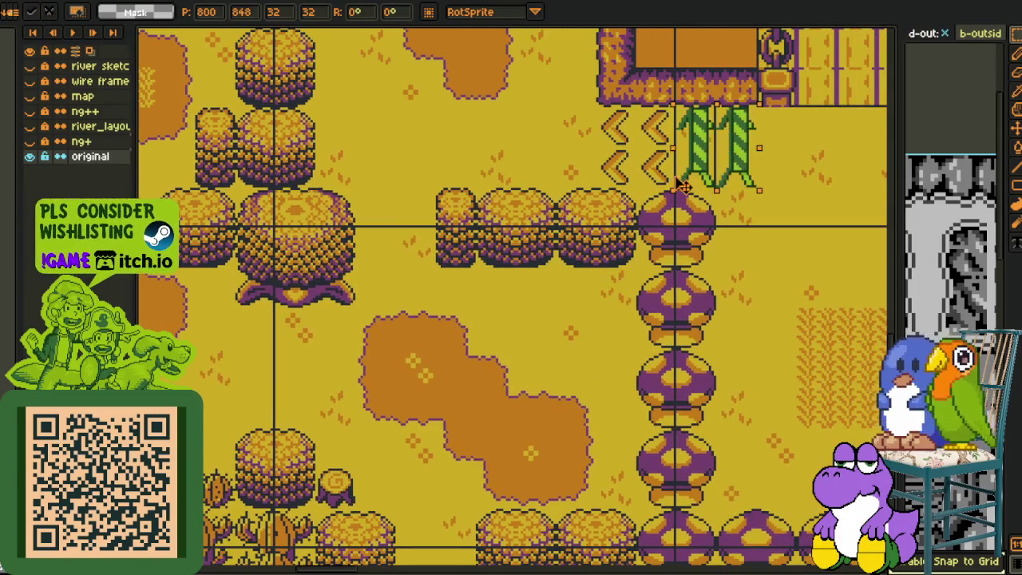
left_click_drag(676, 185, 635, 185)
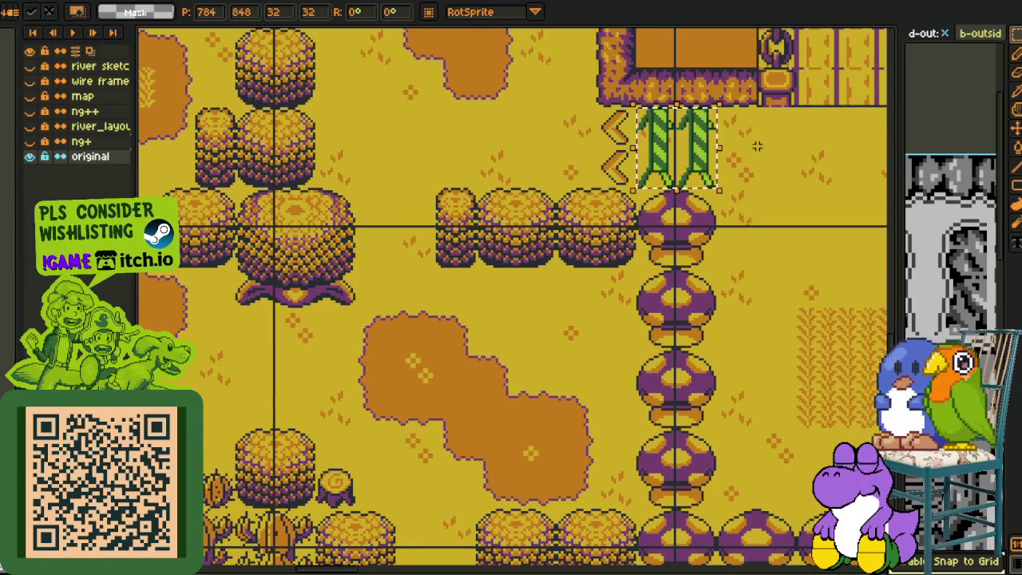
- Cover the orange chevrons beside the vine pillars with plain ground, then save the map
scroll(522, 199, "up", 2)
scroll(431, 198, "up", 1)
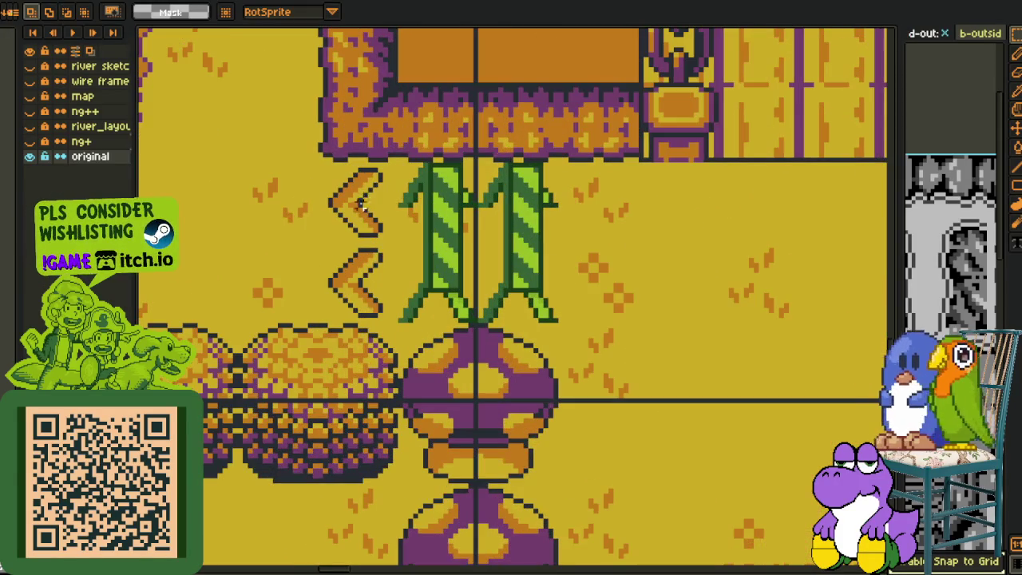
scroll(407, 202, "up", 1)
key("i")
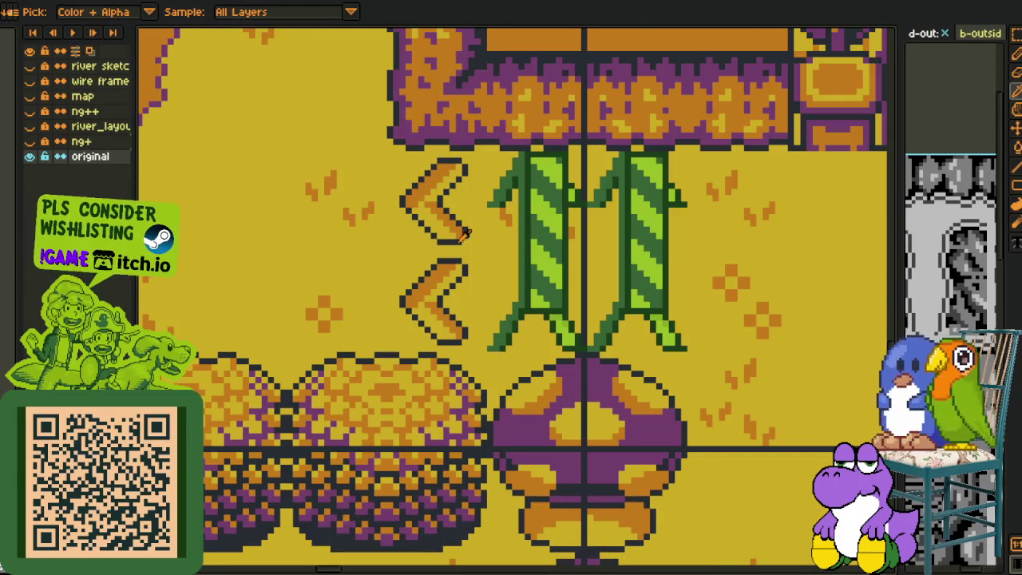
key("b")
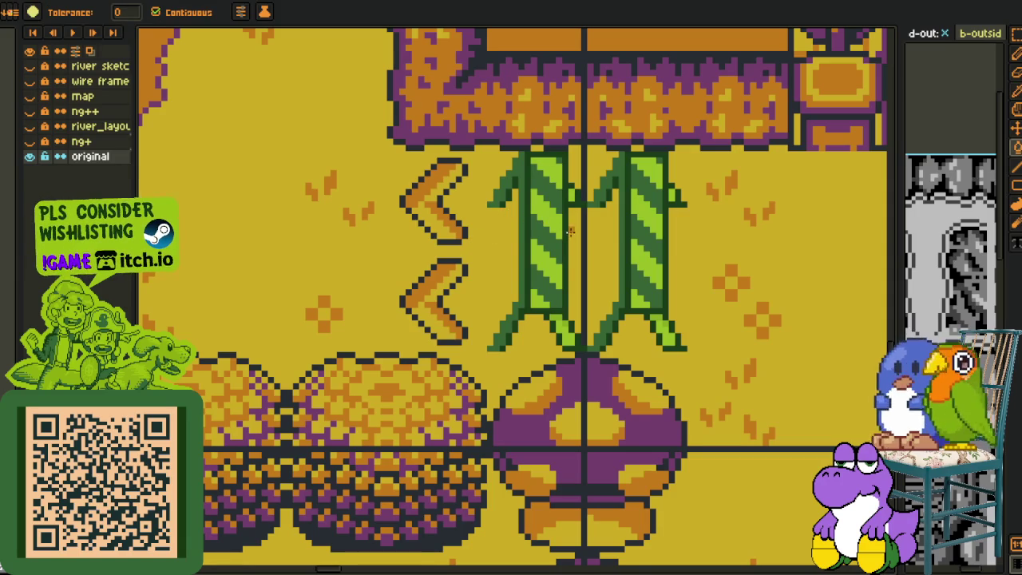
key("i")
key("m")
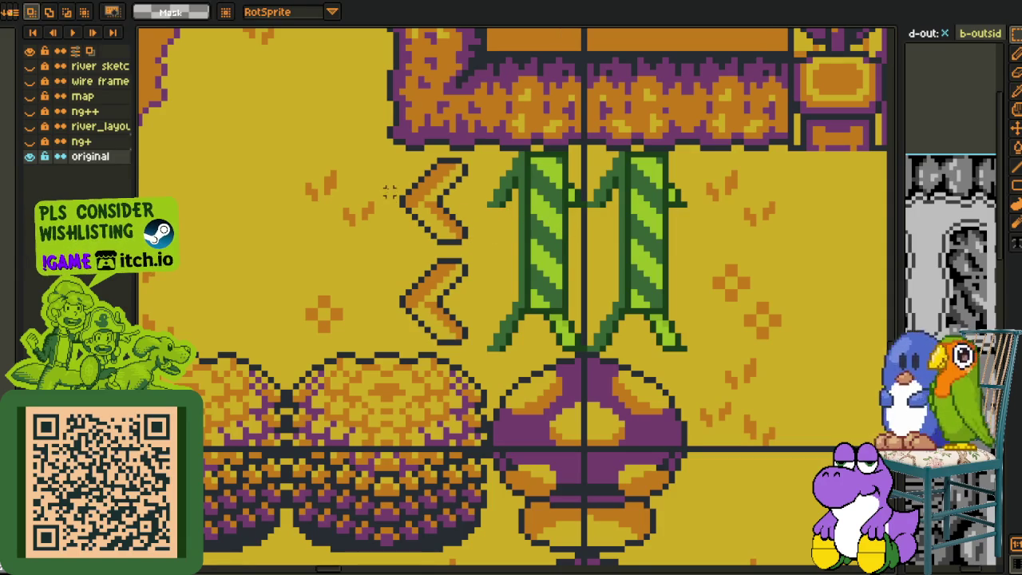
left_click_drag(184, 42, 290, 160)
left_click_drag(228, 141, 576, 242)
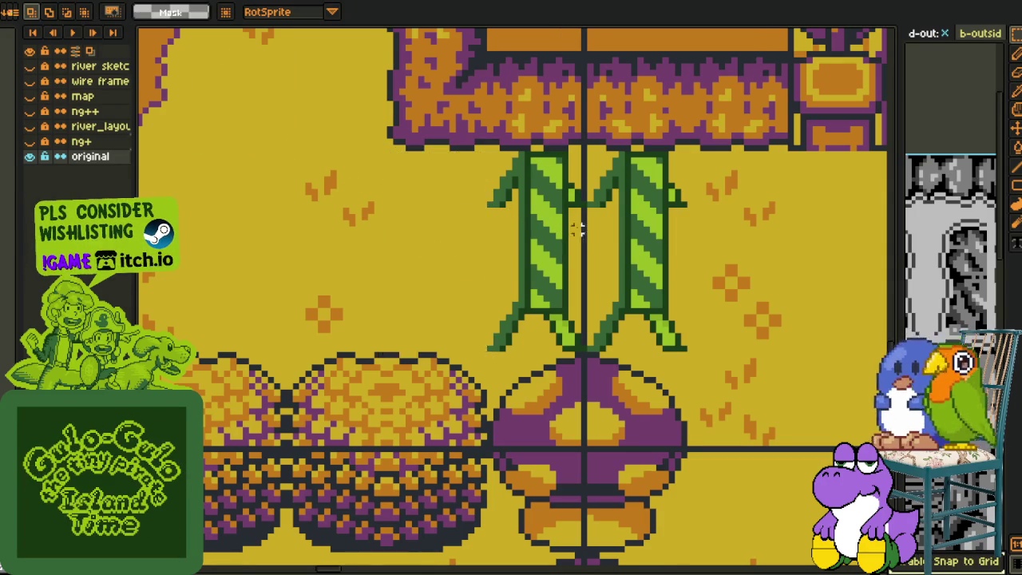
scroll(577, 242, "down", 3)
key("ctrl+s")
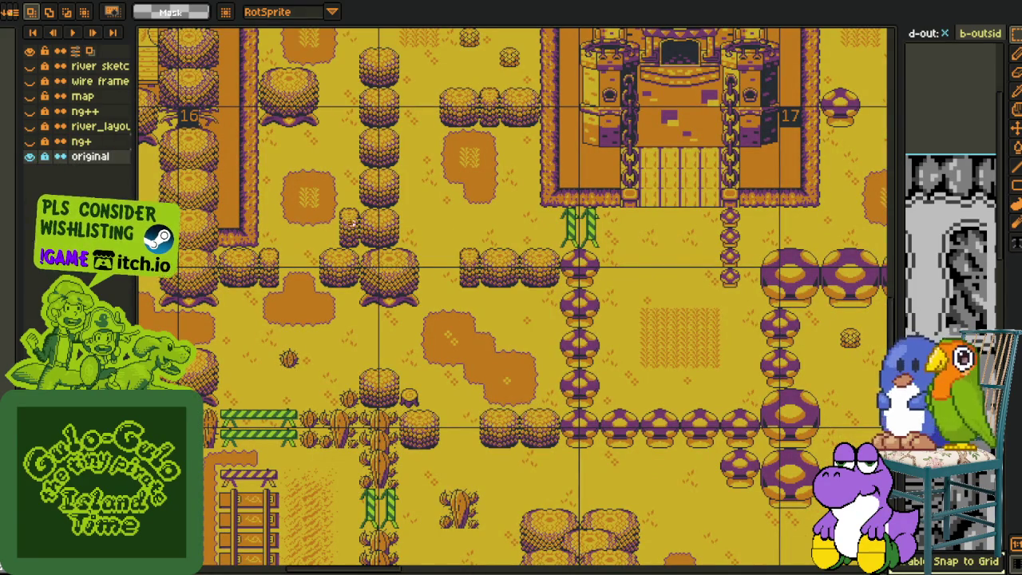
- Deselect, hide the original layer, show the ng++ and map layers, and make map active
scroll(656, 272, "up", 2)
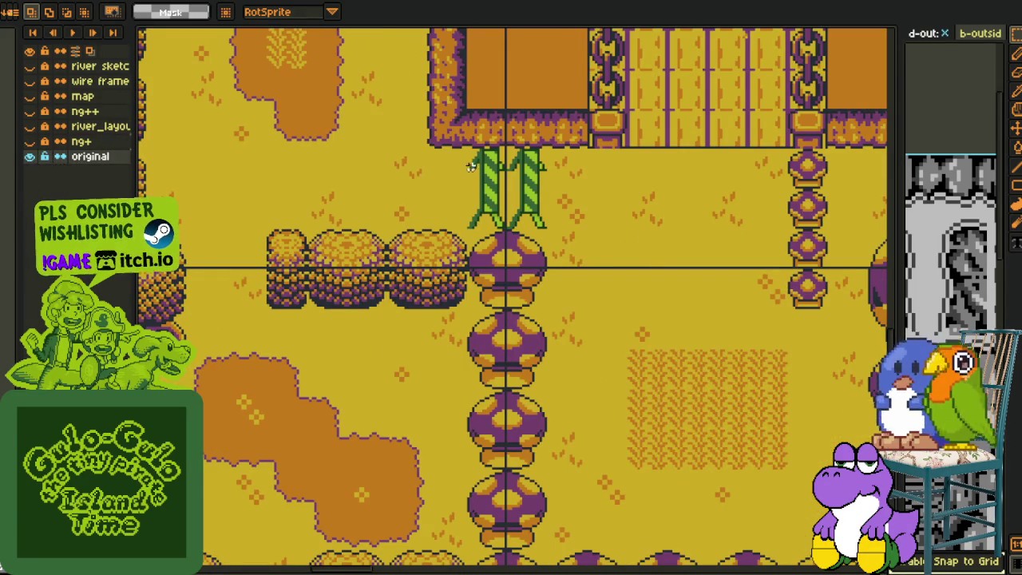
key("ctrl+d")
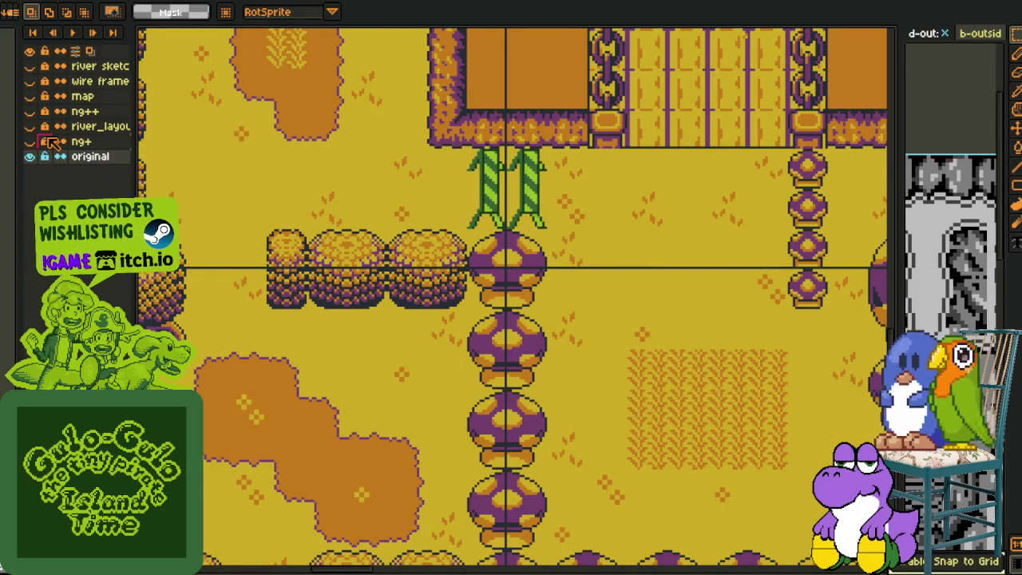
left_click(35, 156)
left_click(31, 111)
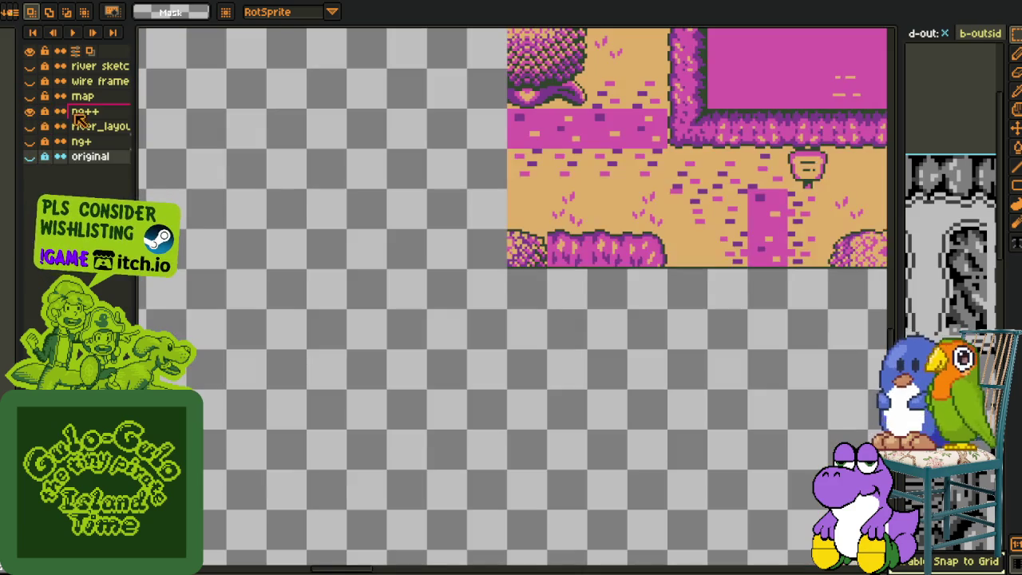
left_click(30, 96)
left_click(82, 96)
- Paste the striped stalk pair into the map layer below the castle gate
scroll(342, 245, "down", 3)
scroll(341, 245, "down", 3)
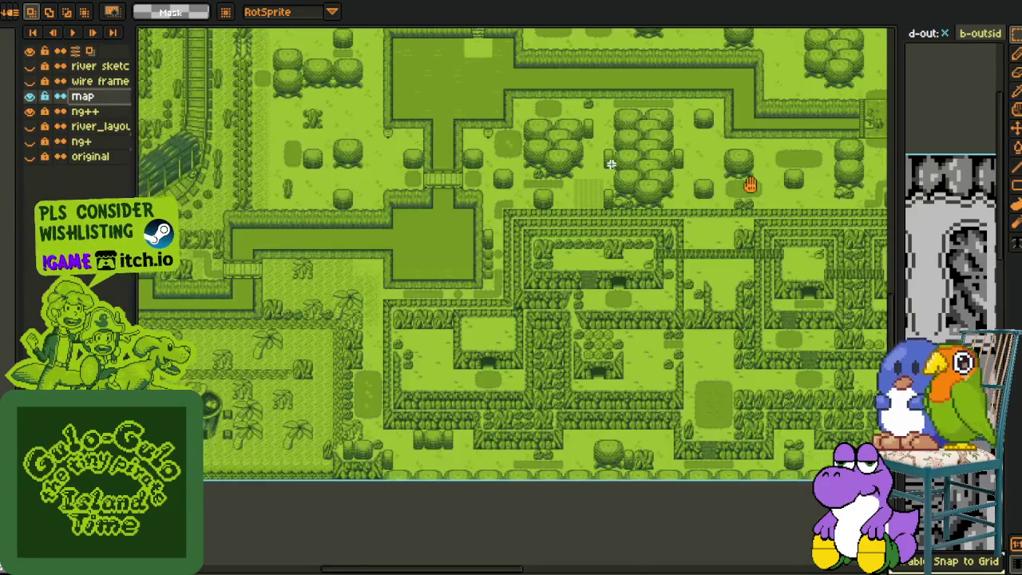
scroll(342, 245, "up", 1)
scroll(410, 230, "up", 1)
scroll(417, 253, "up", 1)
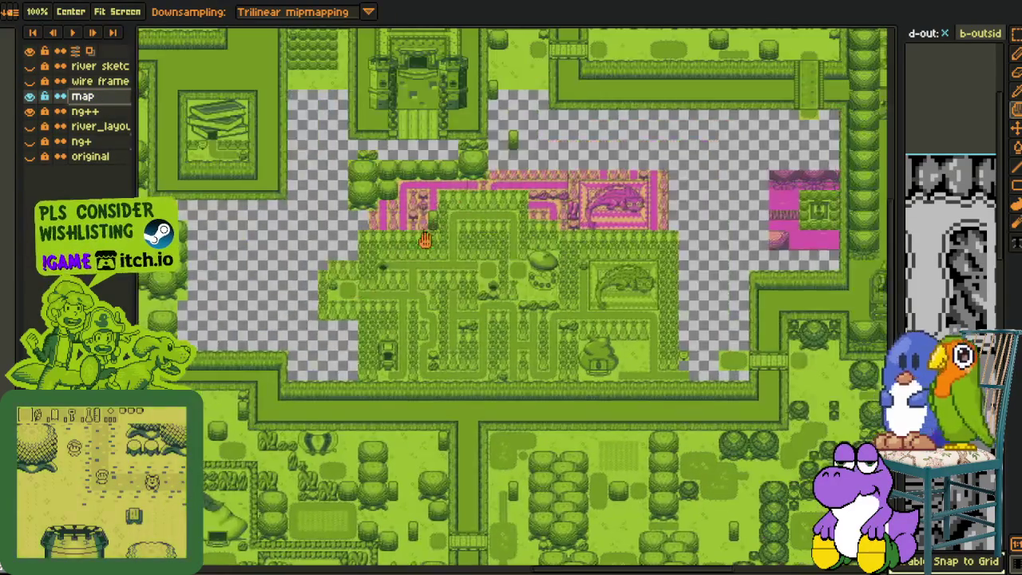
scroll(424, 235, "up", 1)
scroll(250, 240, "up", 1)
scroll(283, 242, "up", 1)
scroll(247, 247, "up", 1)
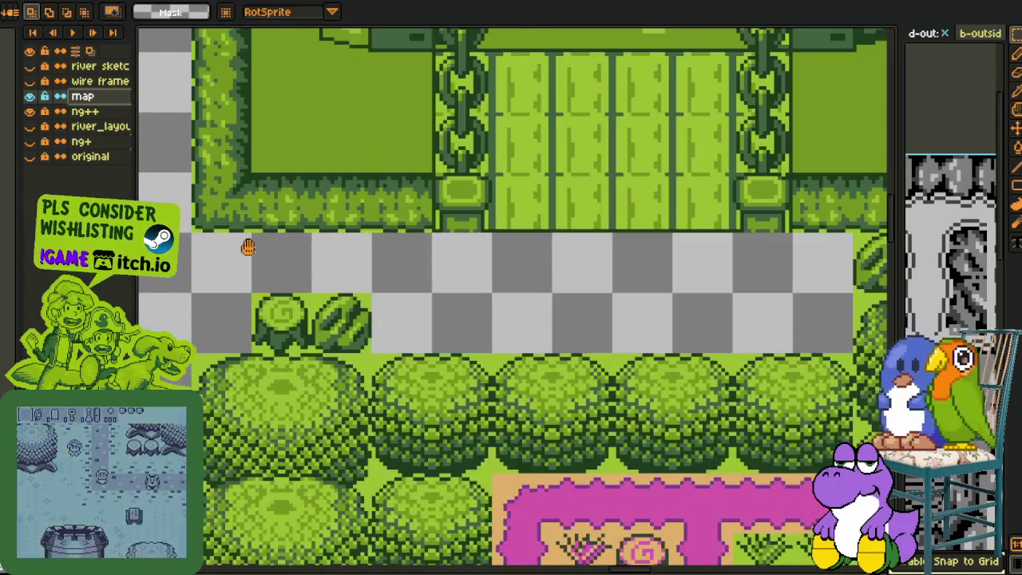
scroll(246, 247, "up", 1)
scroll(369, 260, "up", 1)
key("ctrl+v")
left_click_drag(482, 297, 326, 297)
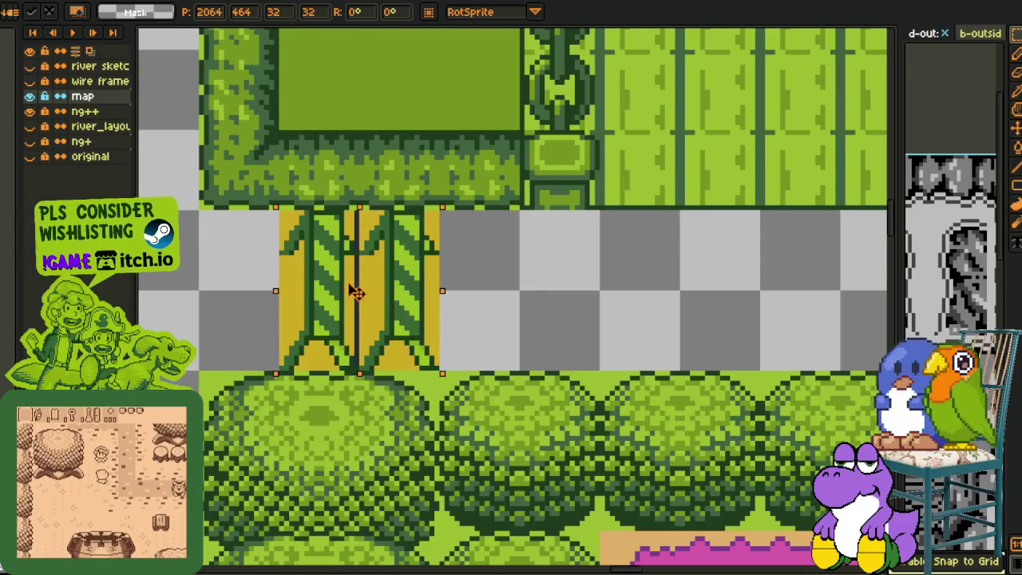
- Show the tile grid, drop the stalks in place, and widen the tileset preview panel
key("ctrl+apostrophe")
scroll(495, 170, "down", 3)
scroll(488, 187, "up", 1)
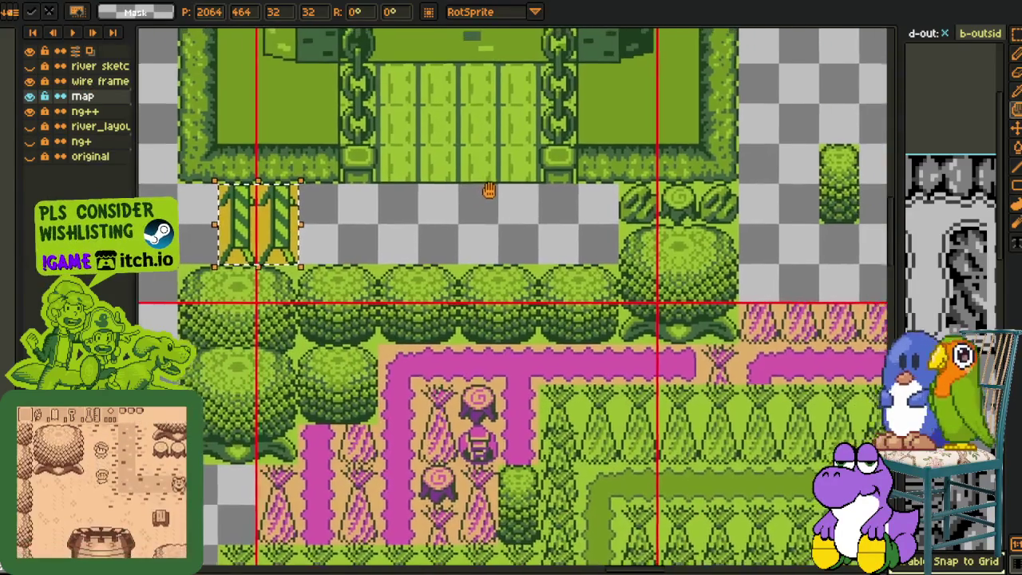
scroll(471, 197, "up", 1)
left_click(495, 197)
left_click_drag(513, 197, 499, 198)
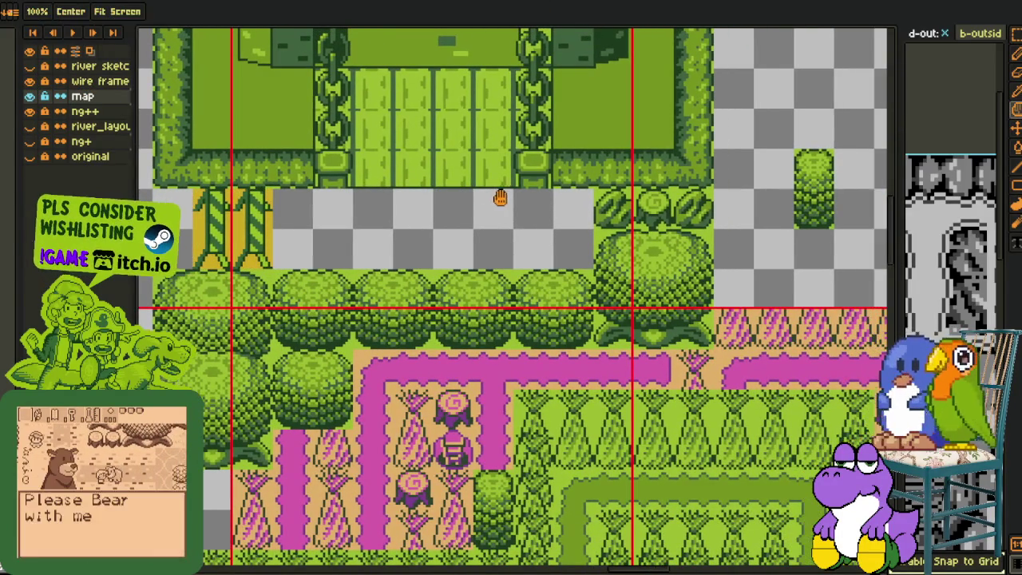
mouse_move(894, 136)
left_mouse_down()
mouse_move(763, 136)
mouse_move(832, 157)
left_mouse_up()
scroll(832, 157, "down", 3)
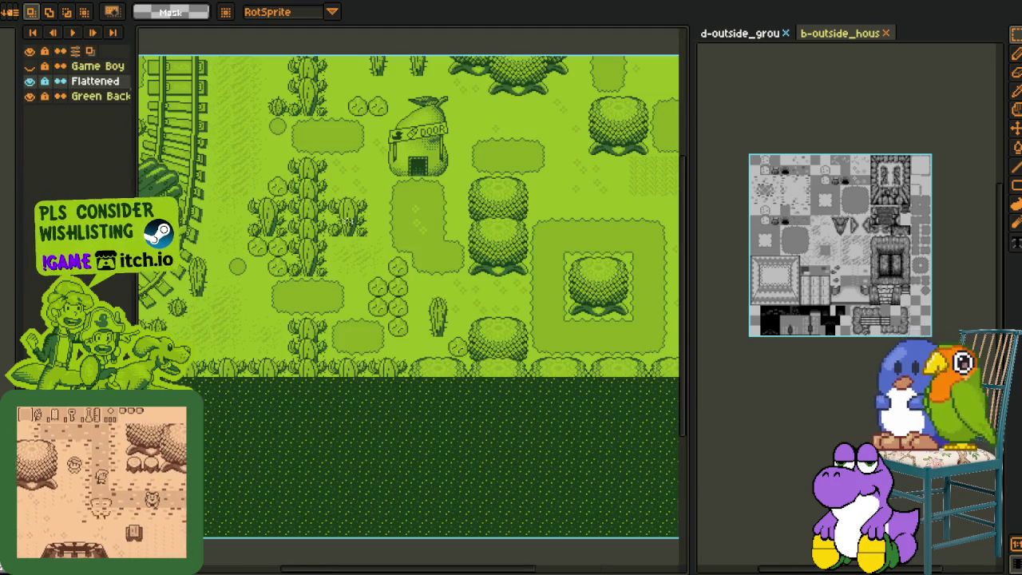
- Show the Rough Sketch group, both train sketch layers and the rough colour-block layer
scroll(349, 221, "down", 2)
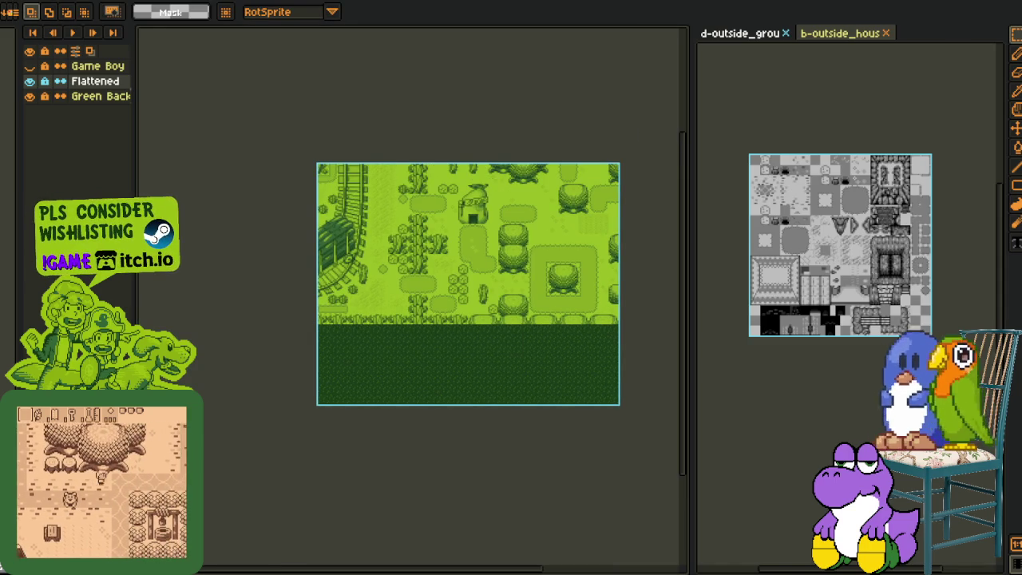
scroll(393, 252, "down", 2)
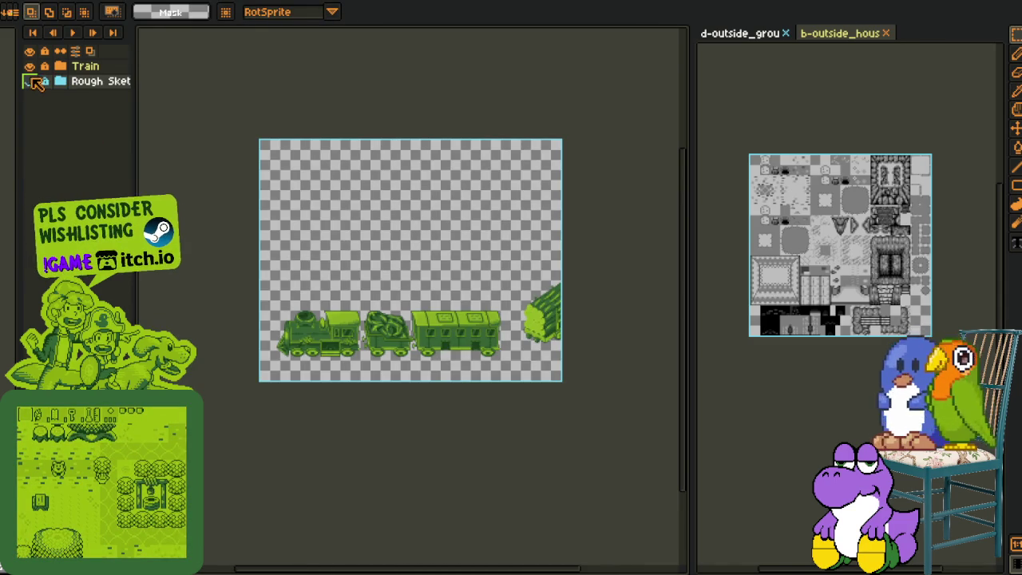
left_click(30, 80)
left_click(60, 81)
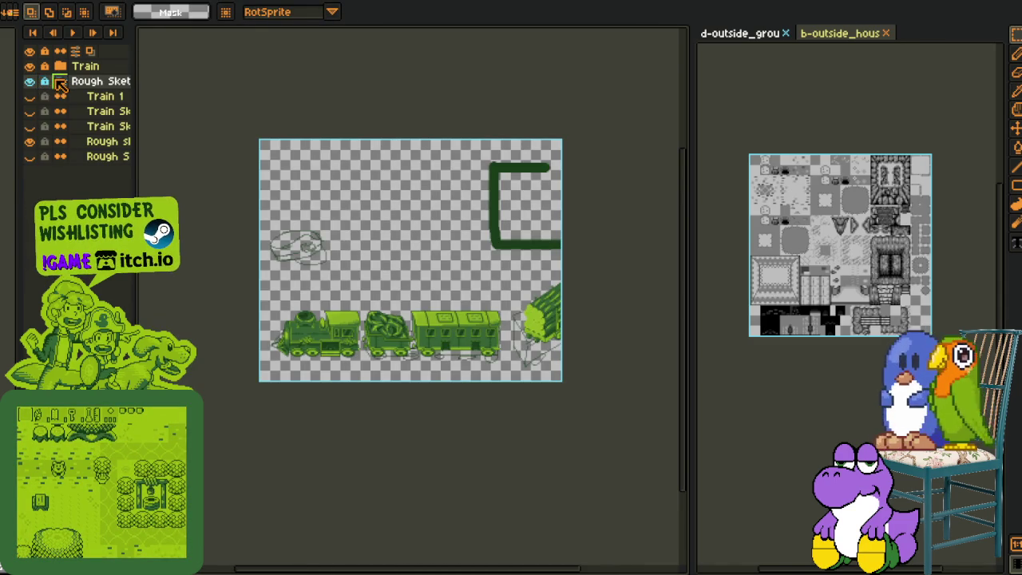
left_click(30, 111)
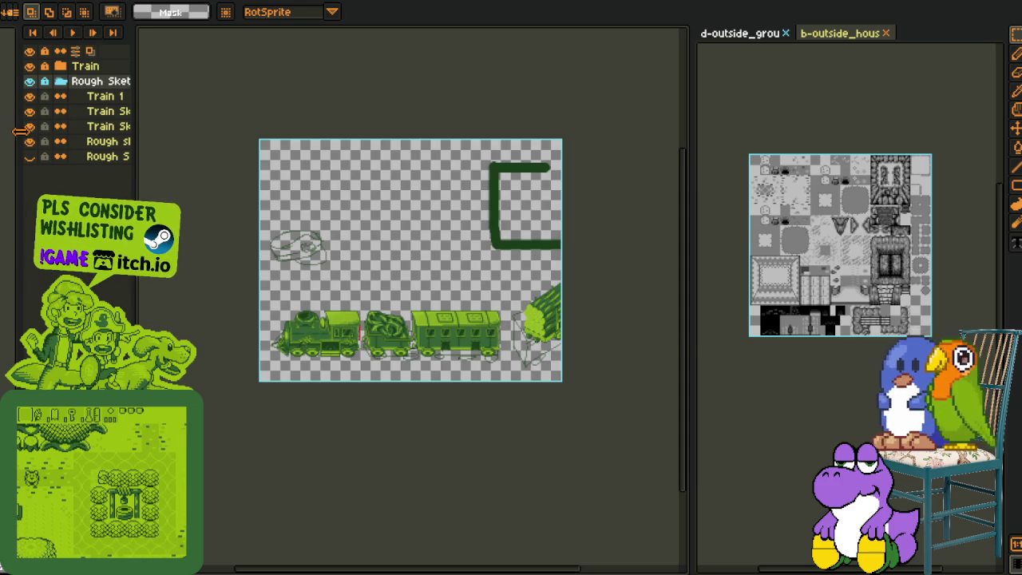
left_click(30, 126)
scroll(300, 247, "up", 3)
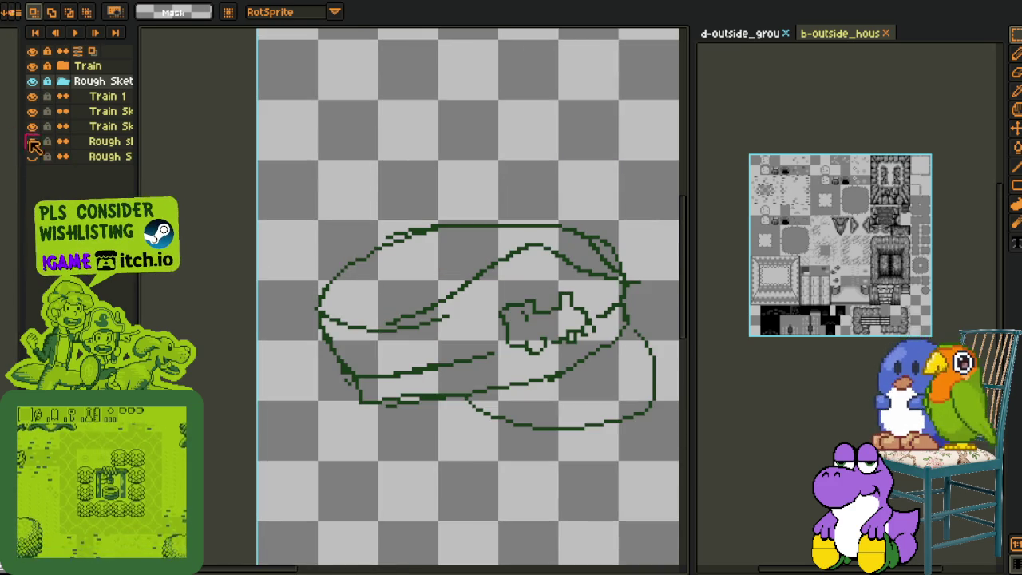
left_click(32, 155)
- Expand the Train folder and log cart folder, and show the log car layers
scroll(374, 217, "down", 2)
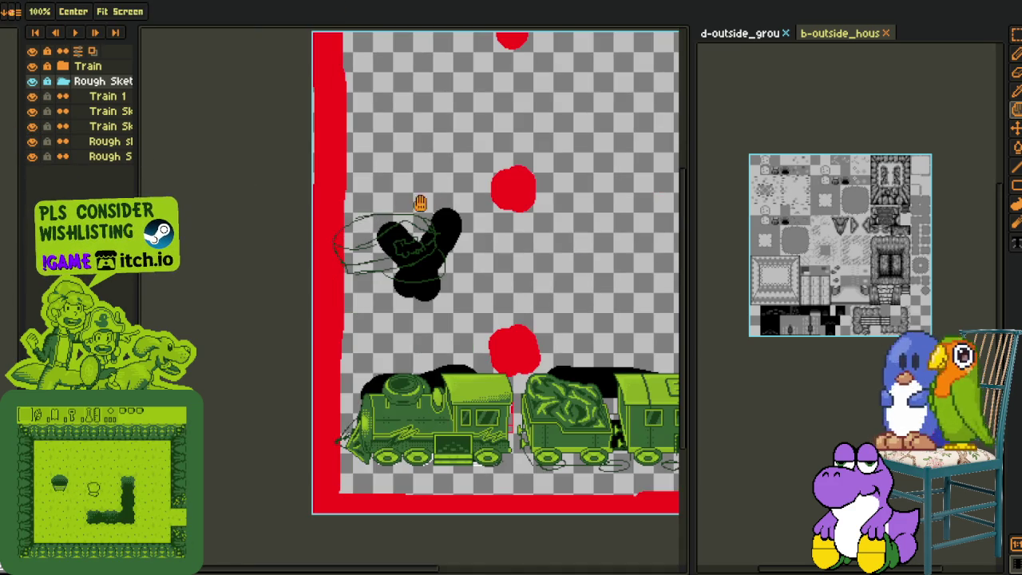
left_click_drag(429, 203, 214, 206)
left_click(62, 65)
left_click(32, 96)
left_click(32, 111)
left_click(62, 111)
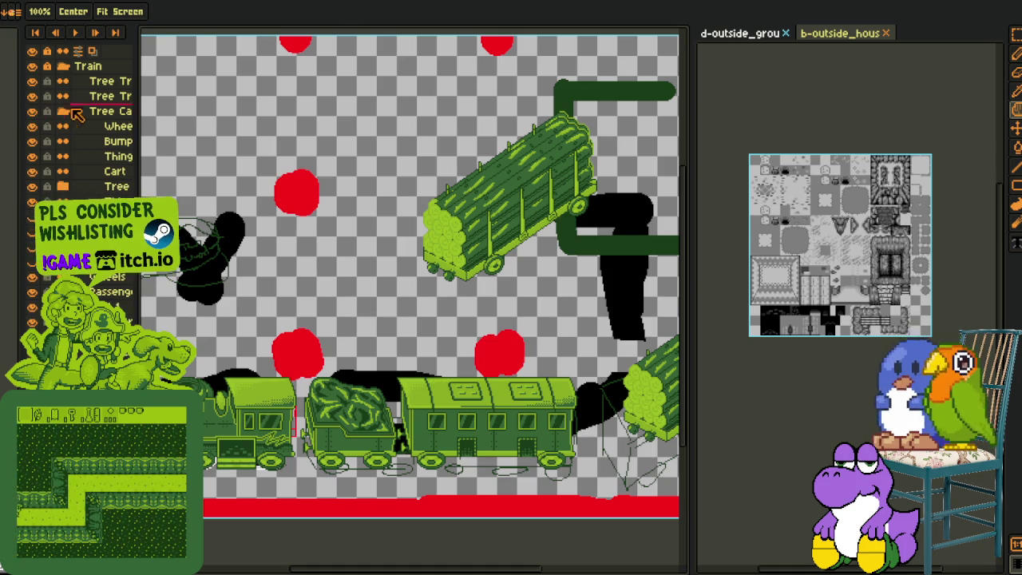
key("m")
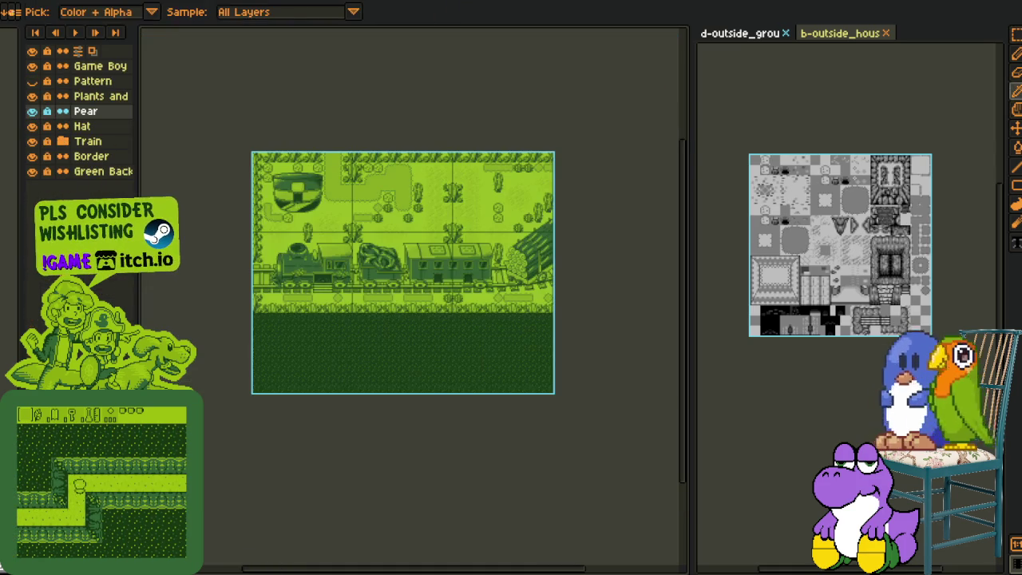
- Open the sprite with the two green hats and view them
key("ctrl+o")
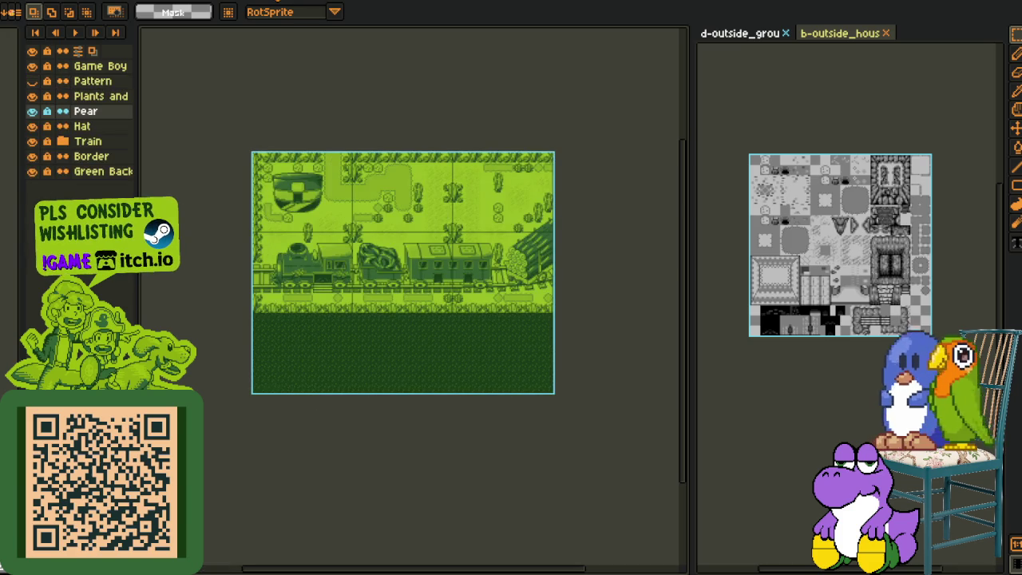
scroll(395, 295, "up", 2)
mouse_move(414, 288)
left_mouse_down()
mouse_move(347, 171)
mouse_move(368, 161)
left_mouse_up()
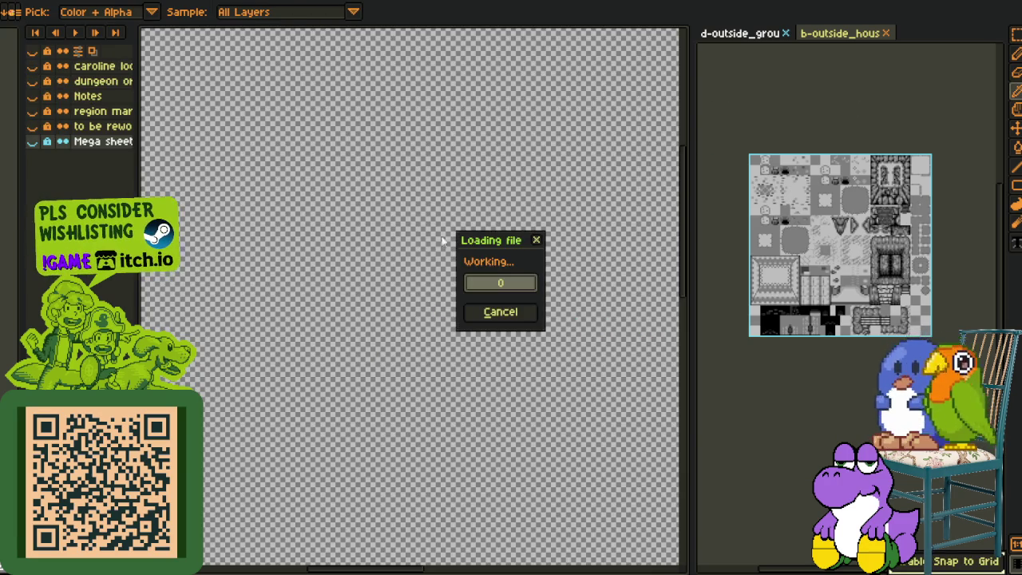
- Show and activate the barrier layer, trying a deletion of the small plant sprite
scroll(372, 231, "up", 1)
scroll(418, 208, "up", 1)
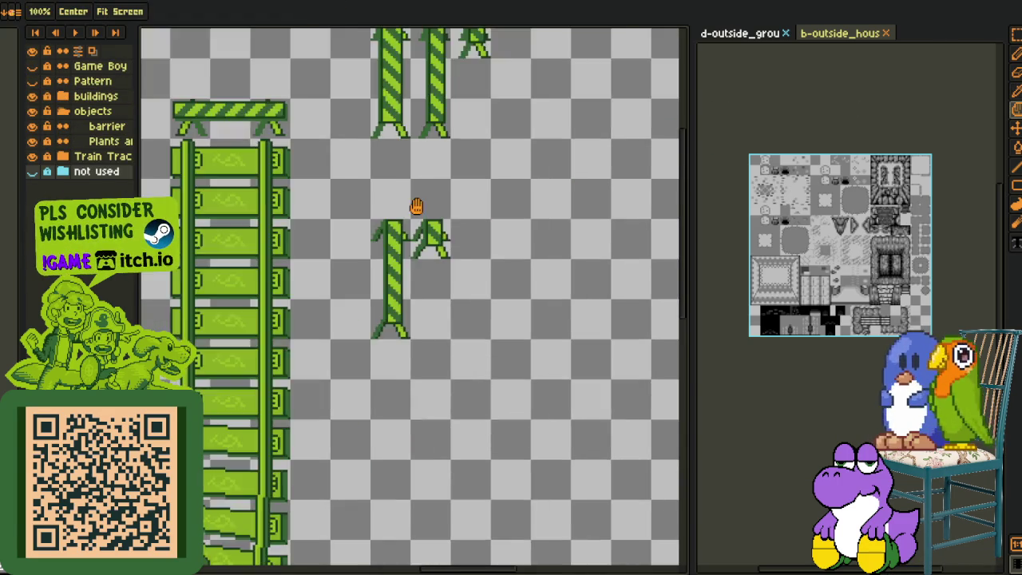
scroll(435, 241, "up", 1)
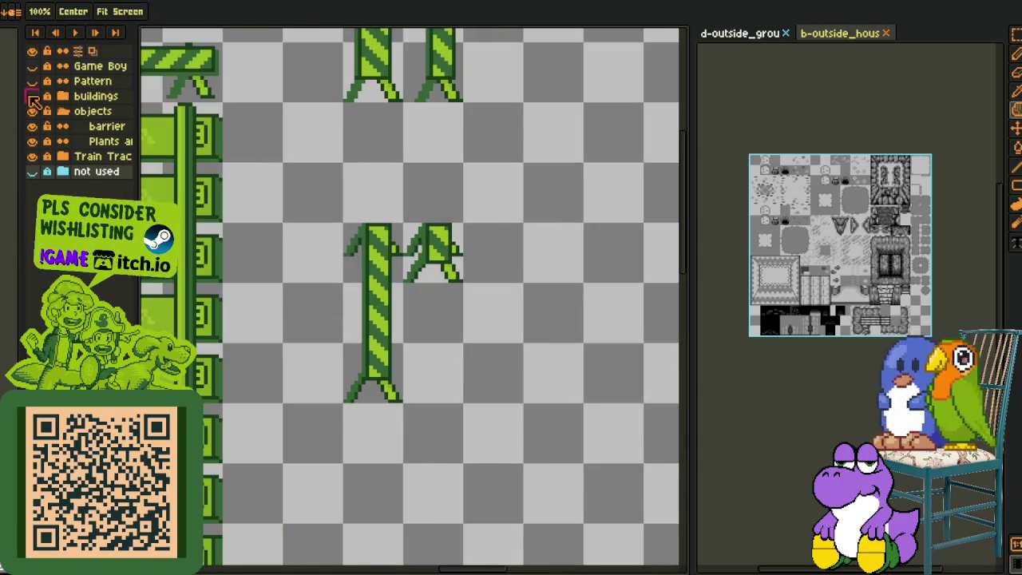
left_click(33, 112)
left_click(32, 112)
left_click(33, 127)
left_click(33, 127)
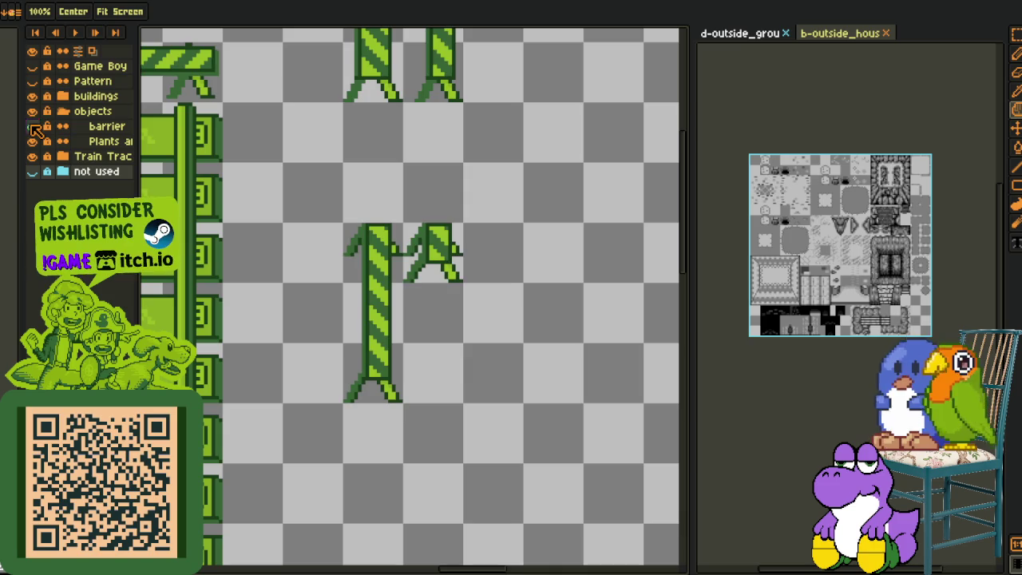
left_click(103, 127)
left_click_drag(471, 289, 399, 217)
key("Delete")
key("ctrl+z")
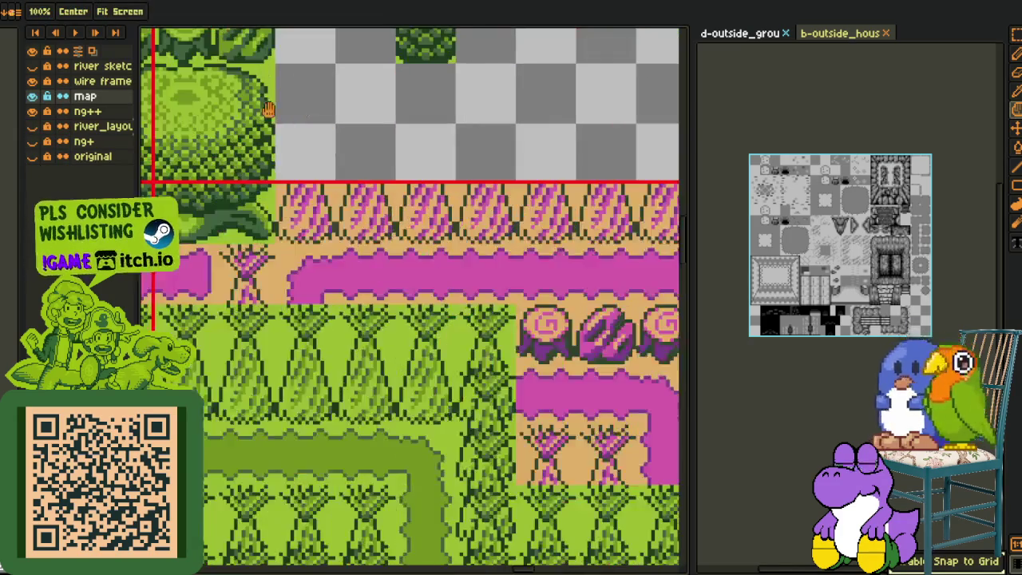
- Clear the small plants, paste the trunk pair against the castle hedge, and cycle back to the map
mouse_move(268, 109)
left_mouse_down()
mouse_move(447, 263)
mouse_move(495, 319)
left_mouse_up()
key("Delete")
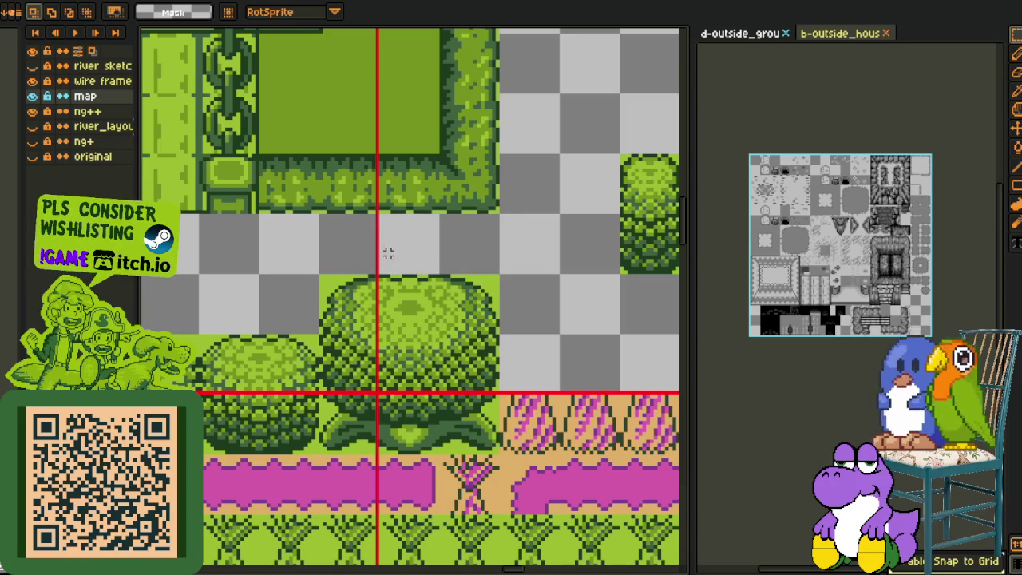
key("ctrl+v")
mouse_move(409, 288)
left_mouse_down()
mouse_move(409, 252)
mouse_move(352, 251)
left_mouse_up()
key("Return")
key("ctrl+Tab")
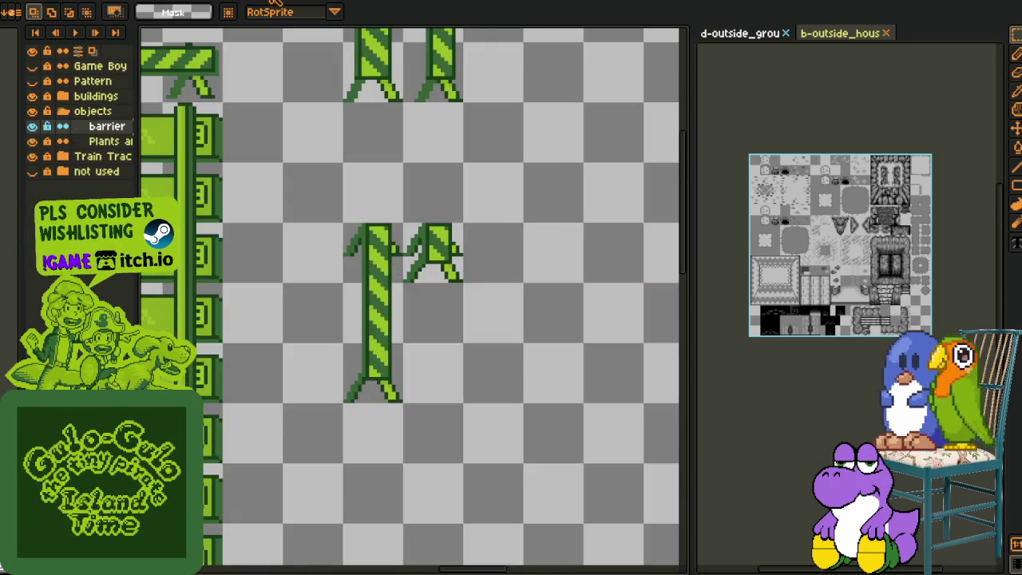
key("ctrl+Tab")
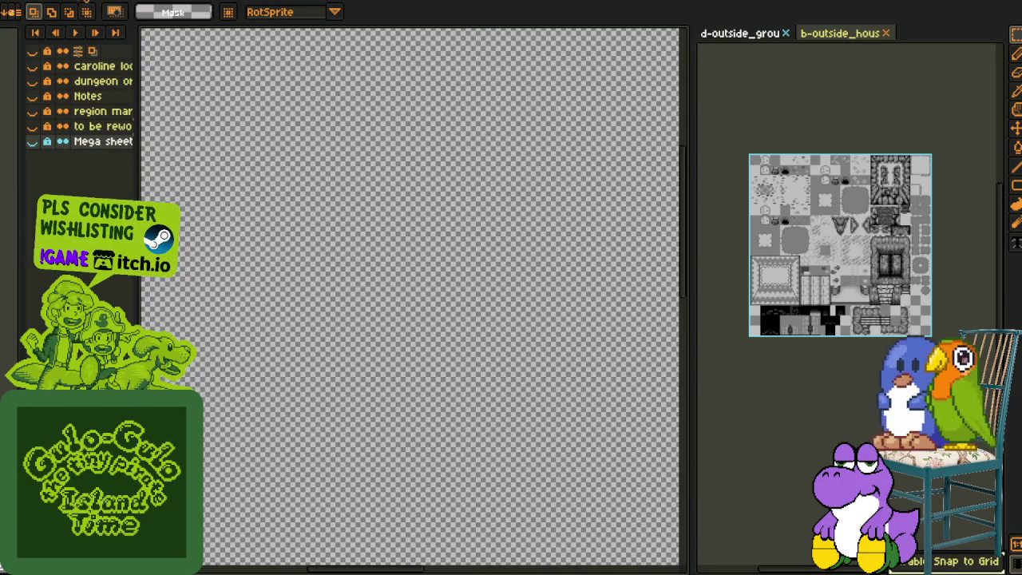
key("ctrl+Tab")
- Replace the yellow behind the first trunk pair with light green
scroll(335, 83, "down", 3)
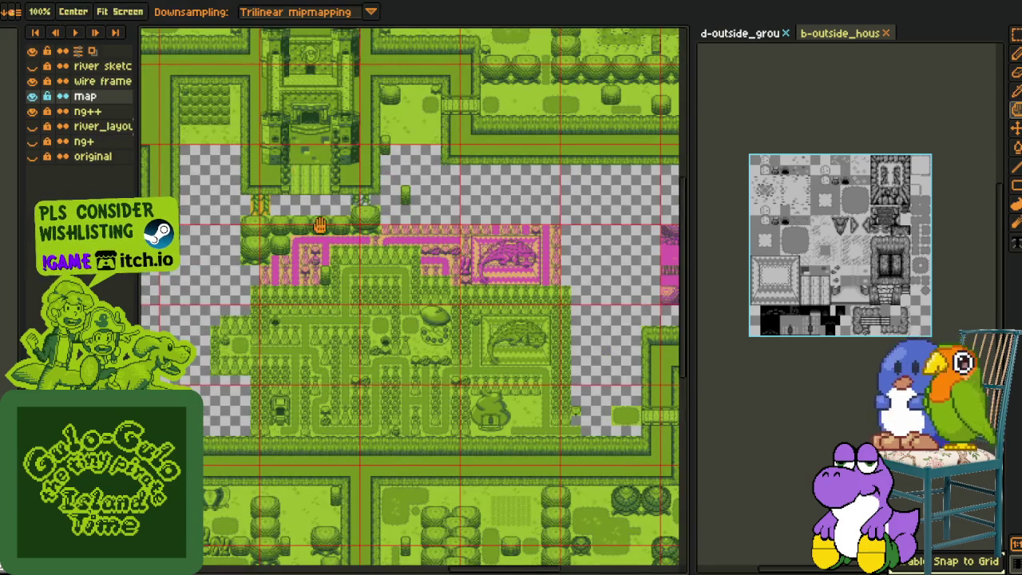
left_click_drag(342, 265, 364, 296)
scroll(317, 329, "up", 3)
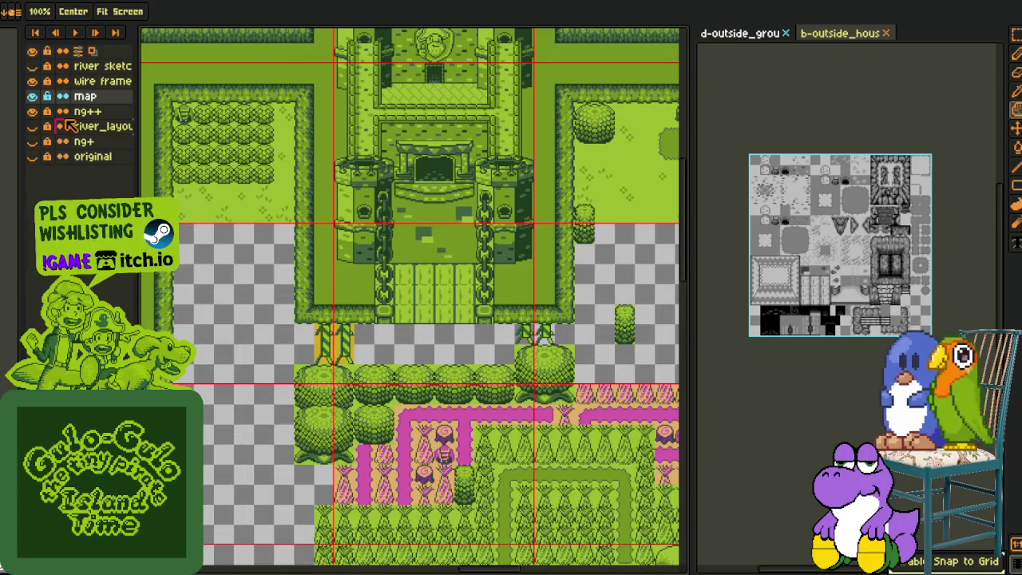
key("i")
scroll(336, 315, "up", 3)
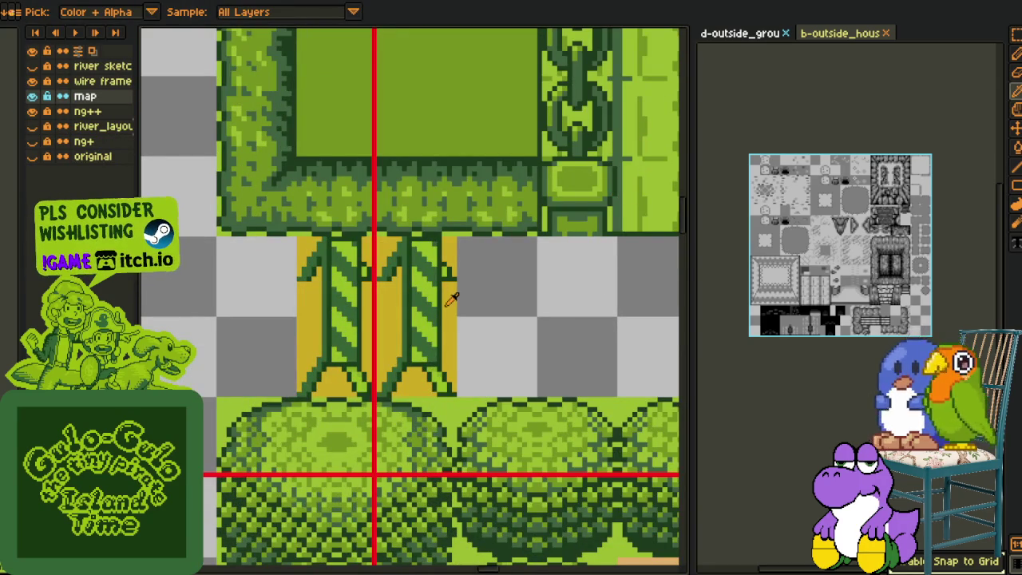
key("shift+r")
left_click(407, 445)
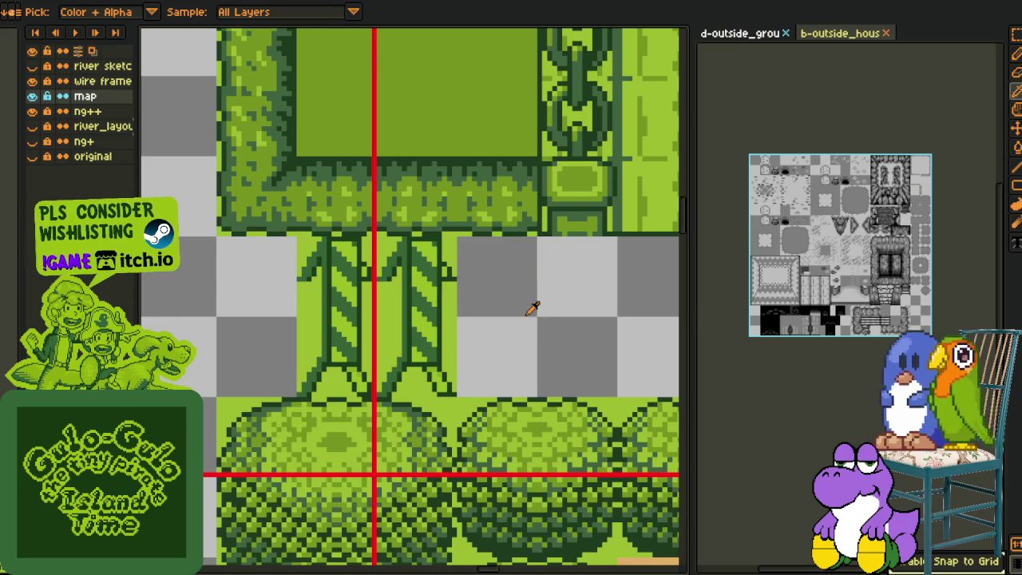
- Select the second trunk pair and fill its transparent gaps with light green
scroll(527, 304, "down", 3)
left_click_drag(567, 302, 487, 232)
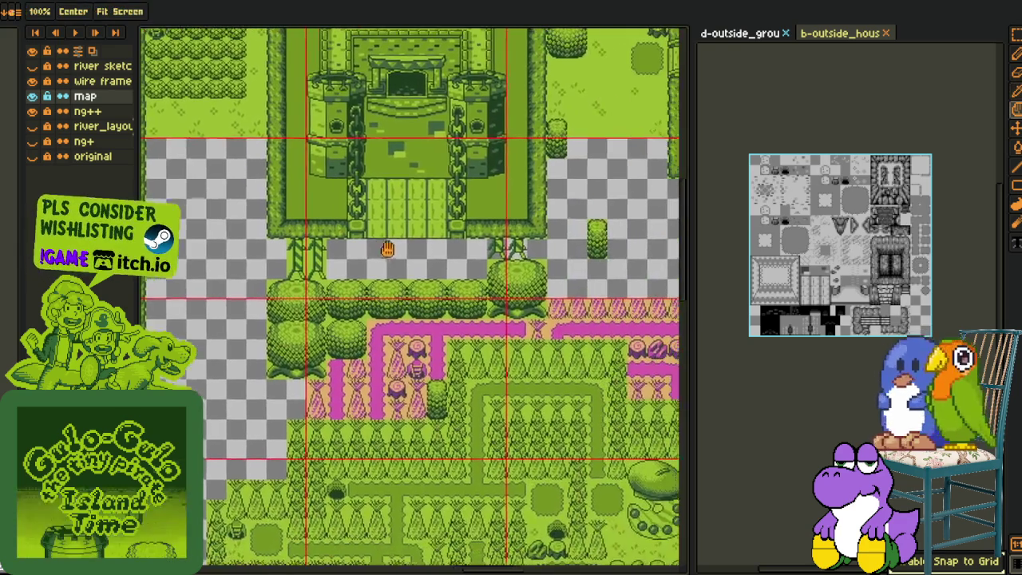
scroll(447, 235, "up", 1)
scroll(439, 230, "up", 2)
scroll(435, 225, "up", 1)
key("m")
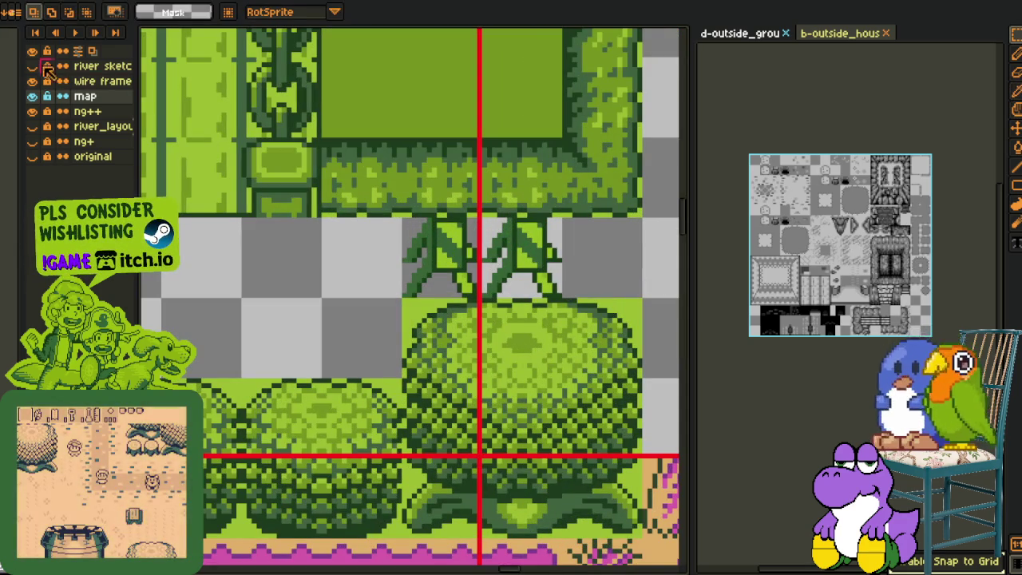
left_click_drag(414, 217, 539, 300)
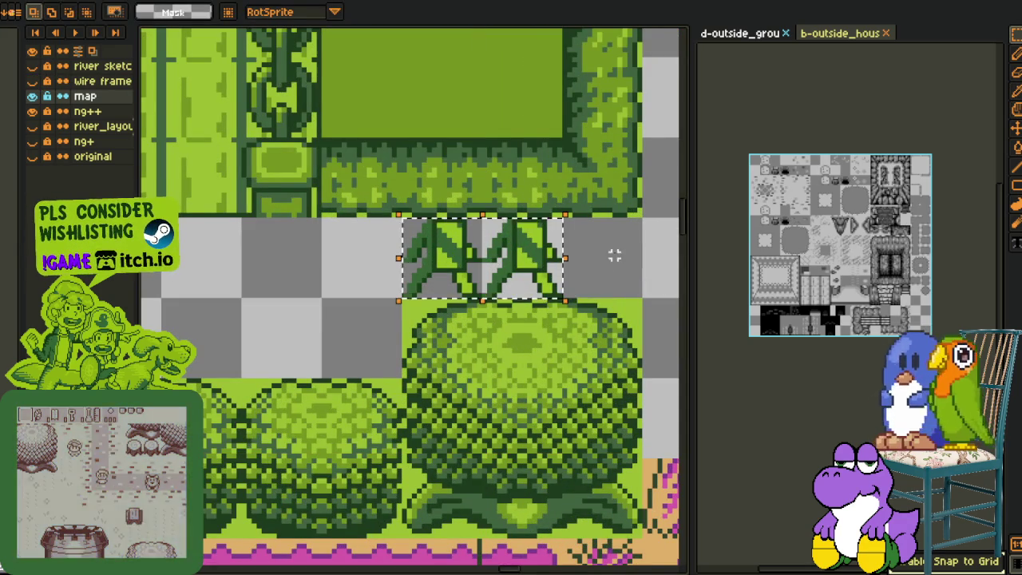
scroll(545, 218, "up", 1)
key("i")
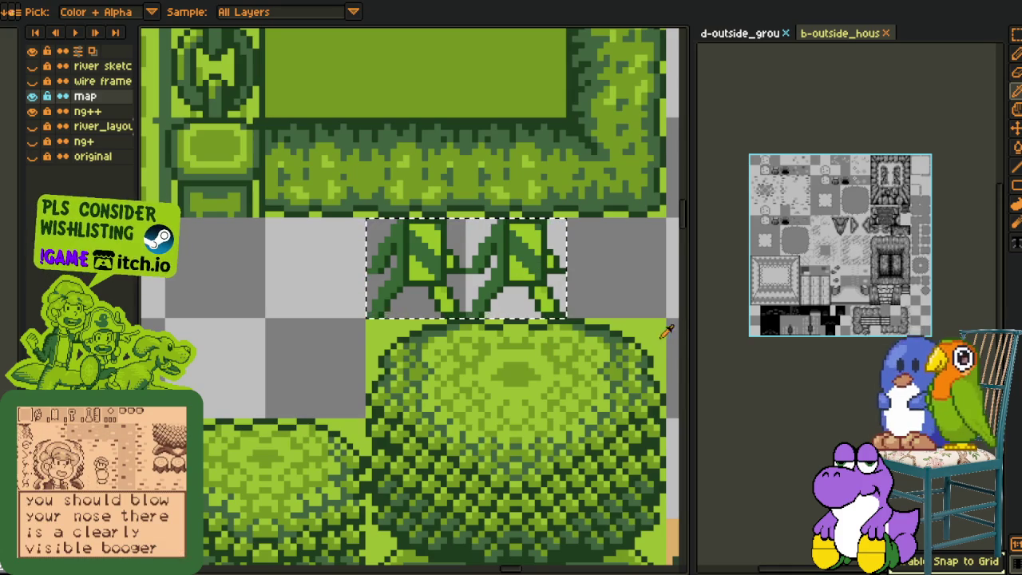
key("shift+r")
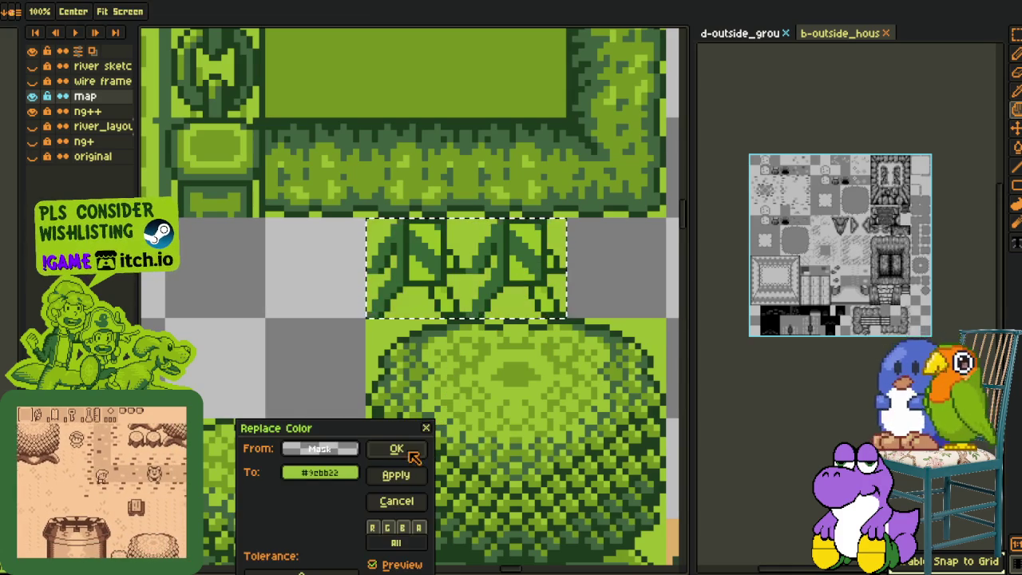
left_click(411, 448)
- Deselect the trunks and save the map file
key("m")
key("ctrl+d")
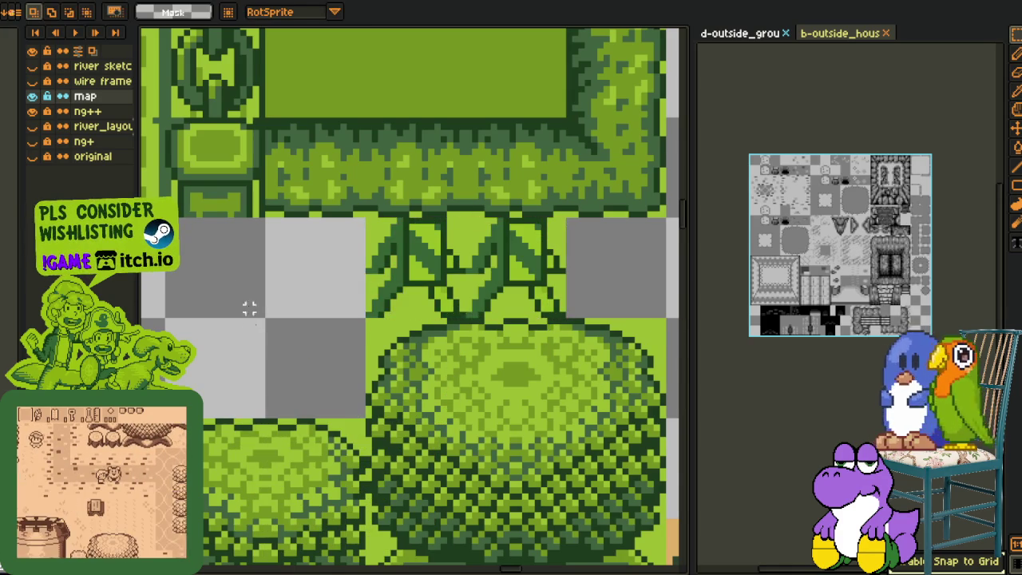
scroll(183, 263, "down", 2)
key("ctrl+s")
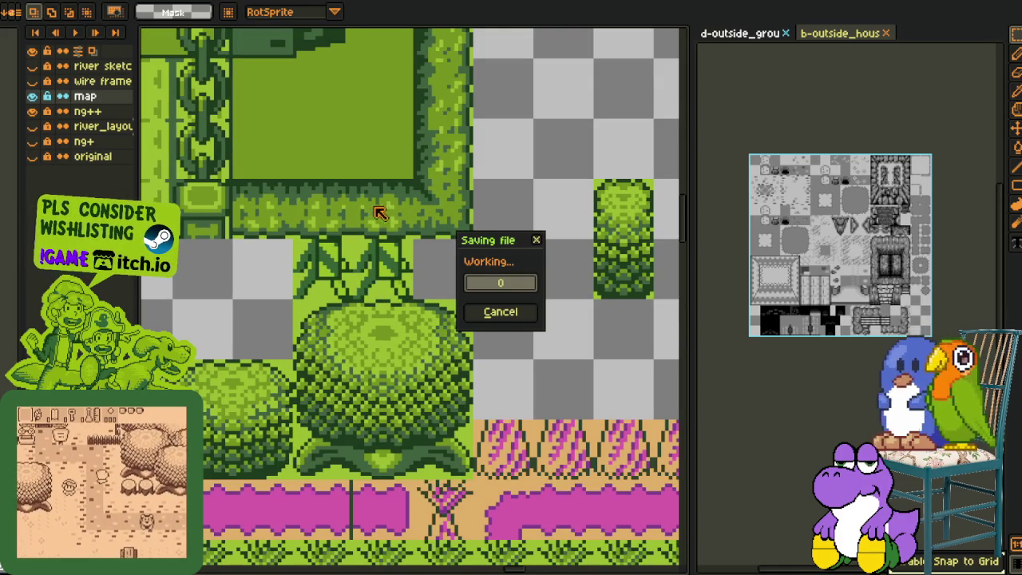
- Show the red wire frame grid layer over the castle garden area
scroll(343, 231, "down", 1)
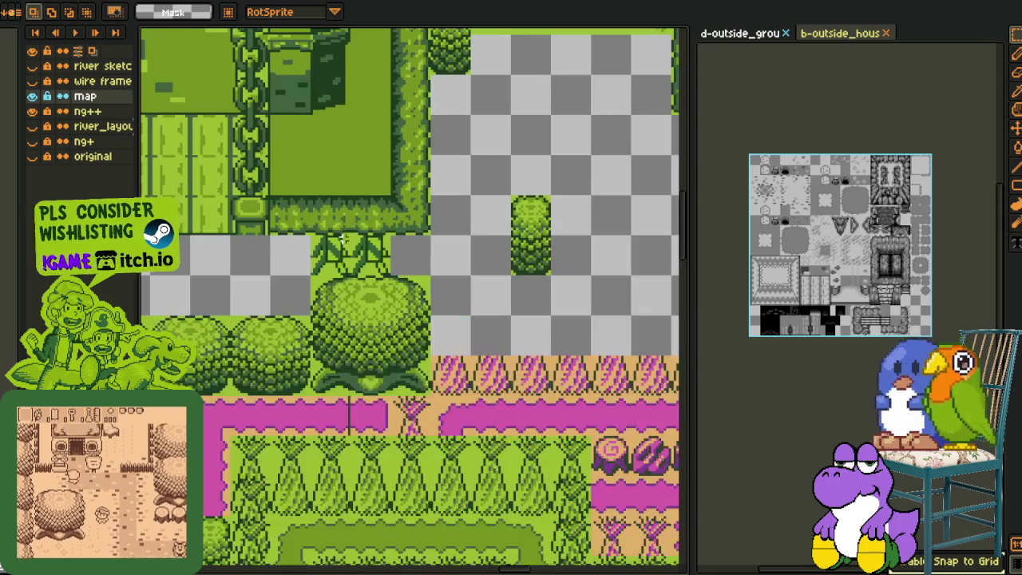
scroll(472, 252, "down", 2)
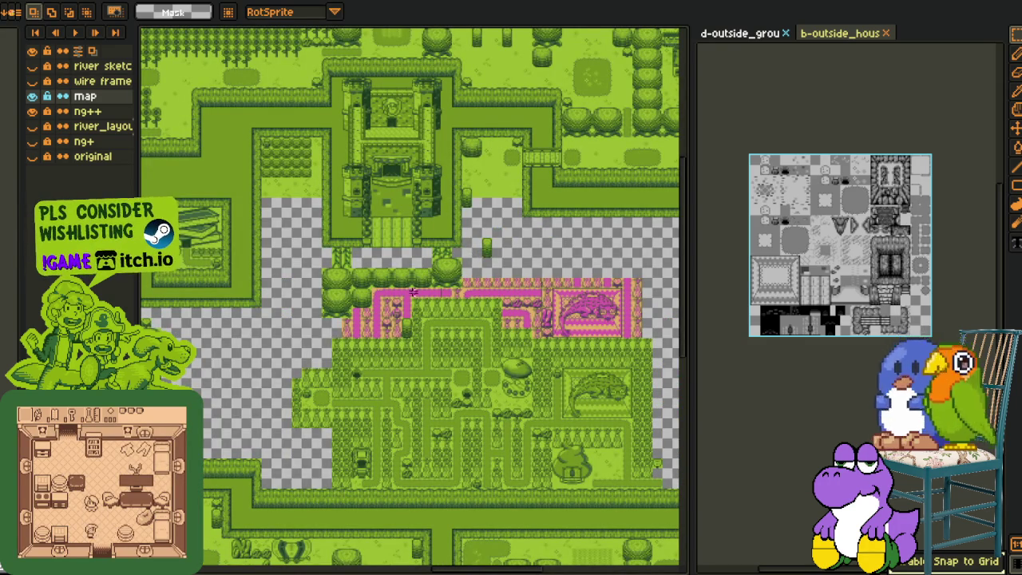
scroll(337, 272, "up", 2)
left_click_drag(321, 212, 319, 255)
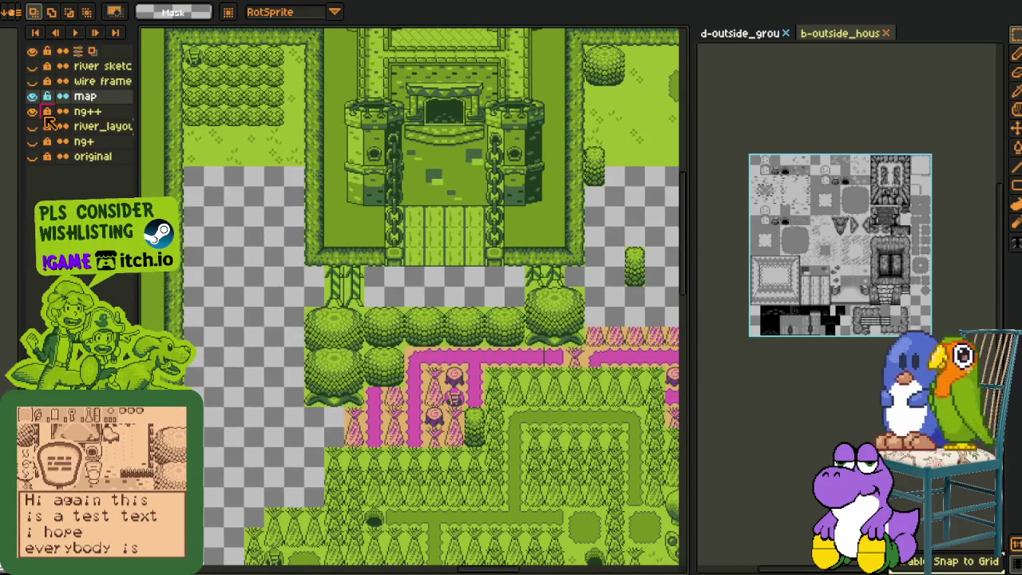
left_click(32, 126)
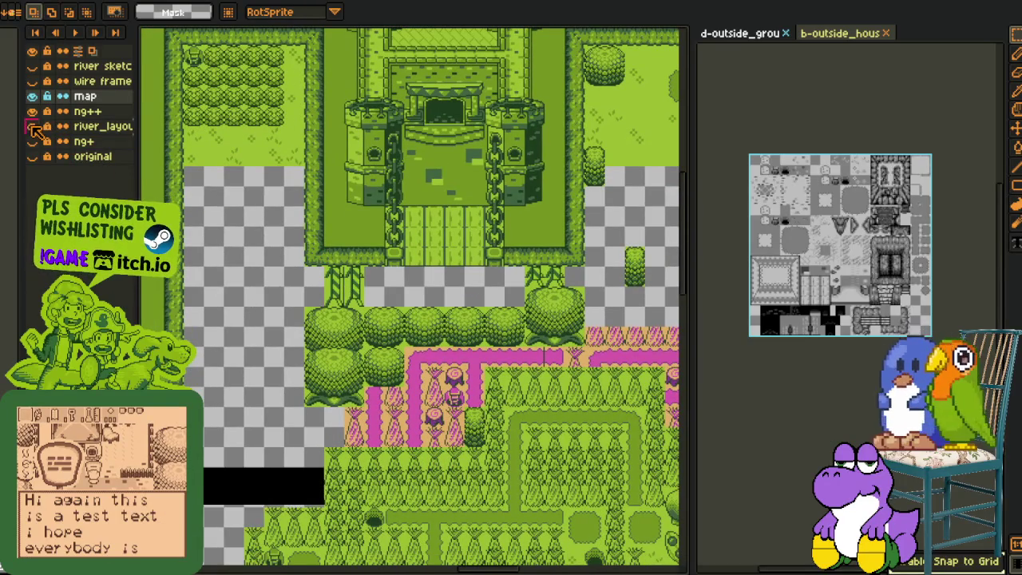
left_click(33, 127)
left_click(33, 81)
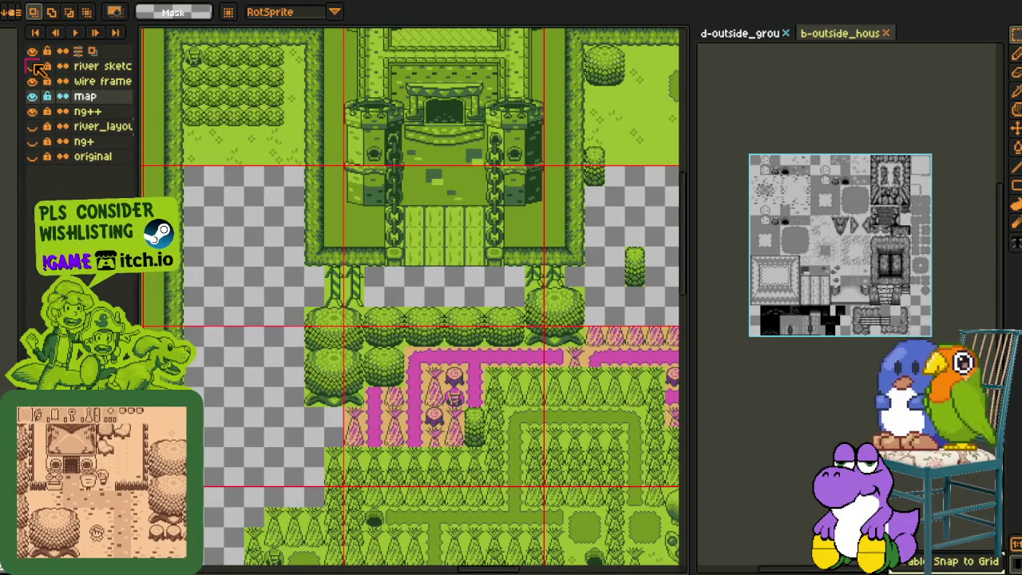
left_click(33, 66)
left_click(32, 66)
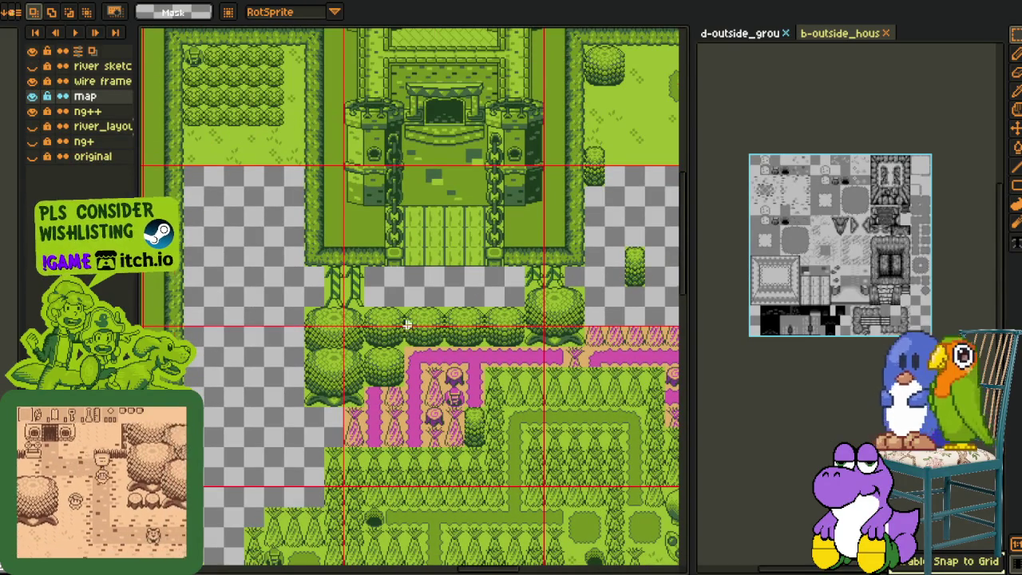
- Select the tree cluster in the western forest and copy it
scroll(406, 323, "down", 2)
scroll(440, 329, "up", 2)
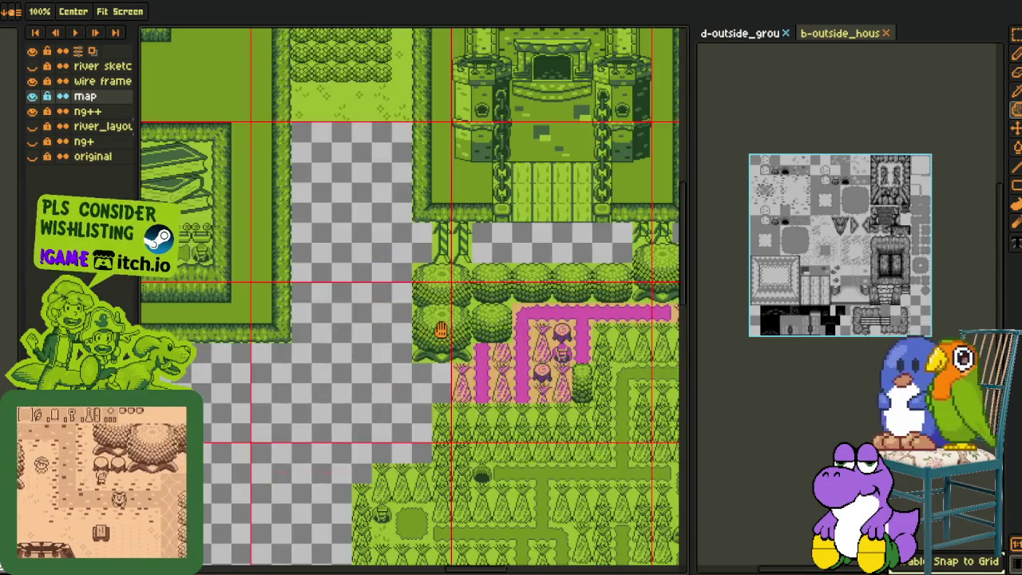
left_click_drag(440, 329, 506, 312)
scroll(507, 313, "down", 2)
scroll(143, 136, "up", 2)
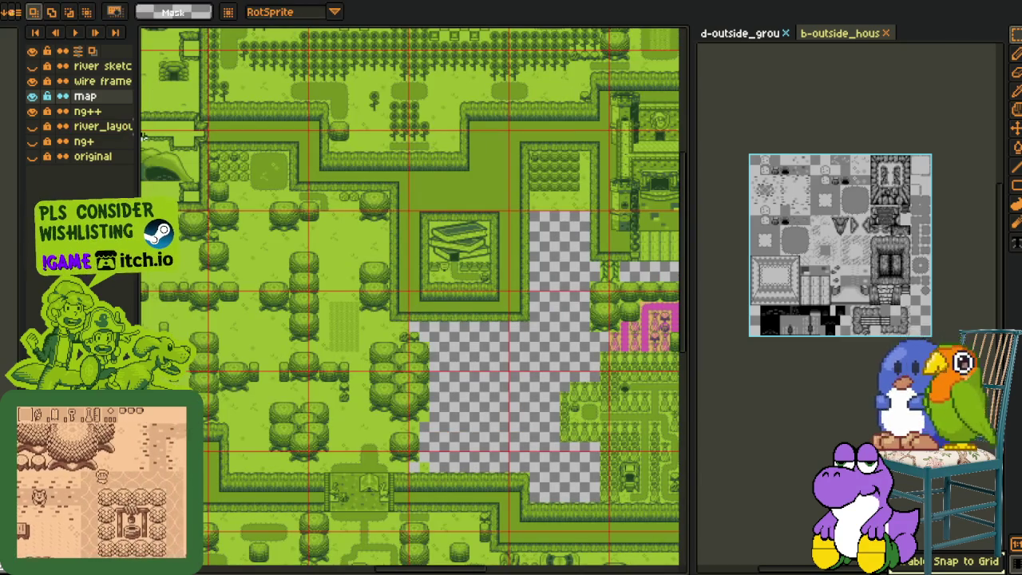
left_click_drag(143, 136, 345, 343)
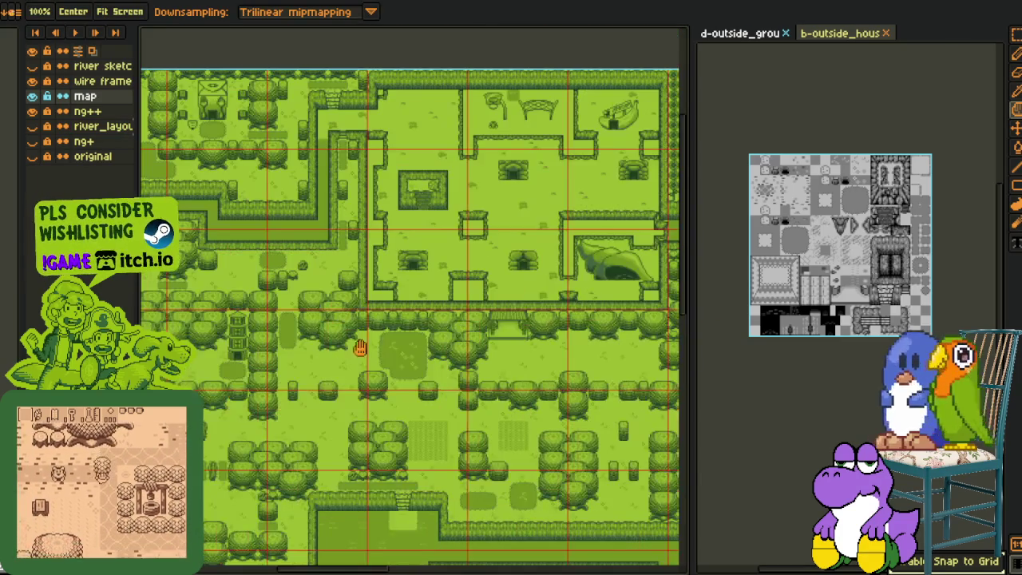
scroll(345, 343, "up", 3)
mouse_move(587, 196)
left_mouse_down()
mouse_move(437, 399)
mouse_move(356, 429)
mouse_move(236, 327)
left_mouse_up()
key("Delete")
key("ctrl+z")
scroll(397, 438, "down", 2)
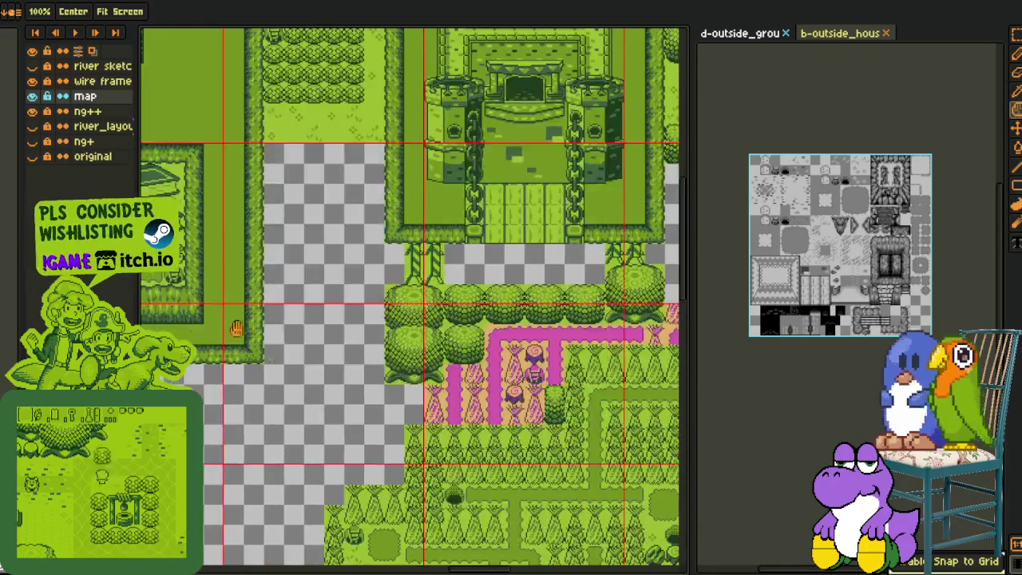
- Survey the tree cluster, house, fields and pink garden south of the castle
scroll(319, 304, "up", 2)
left_click_drag(402, 263, 392, 296)
scroll(330, 317, "up", 1)
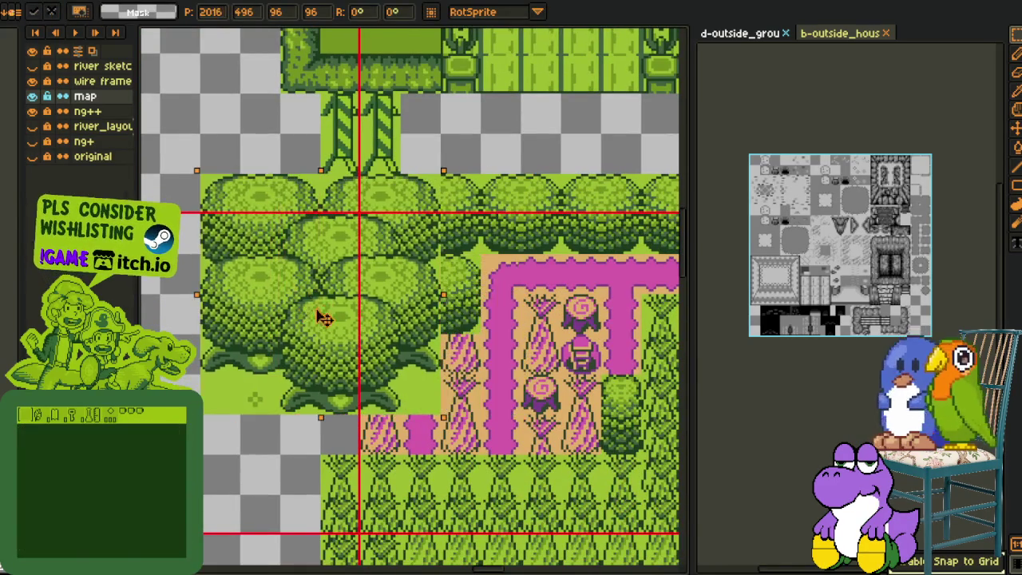
left_click_drag(330, 318, 293, 319)
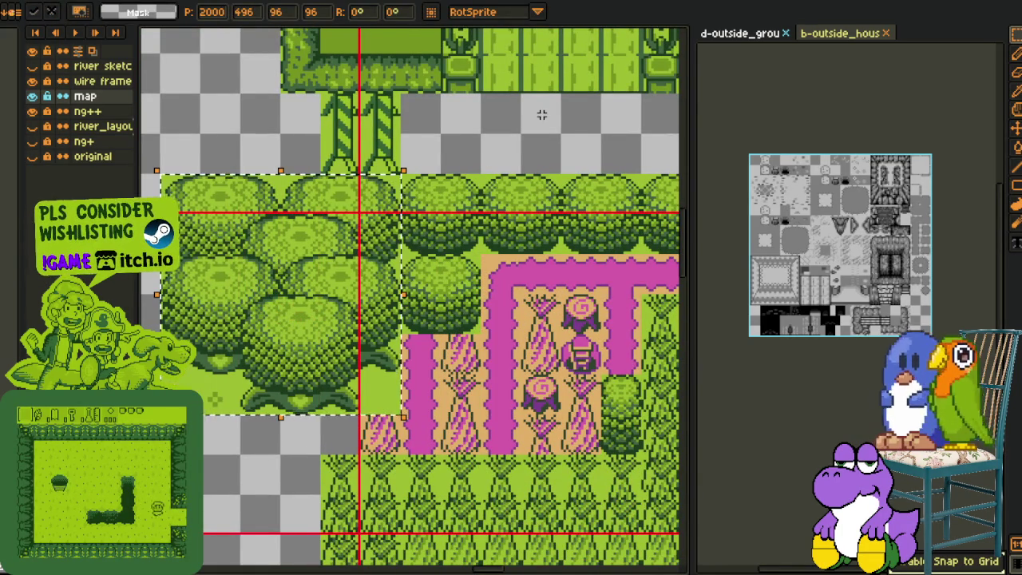
scroll(287, 317, "down", 1)
left_click_drag(287, 318, 460, 217)
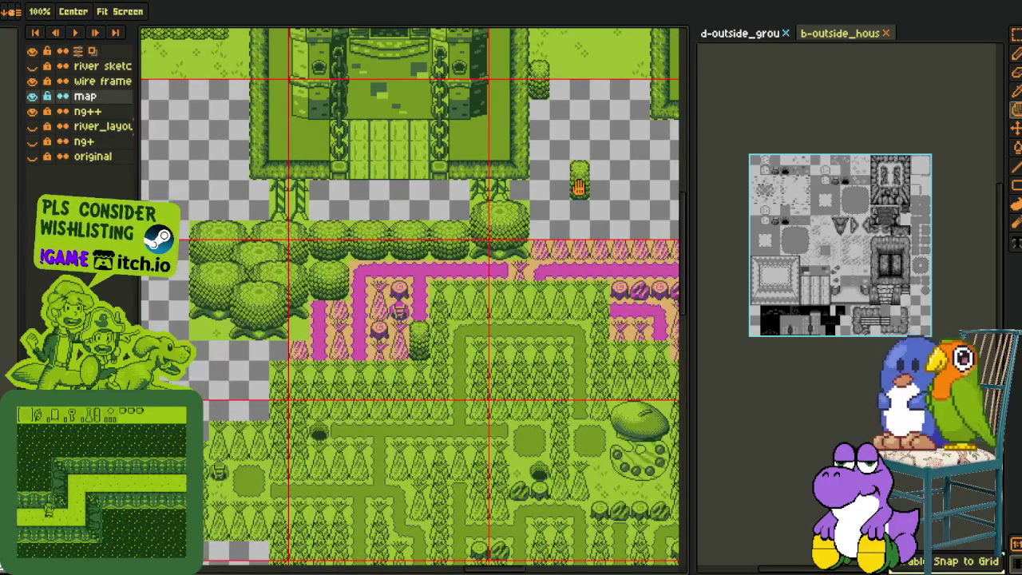
scroll(532, 222, "down", 2)
scroll(452, 342, "down", 3)
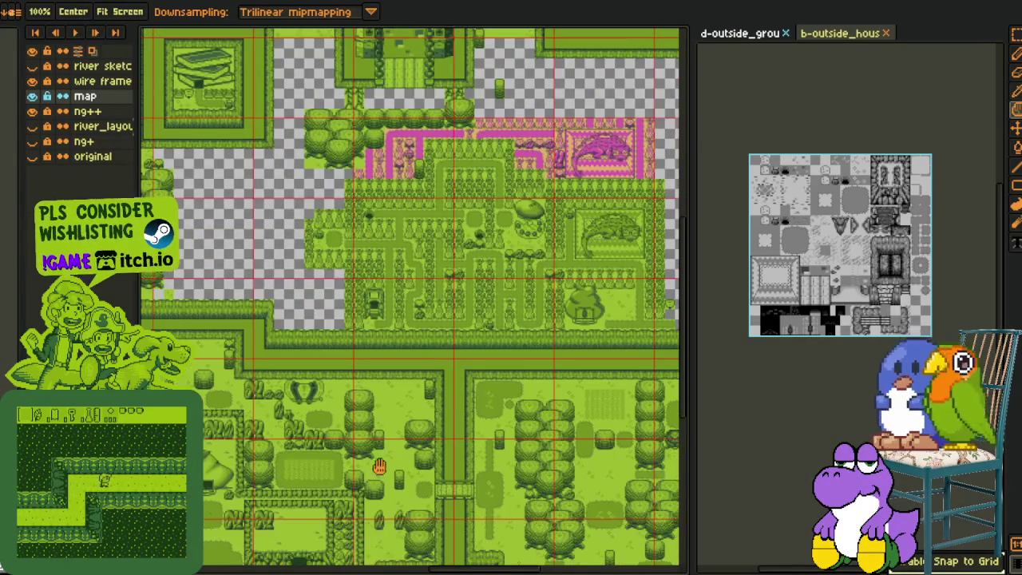
scroll(397, 455, "up", 2)
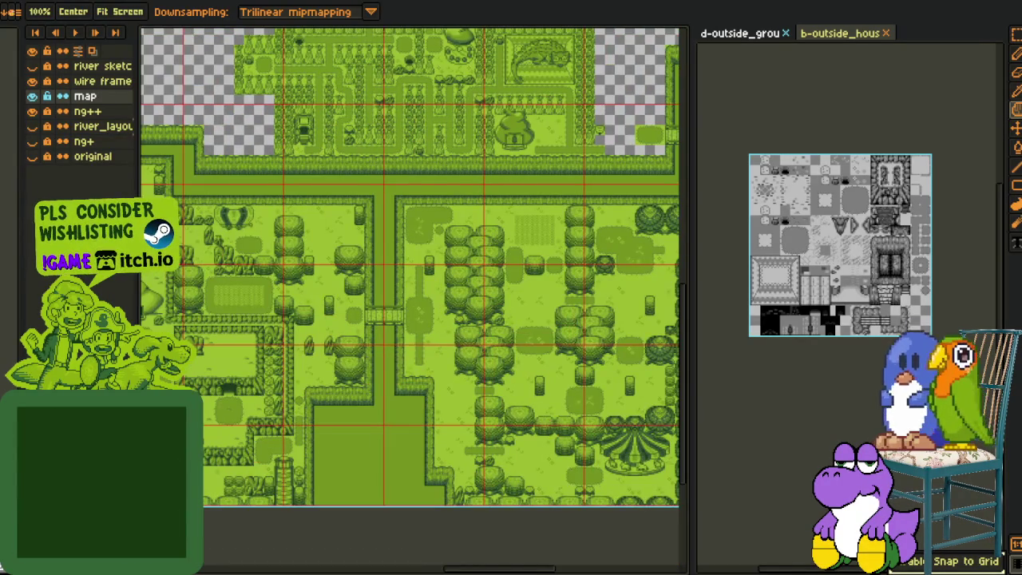
scroll(476, 482, "up", 1)
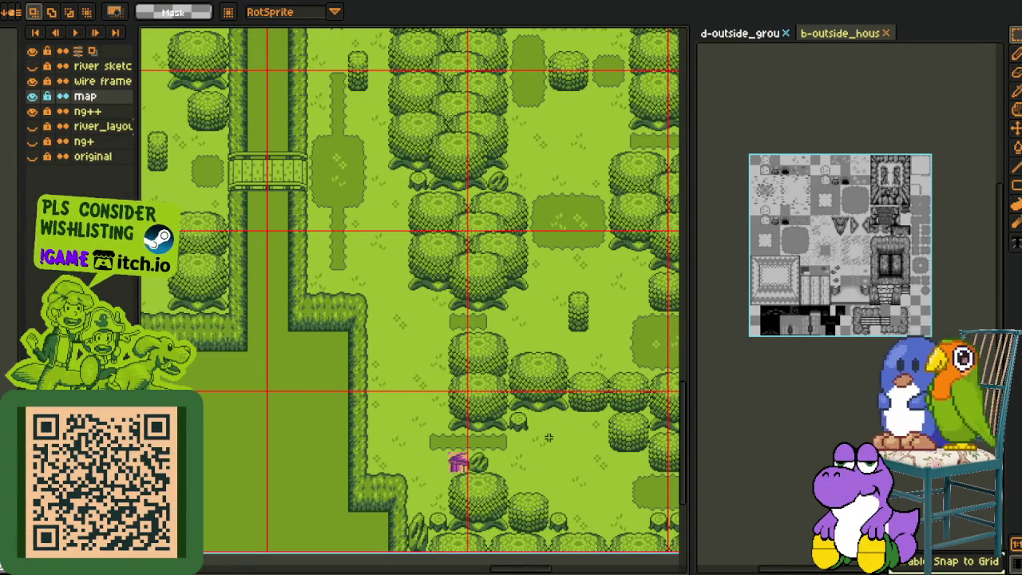
scroll(452, 461, "down", 3)
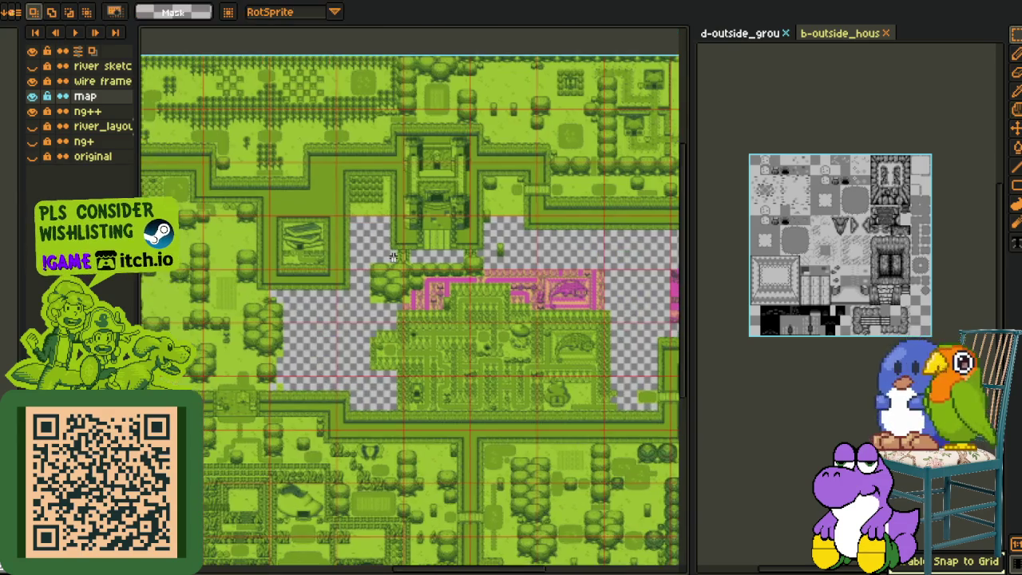
scroll(425, 321, "up", 3)
left_click_drag(452, 397, 361, 205)
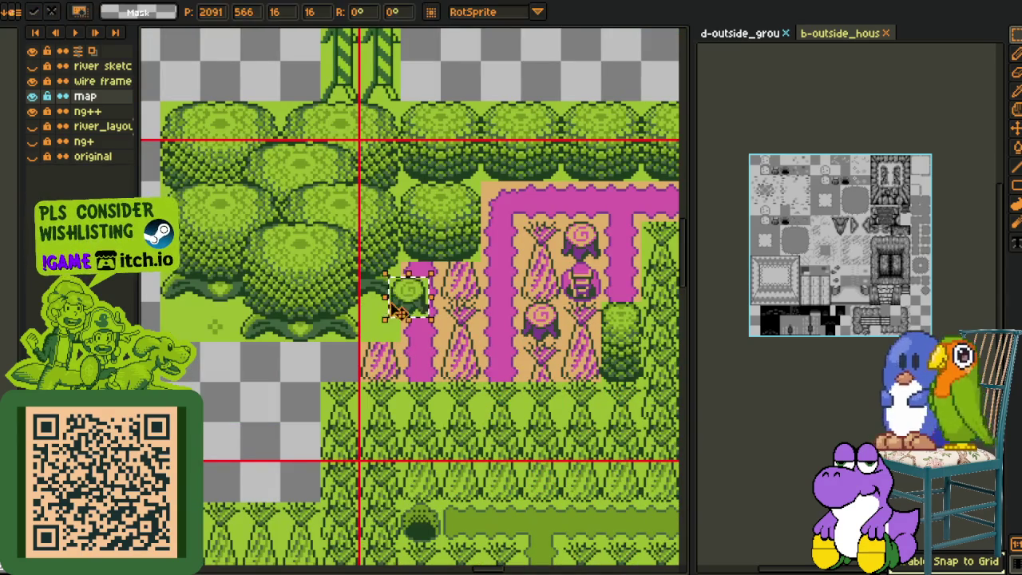
scroll(442, 284, "down", 3)
scroll(327, 267, "up", 3)
scroll(386, 257, "down", 2)
scroll(385, 257, "down", 2)
scroll(447, 275, "down", 1)
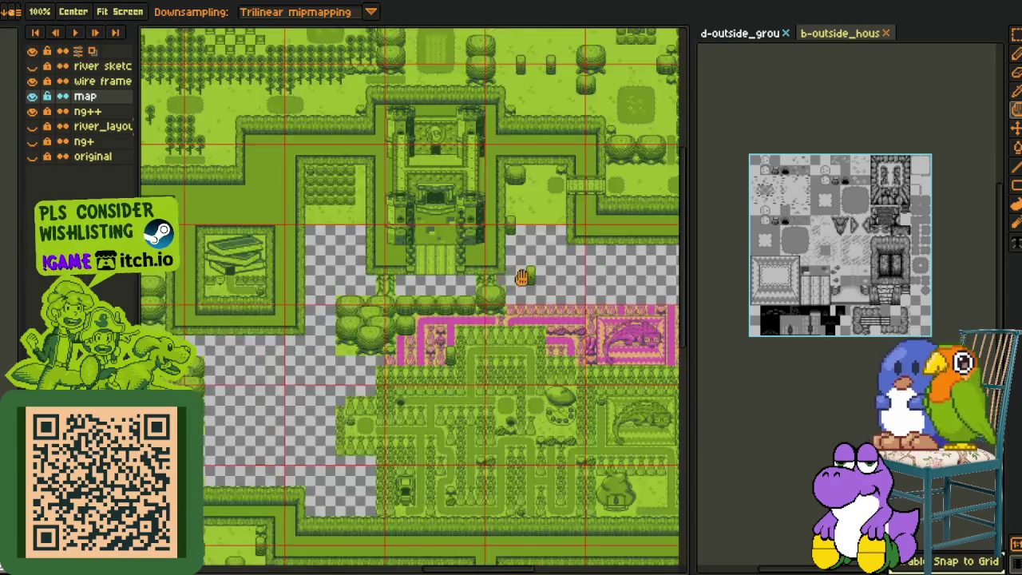
scroll(483, 286, "up", 3)
- Move the small lone bush next to the large tree cluster
left_click(424, 306)
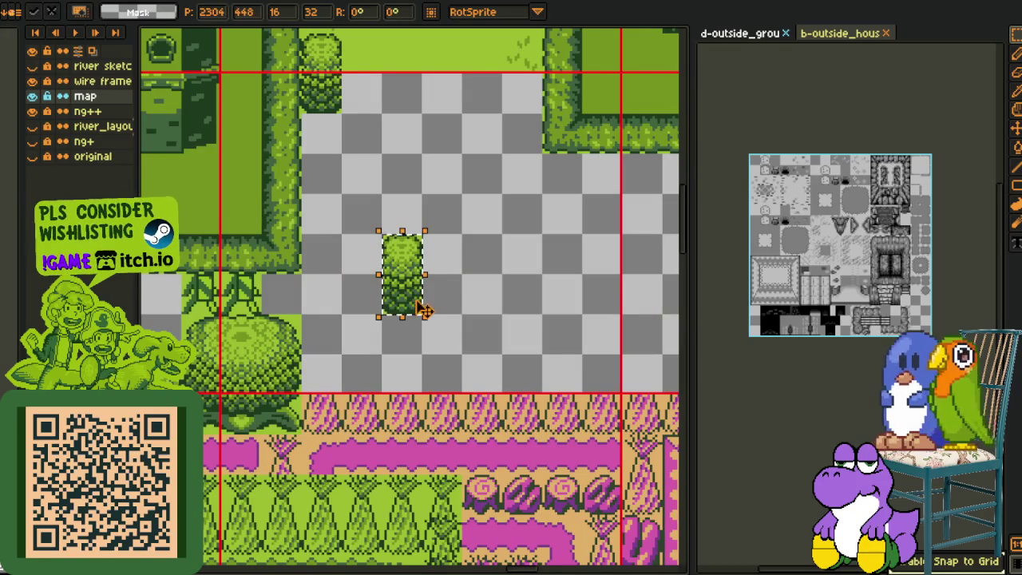
left_click_drag(424, 306, 440, 269)
left_click_drag(630, 447, 567, 399)
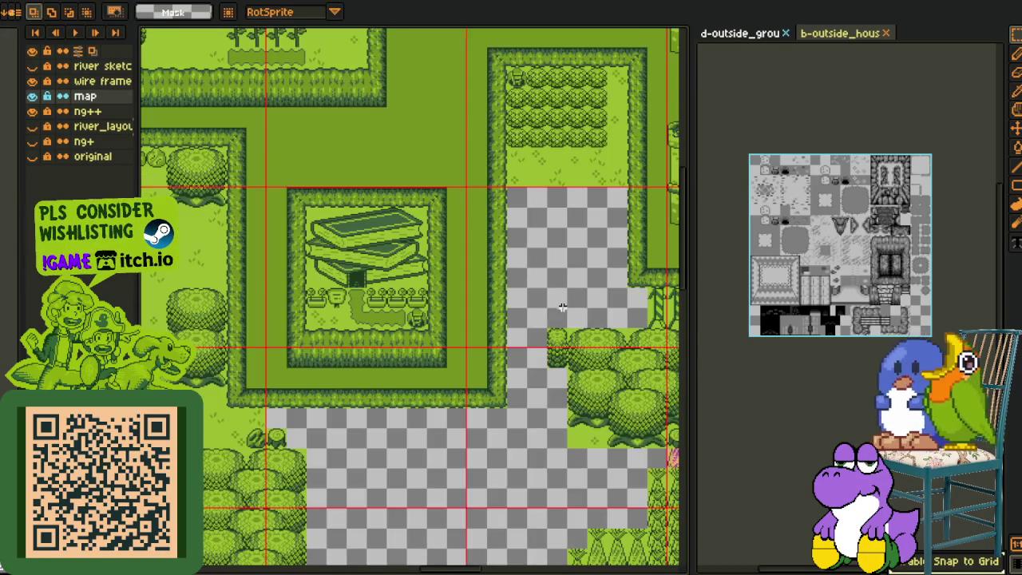
scroll(516, 297, "down", 2)
scroll(516, 297, "up", 1)
left_click_drag(517, 297, 405, 277)
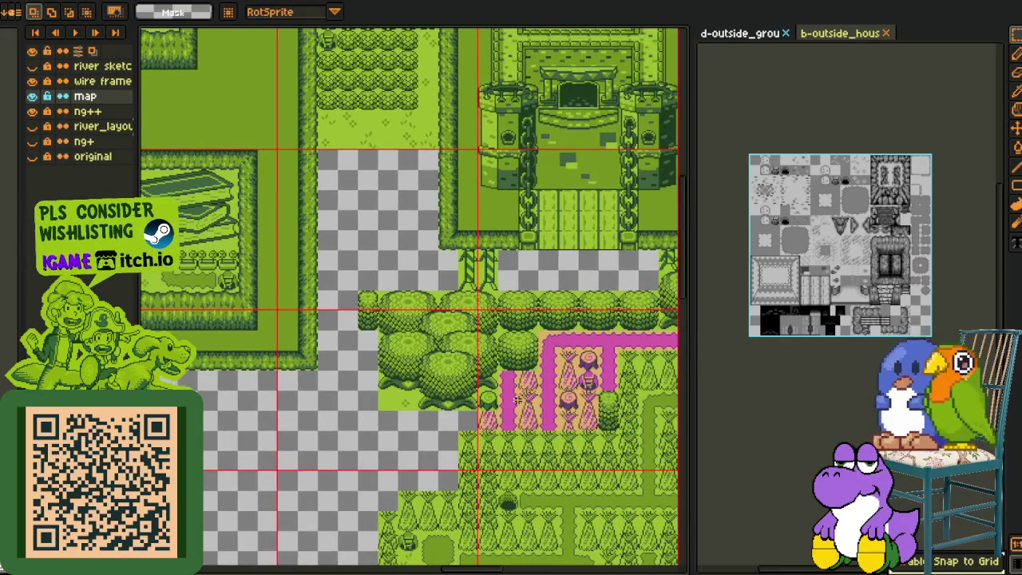
- Copy the stump tile onto the tree cluster's edge, then pan down to the castle
scroll(519, 407, "down", 2)
scroll(468, 368, "down", 1)
scroll(471, 357, "up", 2)
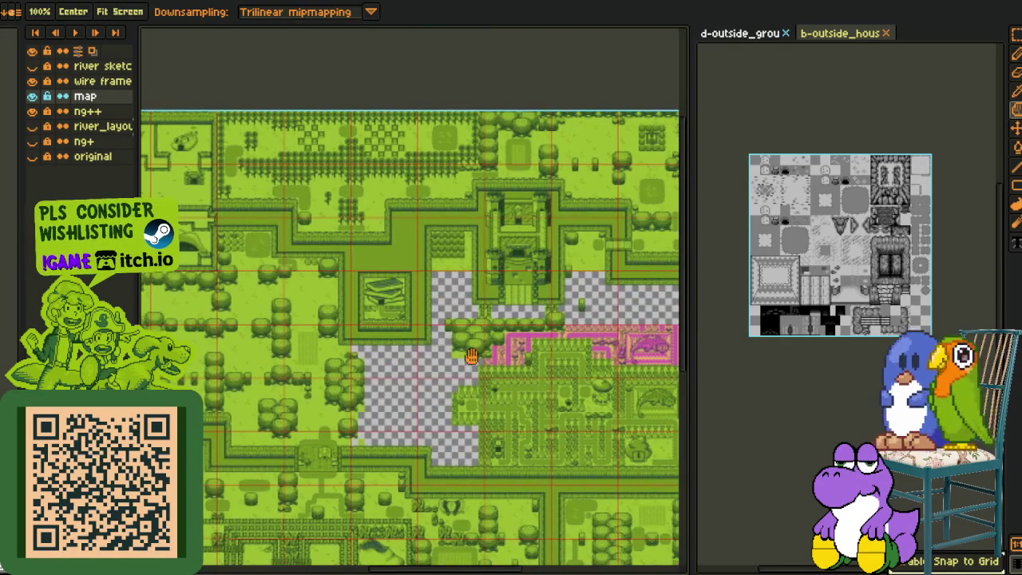
scroll(472, 357, "up", 3)
left_click_drag(536, 339, 296, 223)
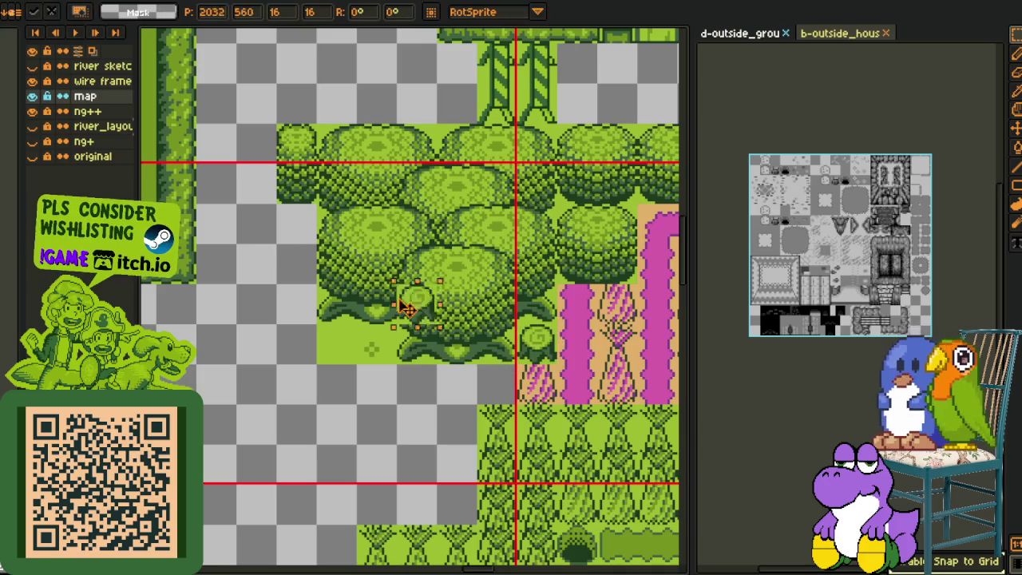
scroll(445, 182, "down", 1)
left_click_drag(399, 130, 352, 321)
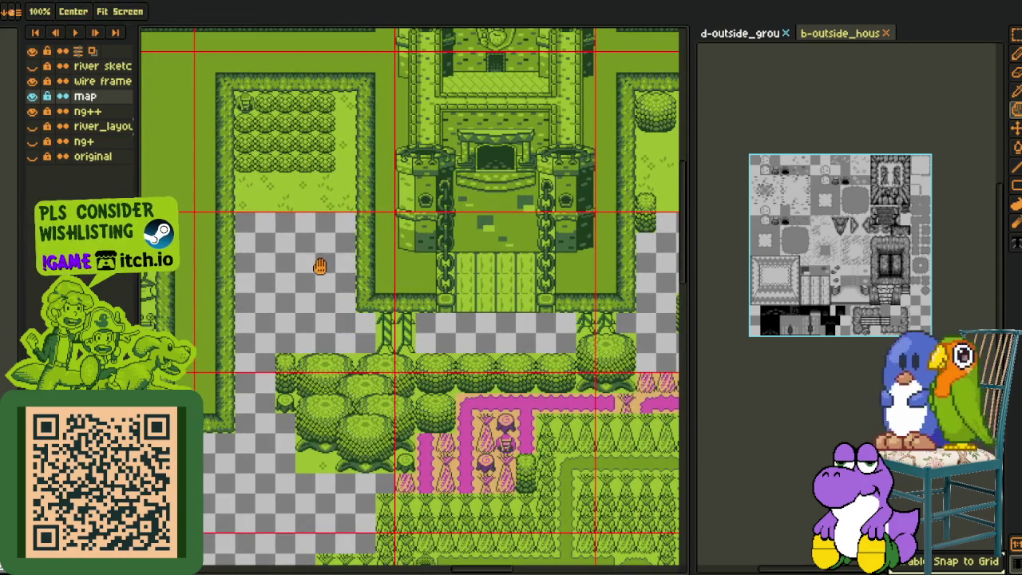
- Pan the map west of the castle gate and dismiss the Canvas Size dialog unchanged
scroll(312, 279, "down", 1)
scroll(308, 290, "up", 1)
left_click_drag(320, 287, 355, 287)
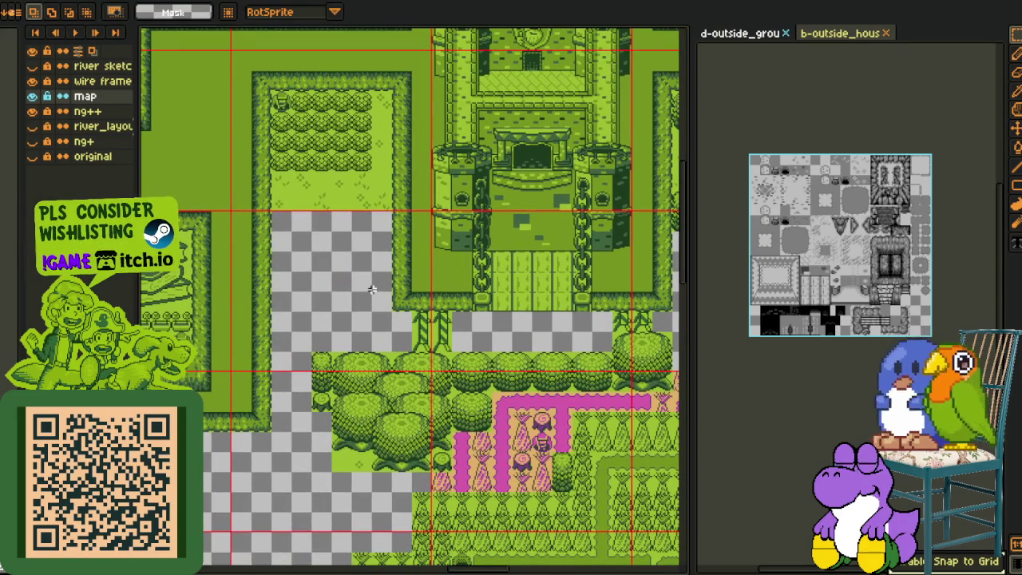
key("h")
left_click_drag(633, 368, 493, 338)
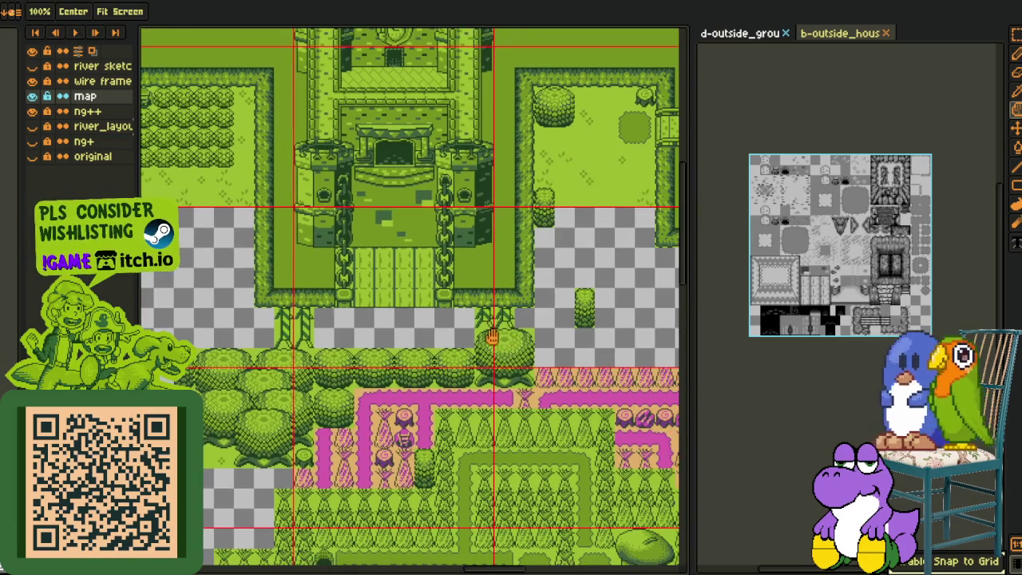
key("v")
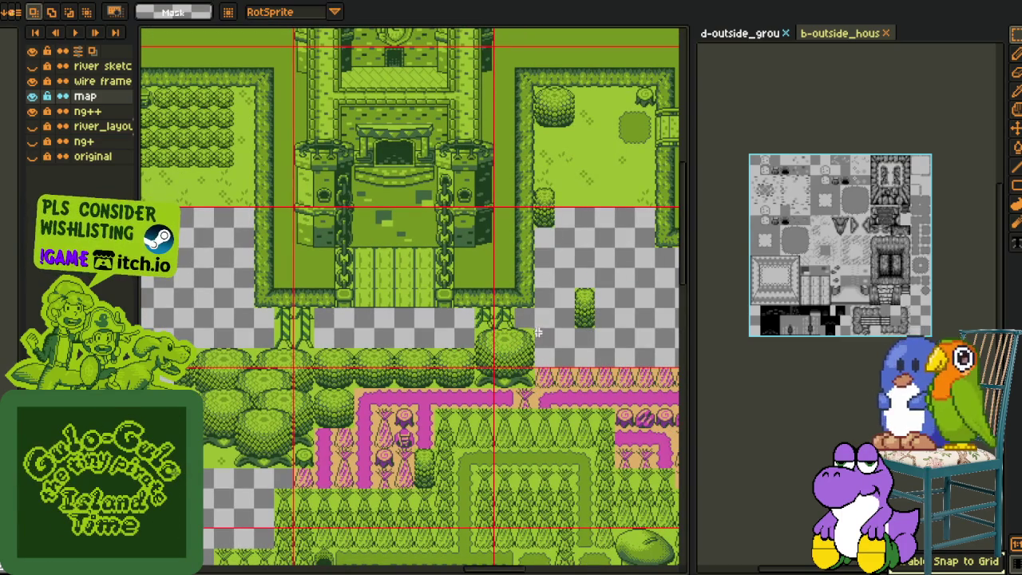
key("ctrl+alt+c")
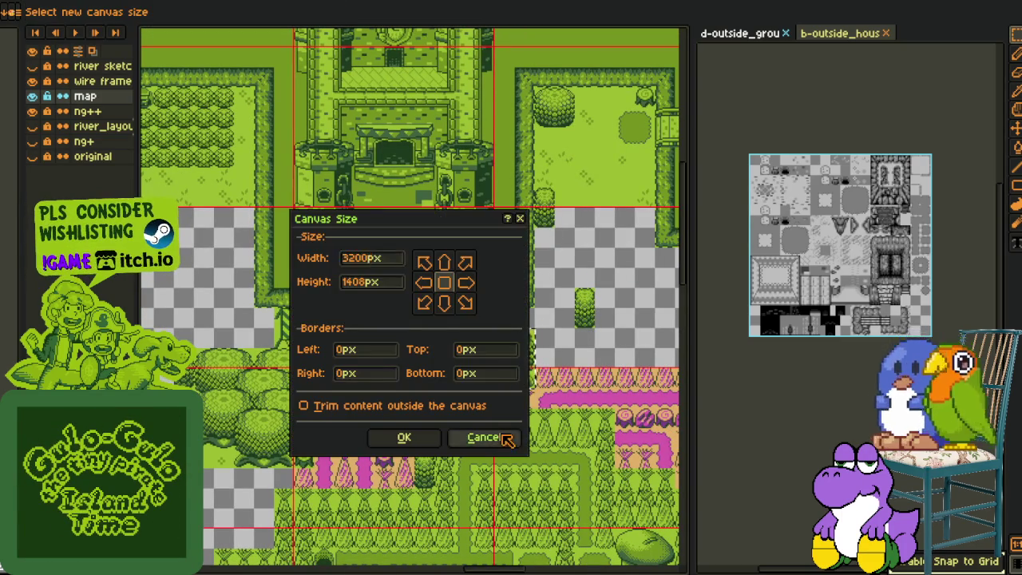
left_click(485, 438)
- Copy a round tree into the empty area above the cluster, nudged down one grid step
mouse_move(502, 360)
left_mouse_down()
mouse_move(407, 374)
mouse_move(432, 246)
left_mouse_up()
left_click(401, 185)
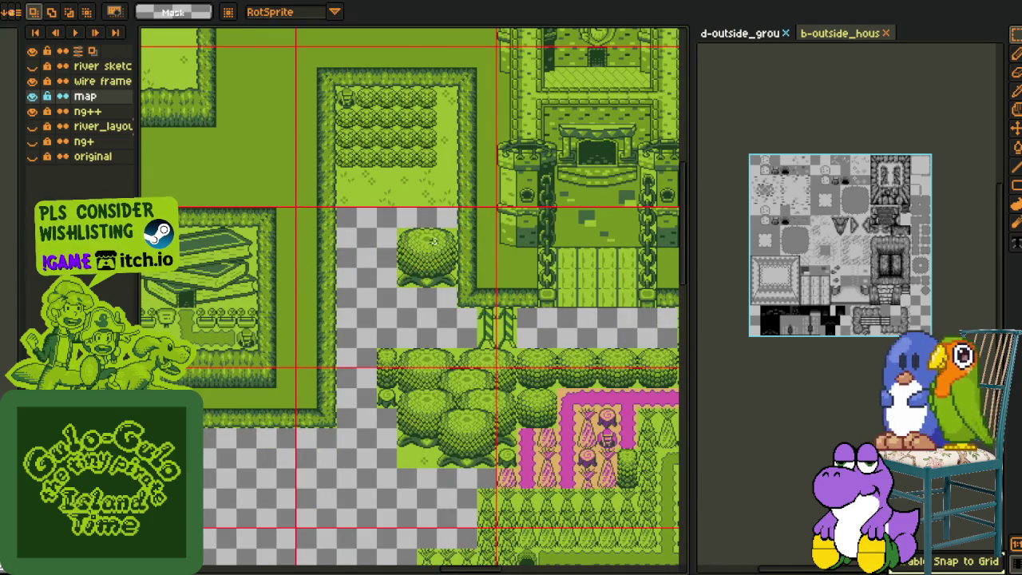
scroll(425, 237, "up", 2)
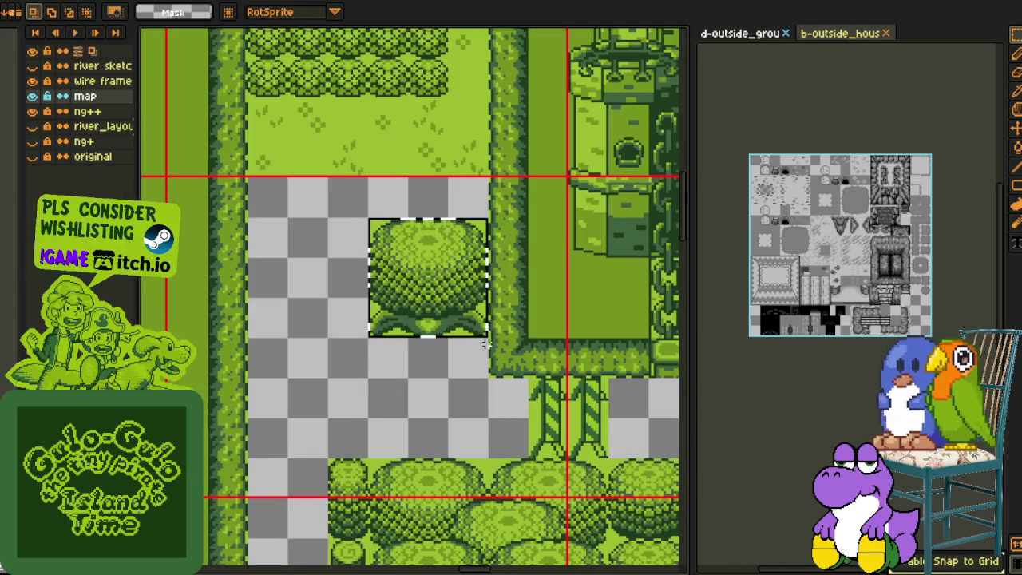
left_click_drag(483, 343, 479, 347)
left_click(554, 299)
scroll(464, 383, "down", 2)
left_click_drag(463, 384, 372, 307)
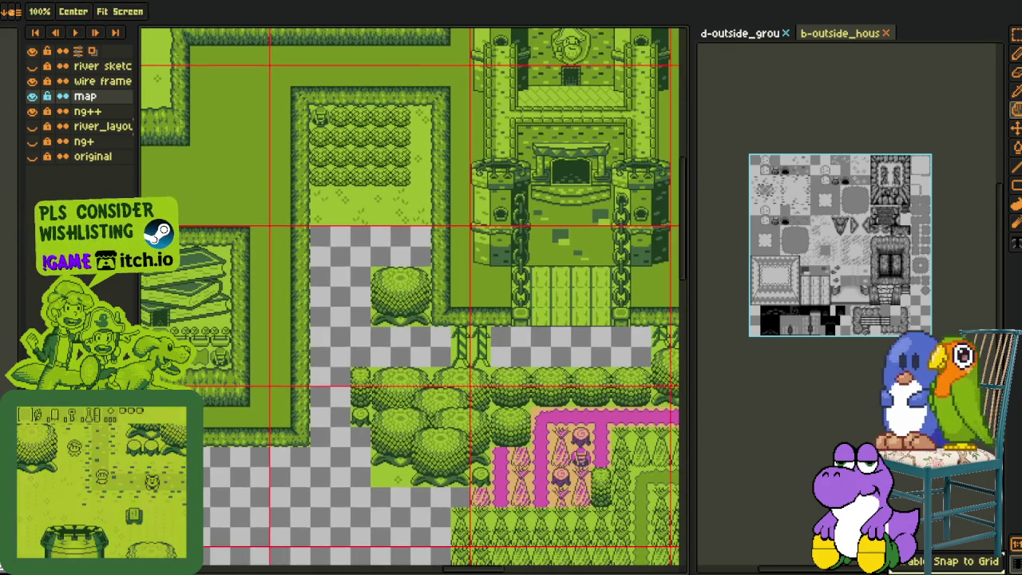
left_click(431, 327)
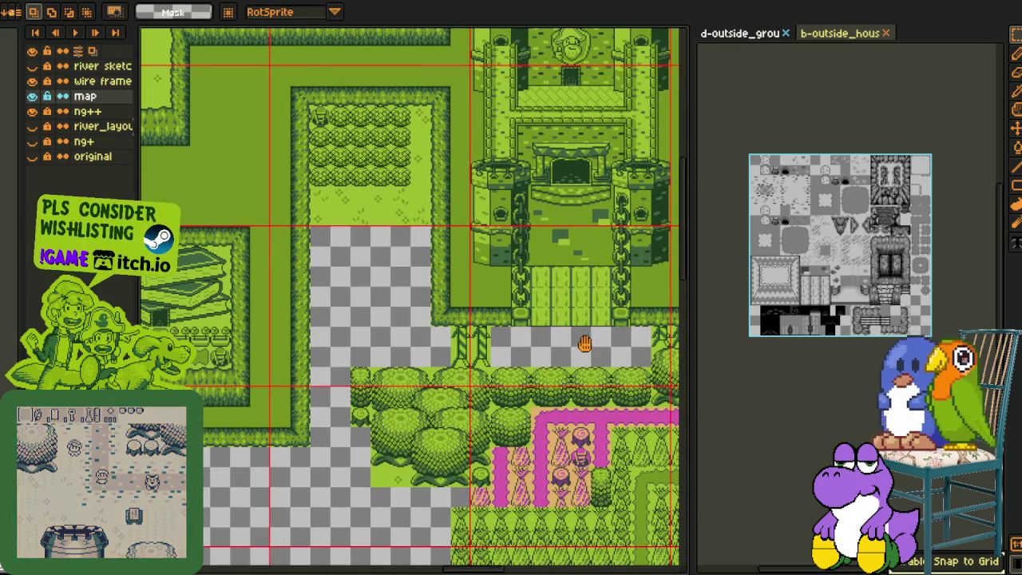
- Copy a bush tile from the hedge row to the upper left
scroll(588, 338, "up", 2)
left_click_drag(524, 365, 605, 445)
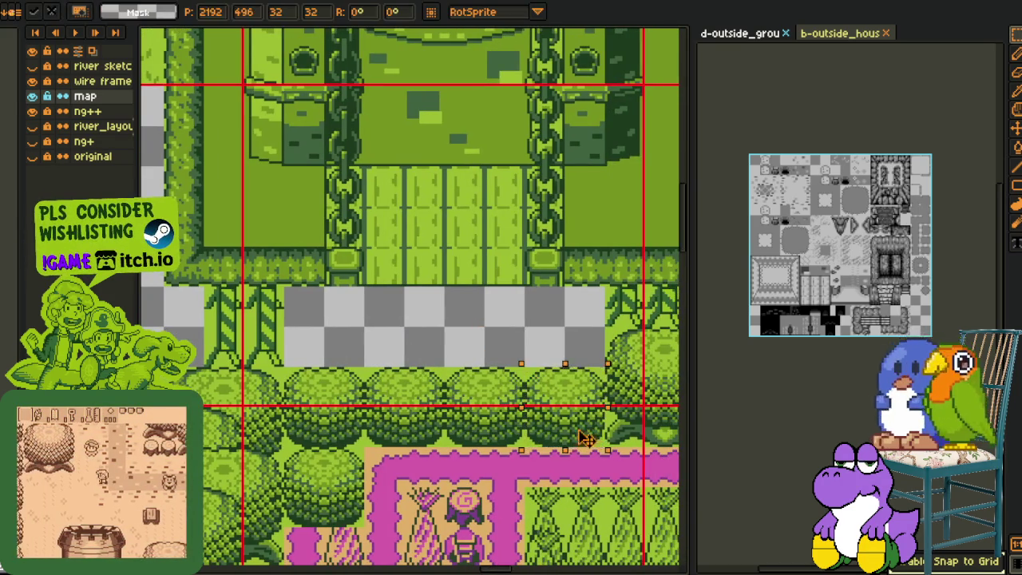
left_click_drag(565, 405, 177, 248)
left_click_drag(338, 200, 447, 258)
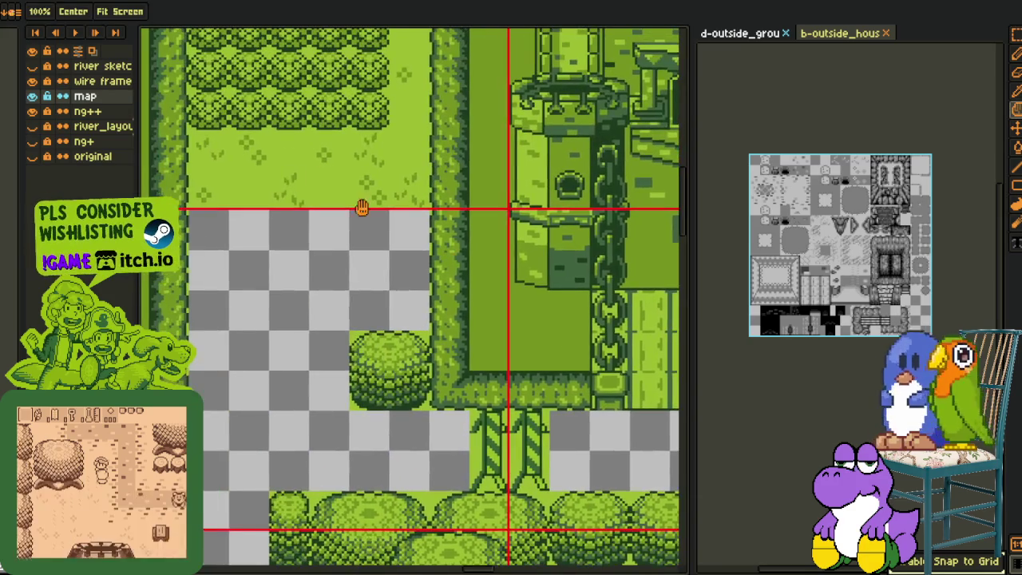
left_click_drag(259, 132, 330, 243)
scroll(285, 91, "up", 3)
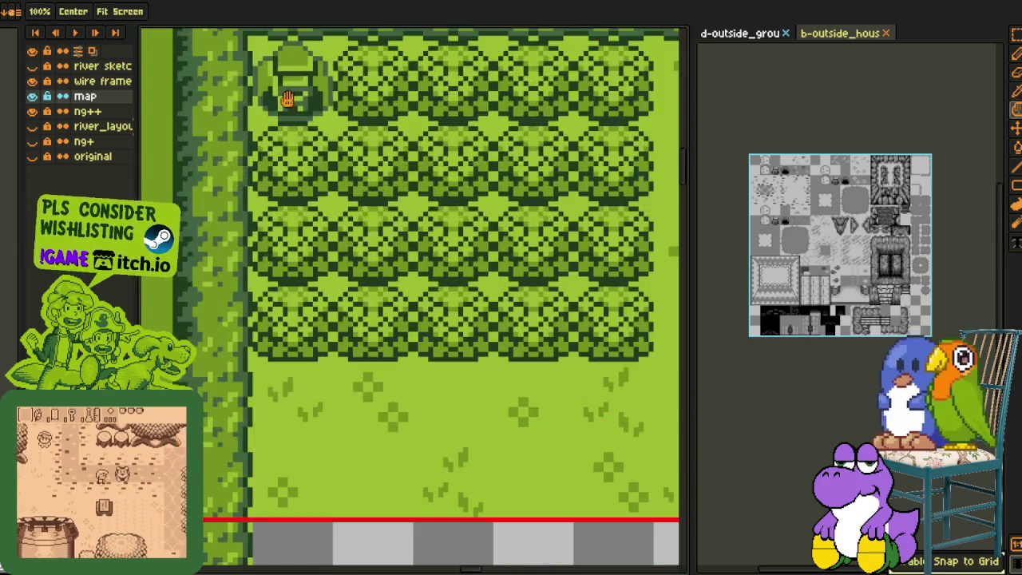
- Select a grass tile below the bushes and pan back to the castle
left_click_drag(254, 367, 335, 439)
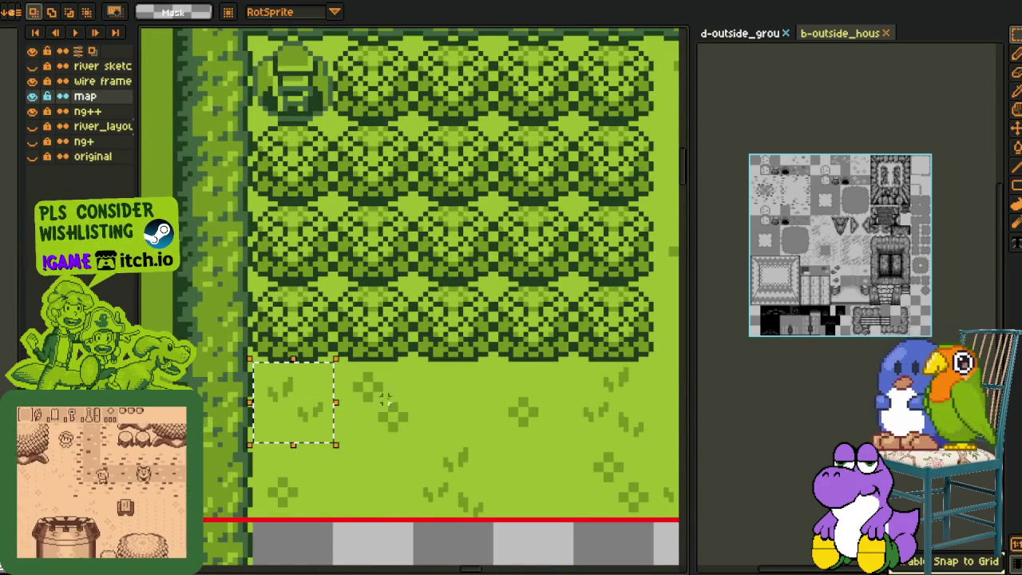
scroll(416, 398, "down", 2)
scroll(356, 429, "down", 2)
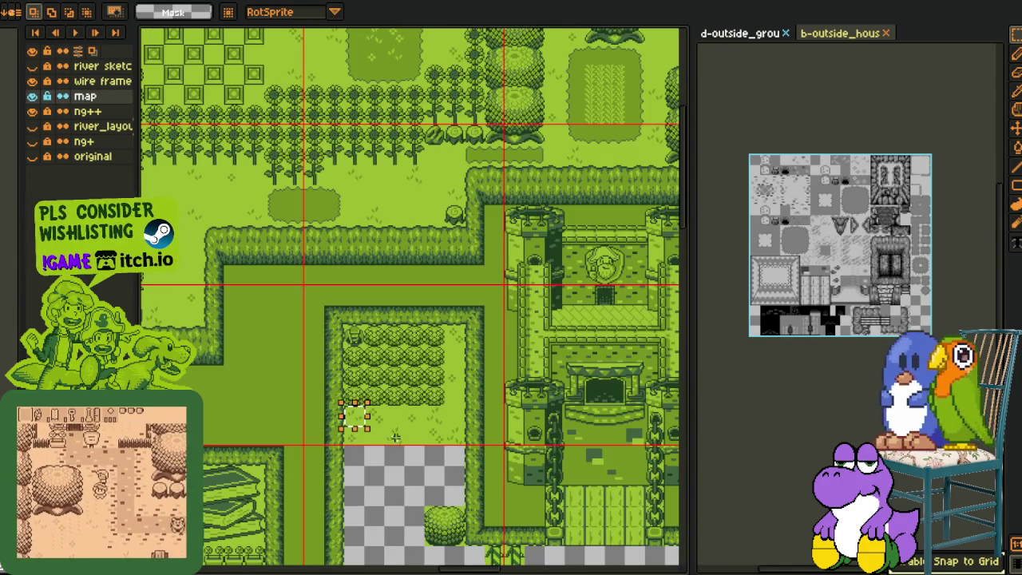
mouse_move(401, 493)
left_mouse_down()
mouse_move(471, 354)
mouse_move(416, 331)
left_mouse_up()
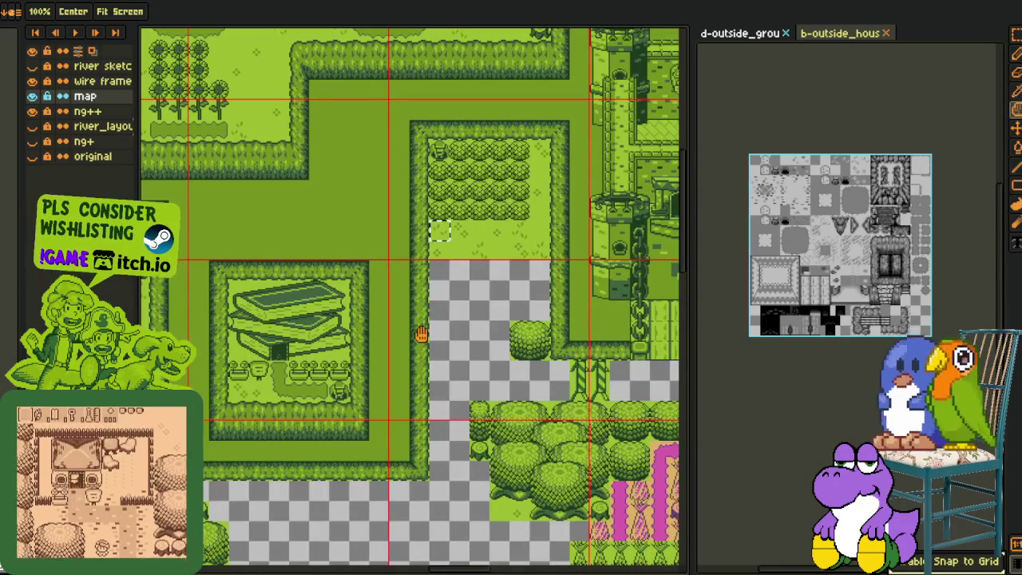
mouse_move(535, 322)
left_mouse_down()
mouse_move(383, 279)
mouse_move(456, 262)
left_mouse_up()
scroll(404, 276, "down", 2)
scroll(447, 267, "up", 1)
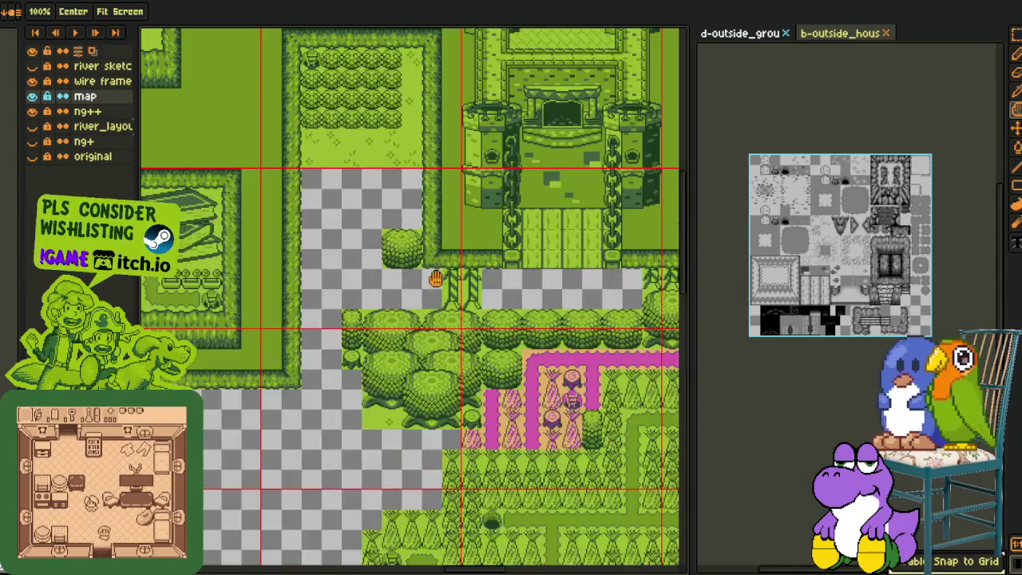
scroll(463, 255, "up", 1)
scroll(463, 256, "down", 2)
scroll(467, 261, "up", 1)
- Bring the tree clusters and the empty area south of the castle into view
key("r")
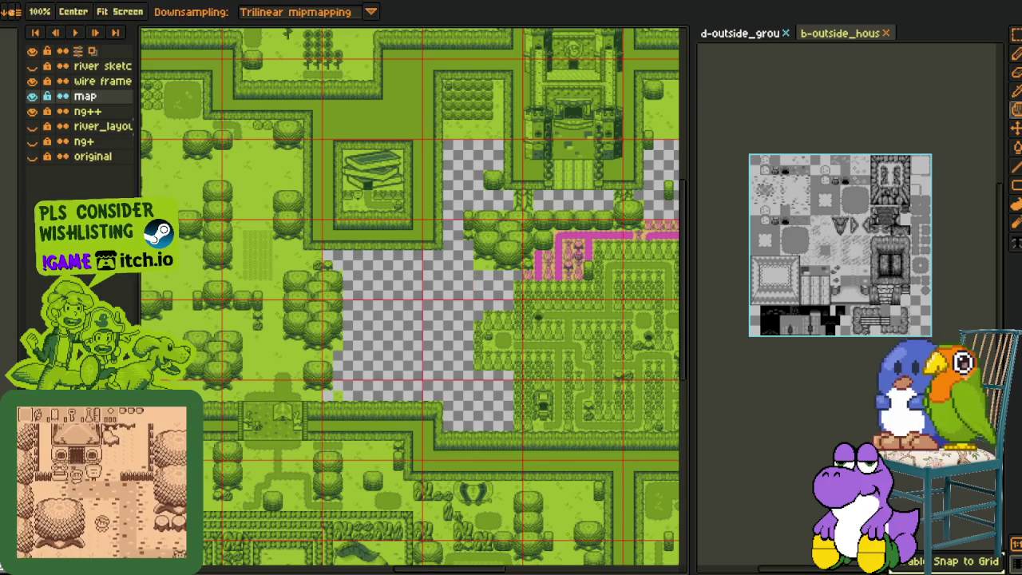
left_click_drag(476, 320, 472, 285)
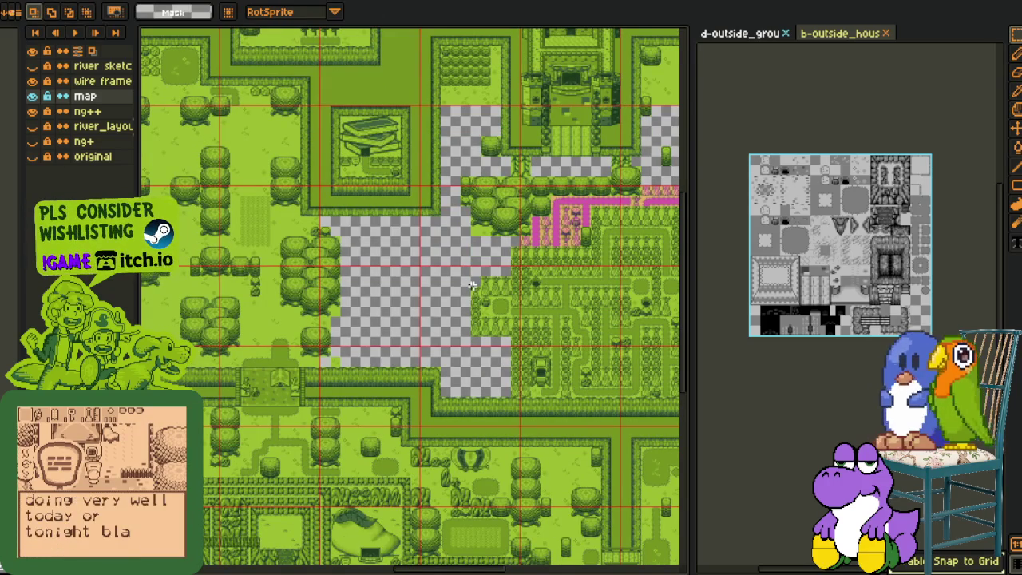
left_click_drag(613, 249, 421, 287)
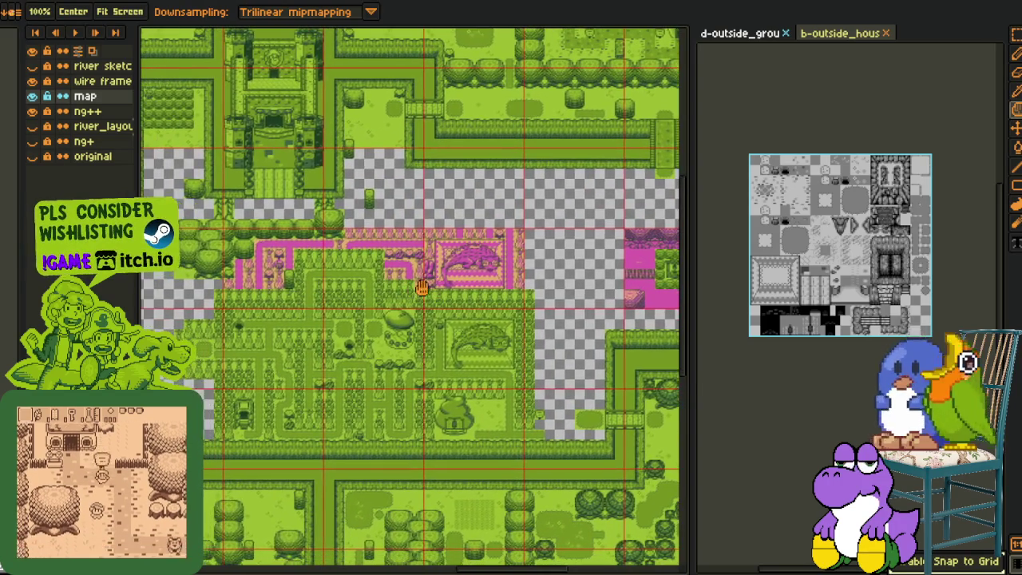
scroll(422, 287, "down", 1)
scroll(411, 272, "up", 2)
scroll(405, 257, "down", 1)
left_click_drag(267, 276, 459, 276)
scroll(369, 213, "up", 1)
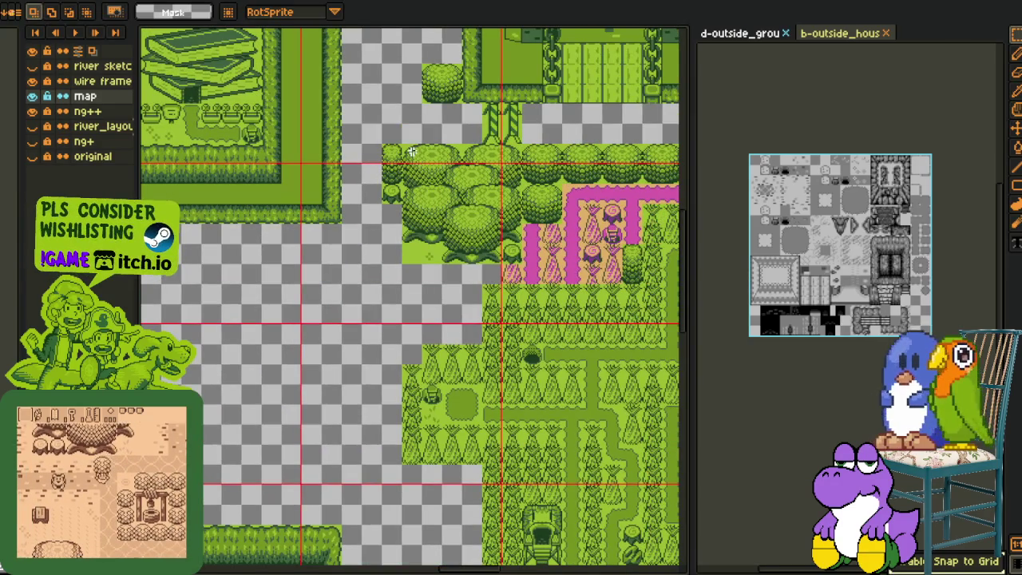
- Place the 96×112 tree cluster copy in the empty patch, one grid step right
mouse_move(425, 170)
left_mouse_down()
mouse_move(511, 254)
mouse_move(295, 409)
left_mouse_up()
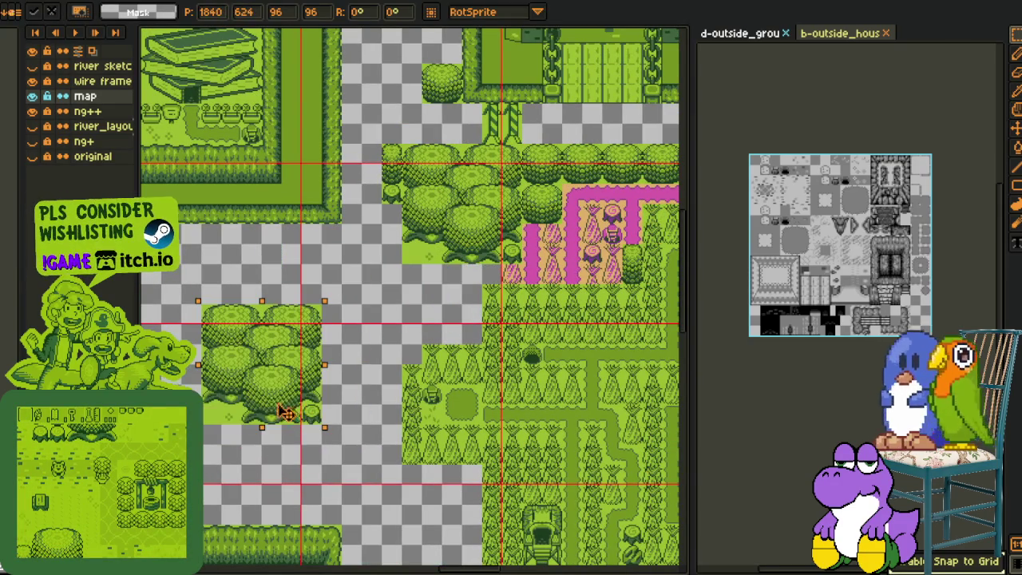
key("Return")
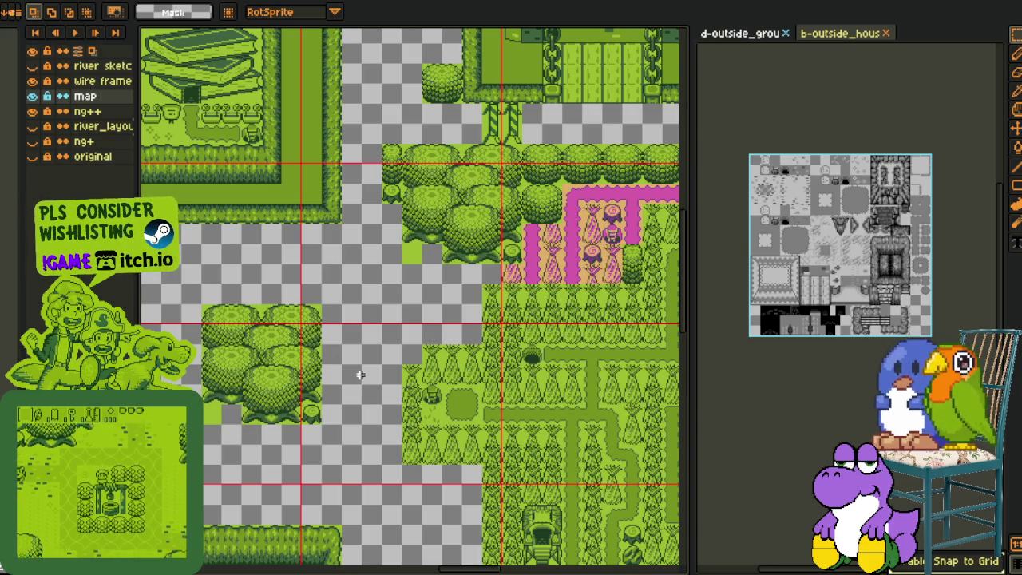
key("h")
left_click_drag(339, 368, 466, 301)
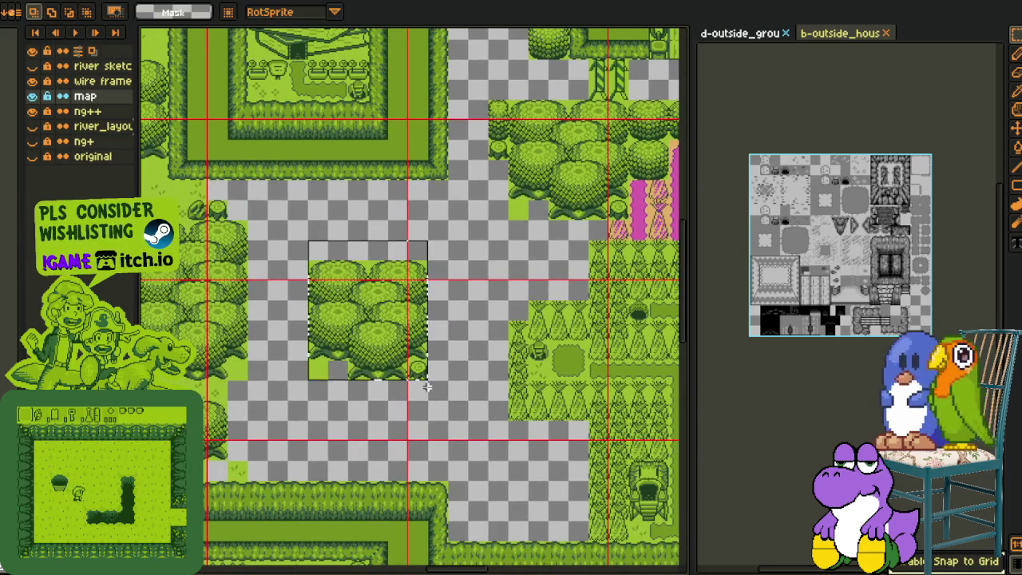
left_click_drag(421, 348, 428, 346)
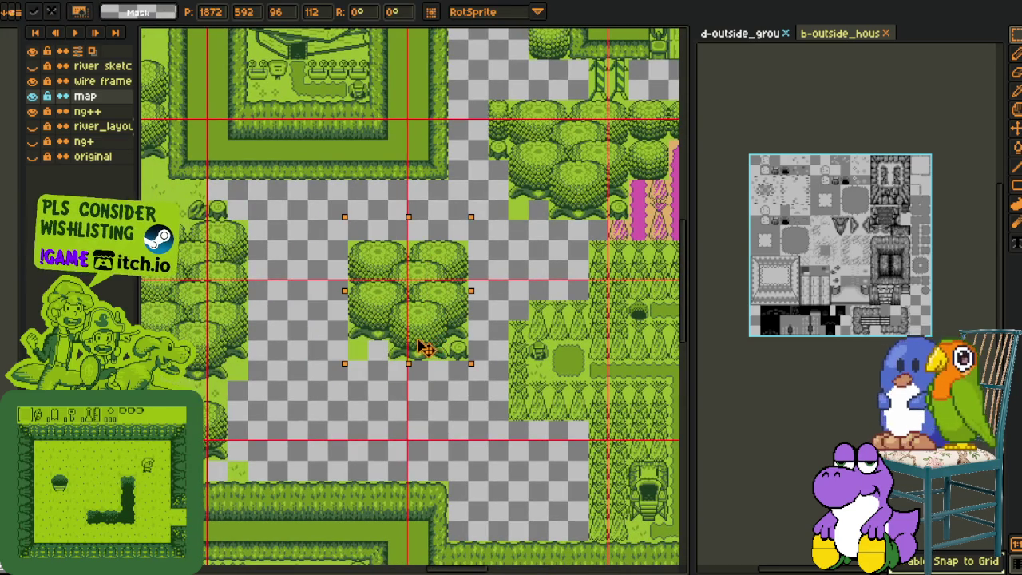
key("Return")
left_click(499, 313)
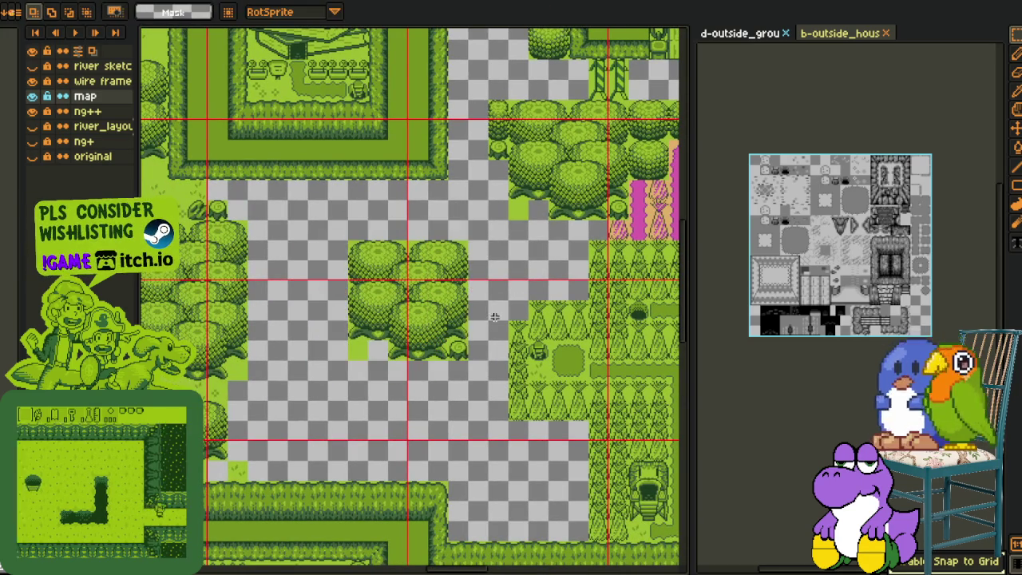
- Select a single tree tile and zoom out over the map
scroll(499, 313, "down", 2)
left_click_drag(320, 431, 475, 343)
scroll(318, 374, "up", 2)
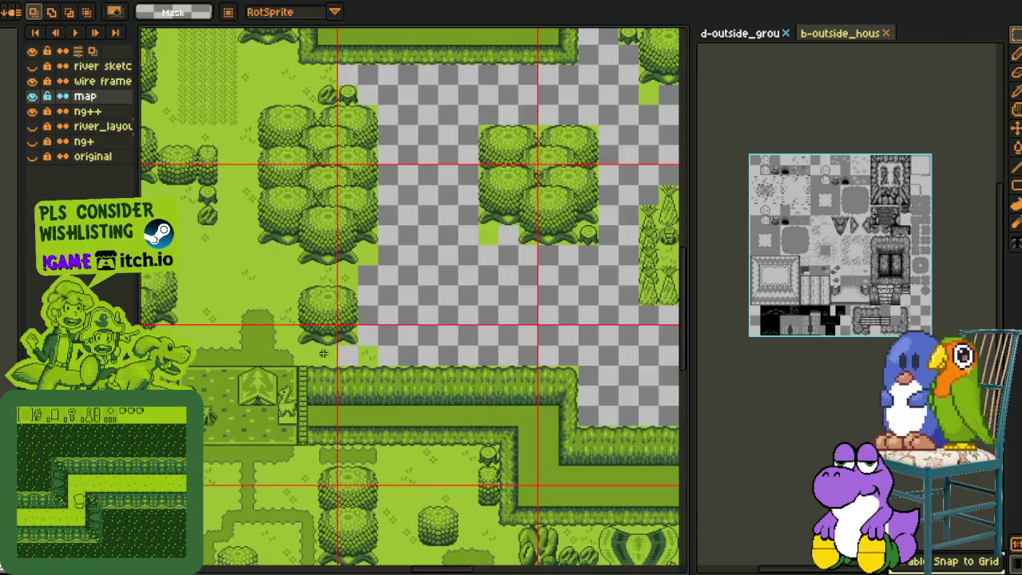
key("space")
left_click_drag(298, 285, 357, 343)
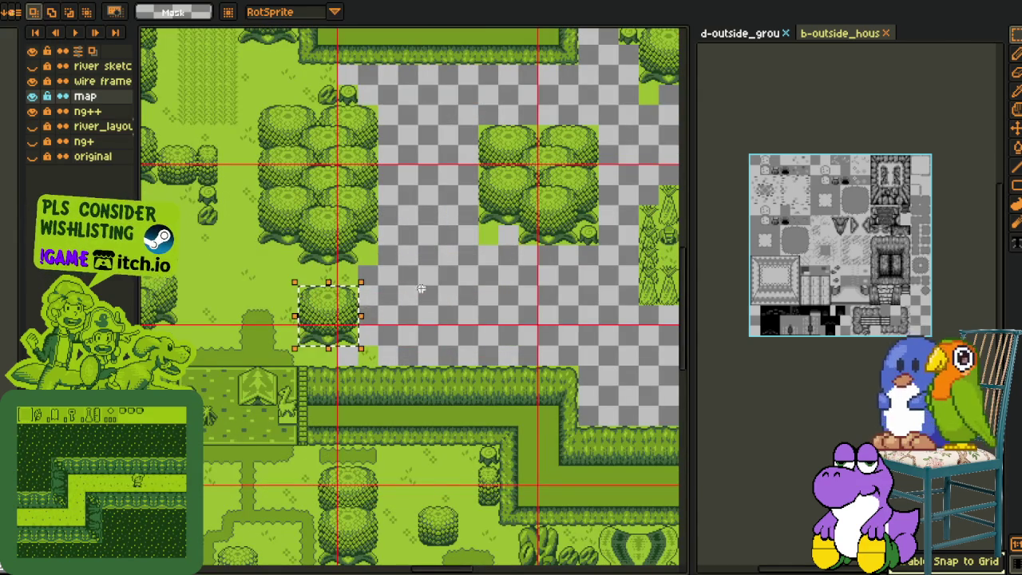
scroll(470, 271, "down", 2)
key("space")
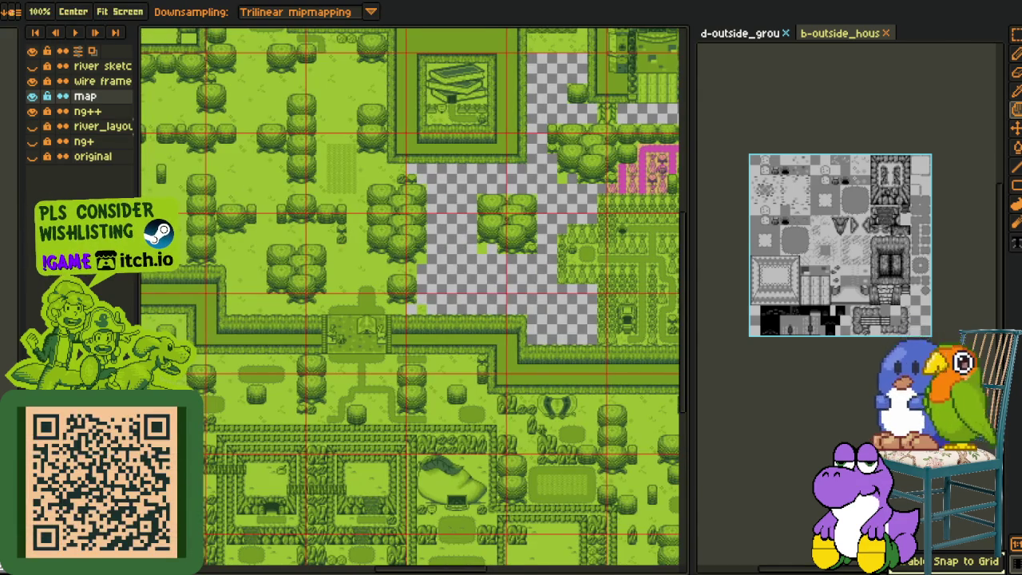
scroll(418, 332, "up", 4)
- Move two stacked trees down into the empty gap
mouse_move(288, 293)
left_mouse_down()
mouse_move(405, 484)
mouse_move(685, 328)
mouse_move(265, 445)
left_mouse_up()
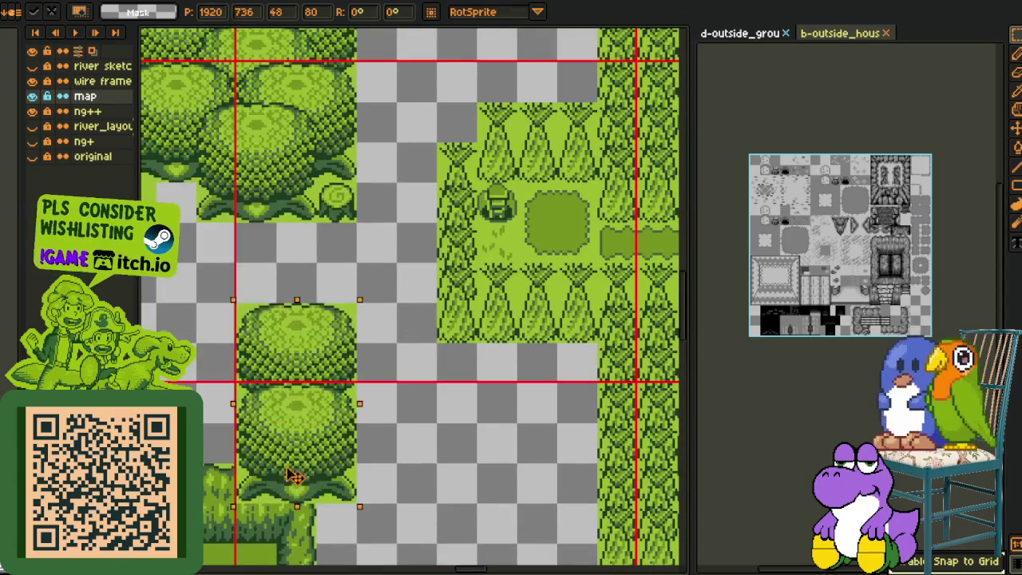
key("Return")
scroll(399, 339, "down", 2)
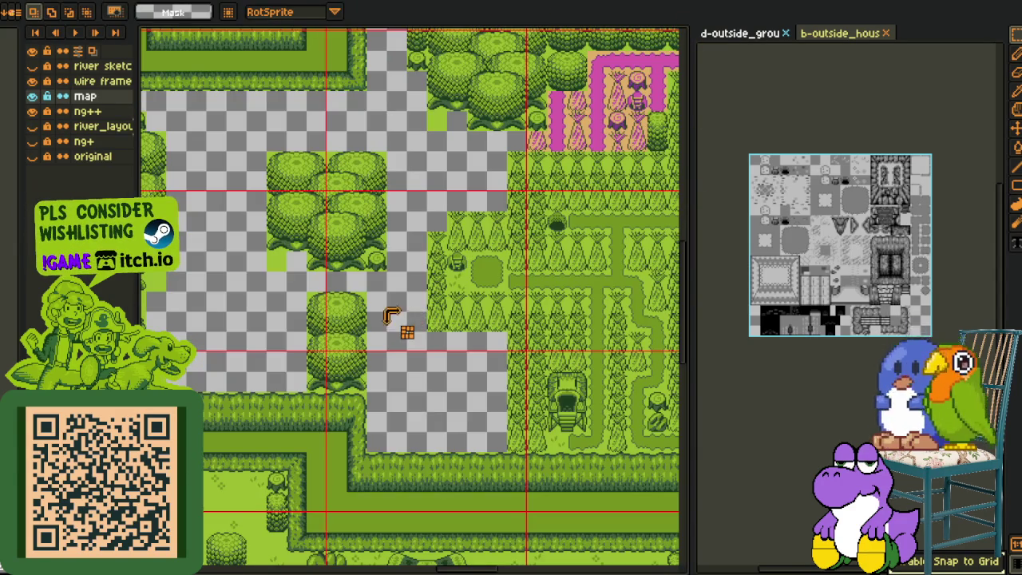
left_click_drag(412, 267, 272, 266)
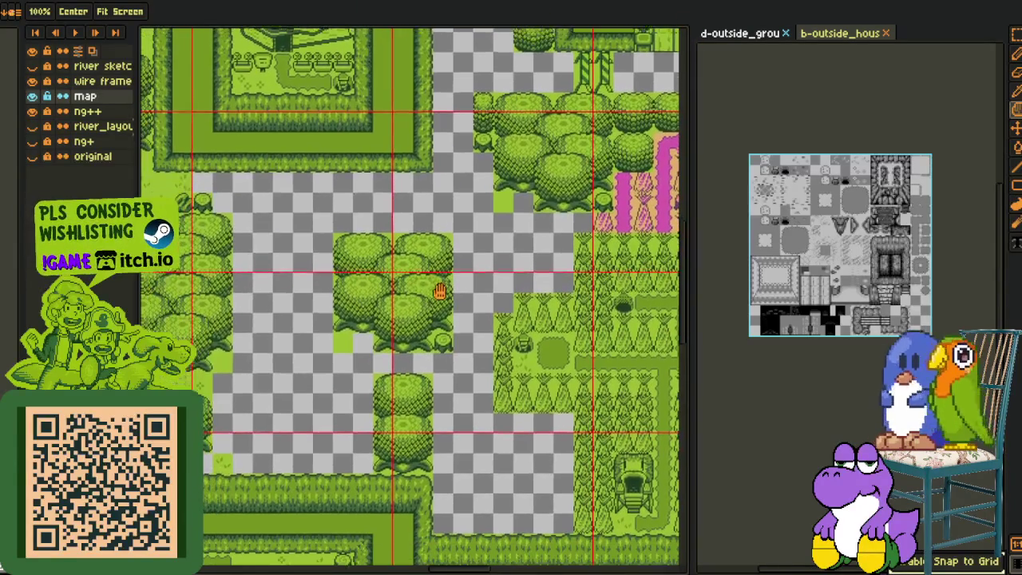
scroll(272, 265, "down", 1)
scroll(295, 271, "down", 1)
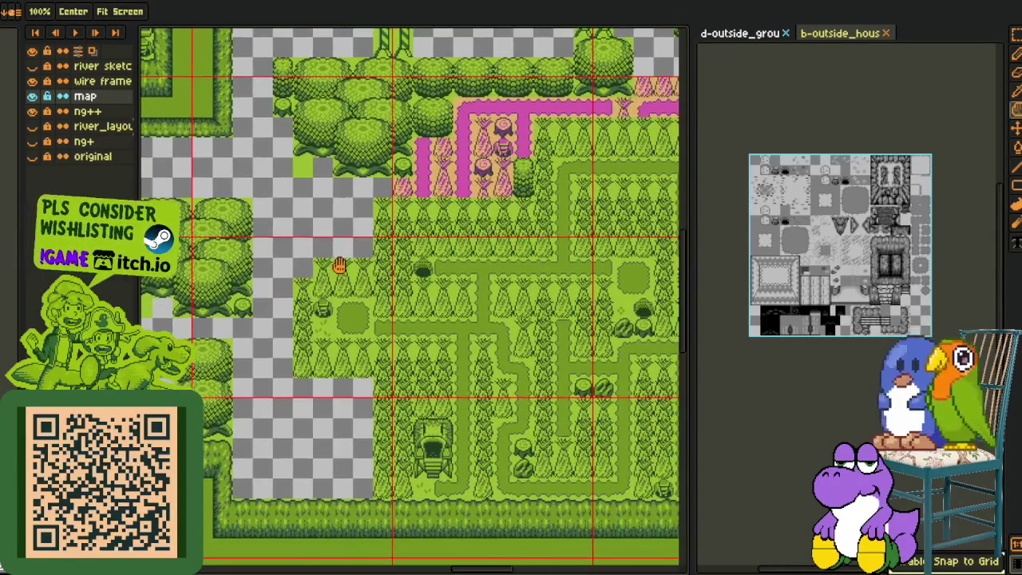
scroll(340, 264, "down", 1)
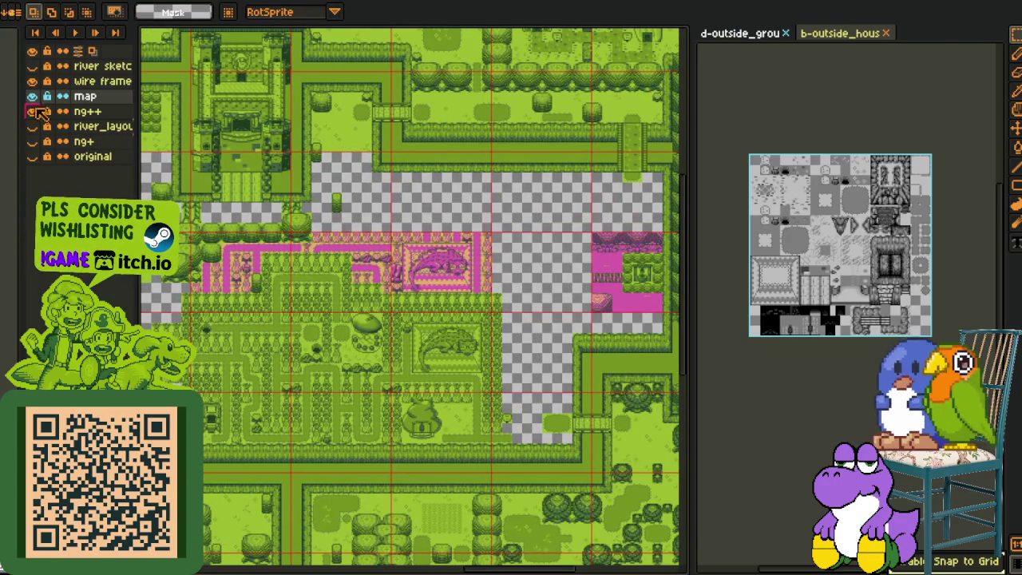
- Hide the pink-tinted ng++ layer and zoom back in on the map
left_click(33, 111)
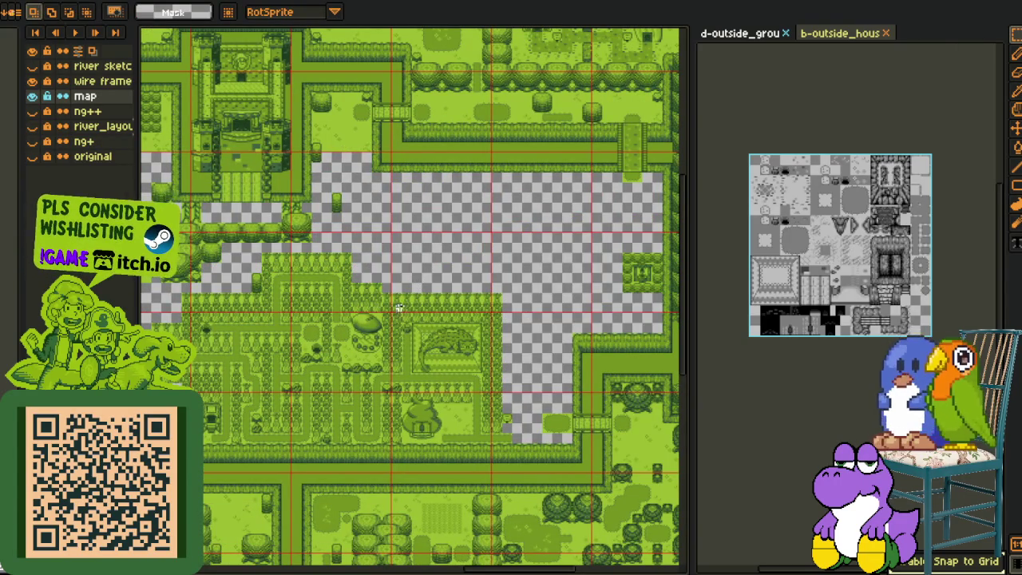
left_click_drag(534, 272, 495, 265)
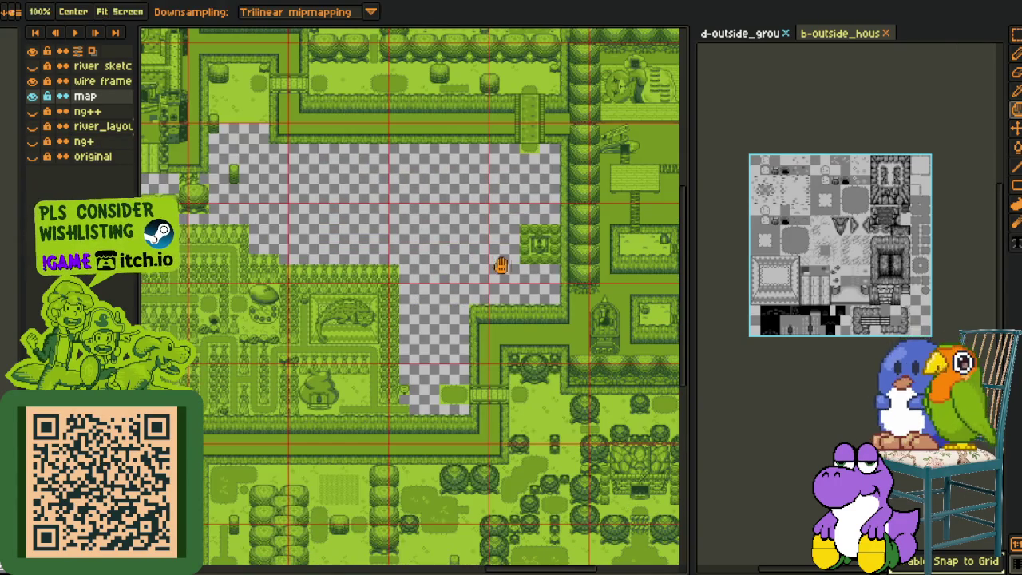
scroll(422, 285, "up", 5)
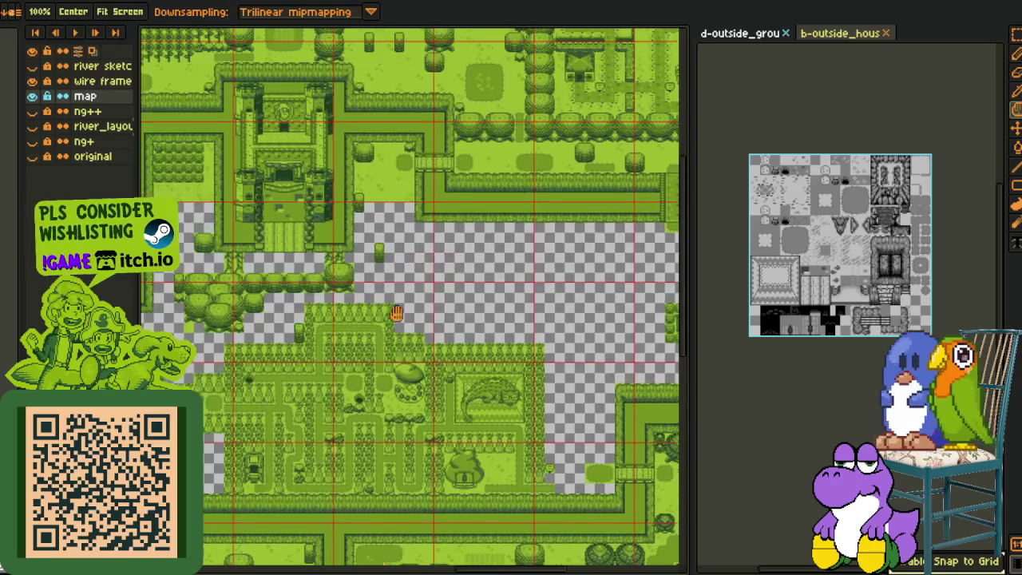
scroll(347, 285, "up", 2)
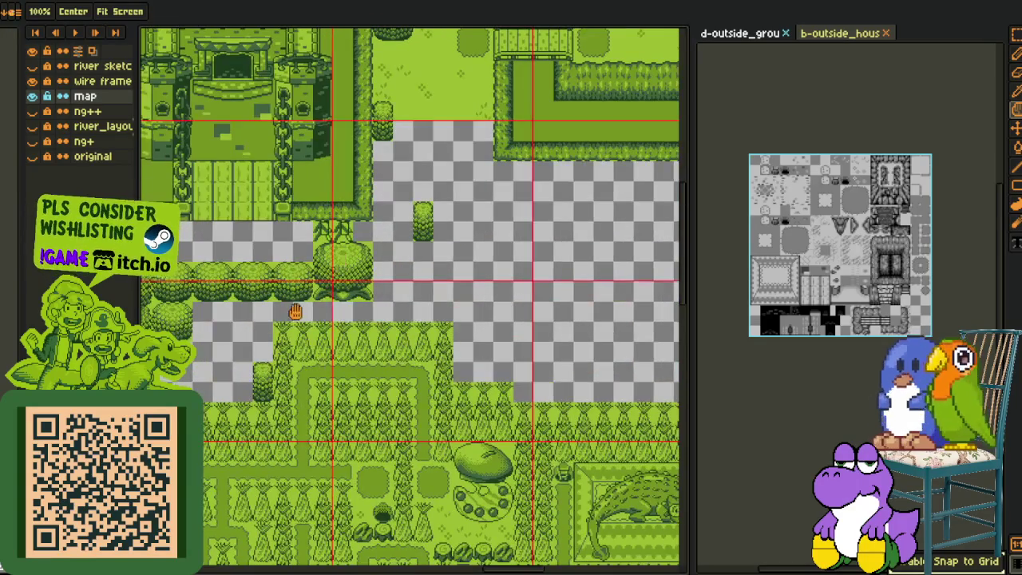
scroll(339, 263, "up", 1)
scroll(343, 303, "up", 1)
scroll(348, 343, "up", 1)
scroll(349, 343, "up", 1)
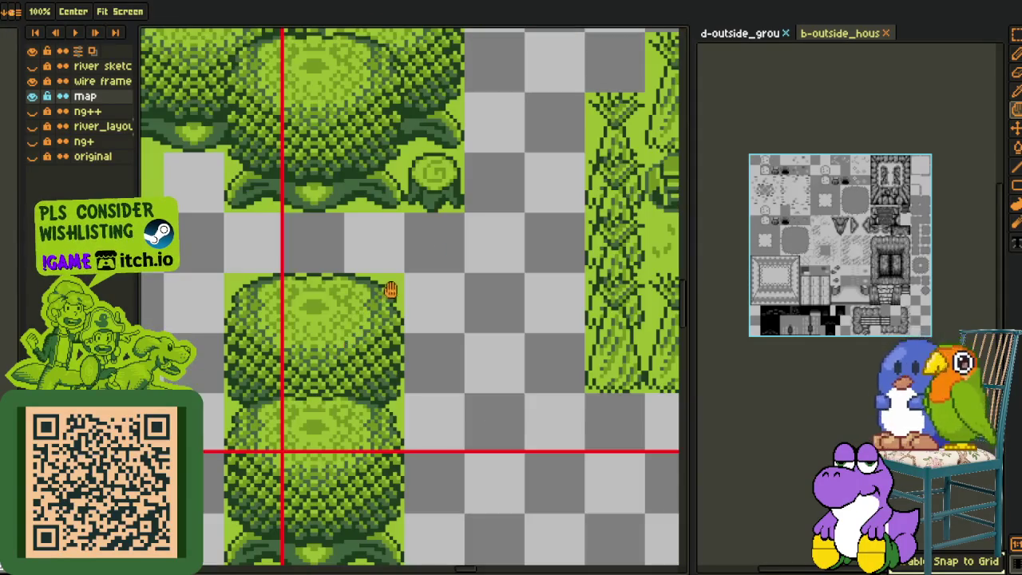
- Move the stacked 48×80 bush block onto the hedge corner and deselect
key("m")
left_click_drag(399, 272, 215, 551)
scroll(349, 410, "down", 2)
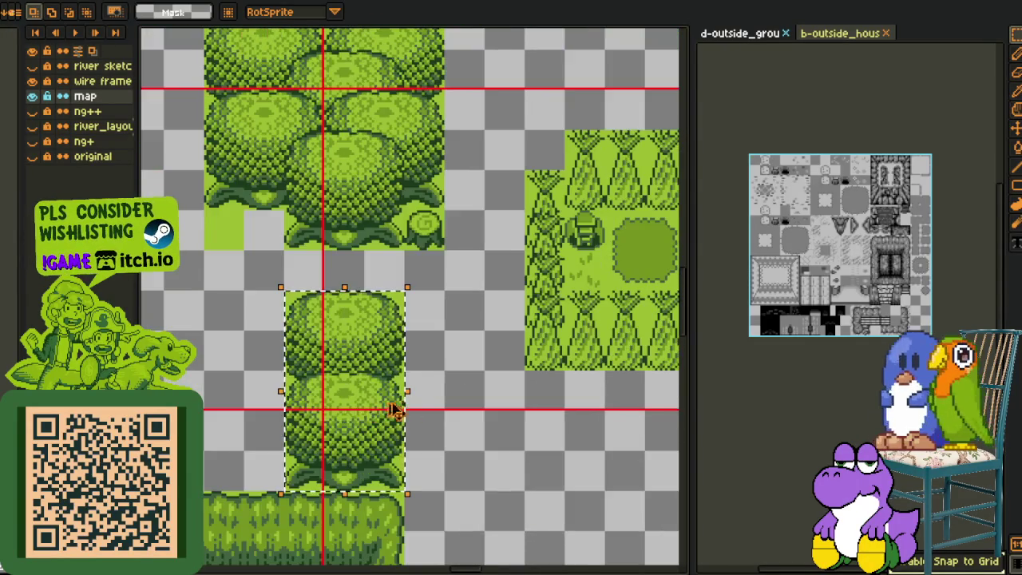
left_click_drag(350, 411, 694, 233)
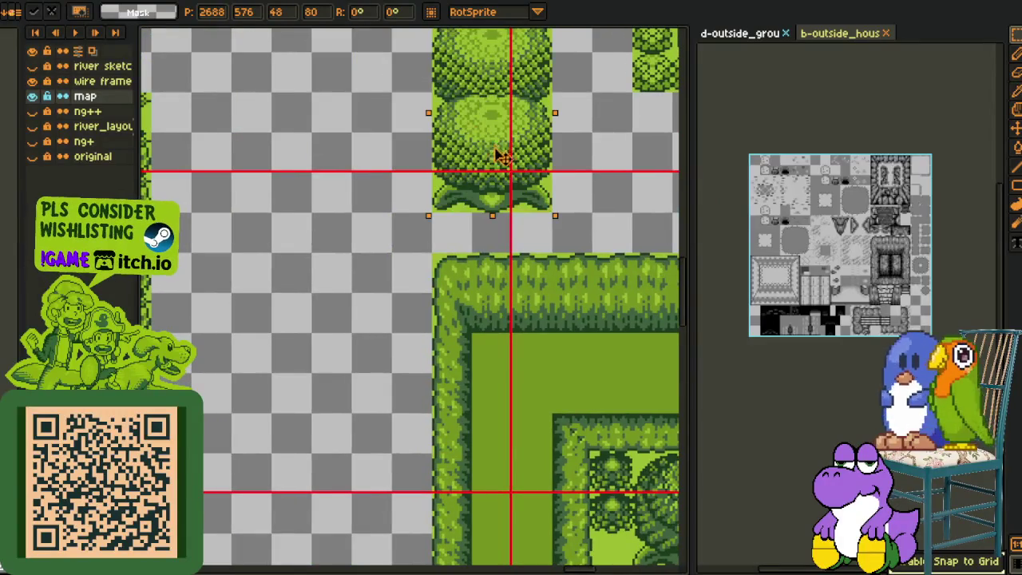
left_click_drag(695, 234, 385, 174)
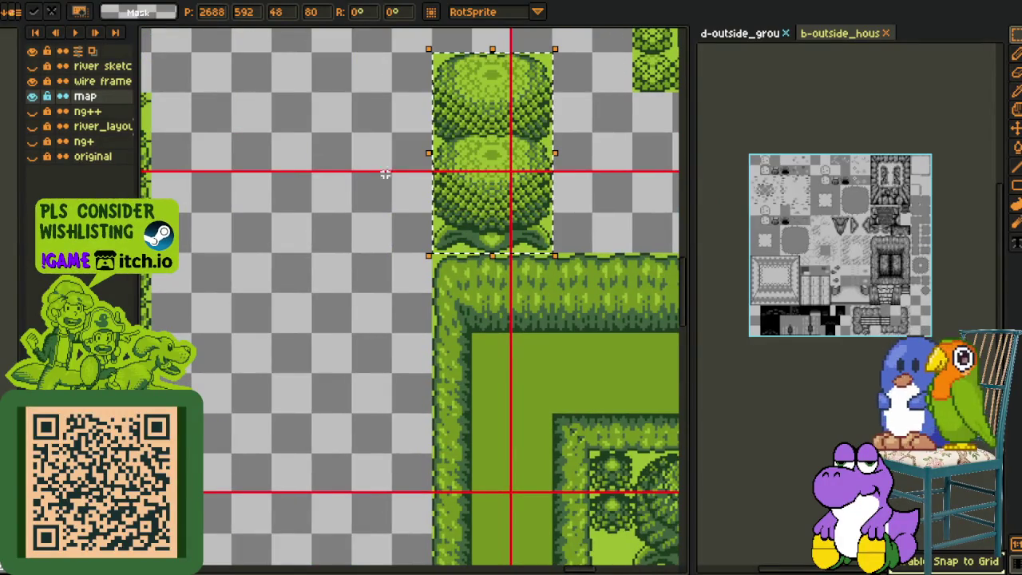
left_click(305, 232)
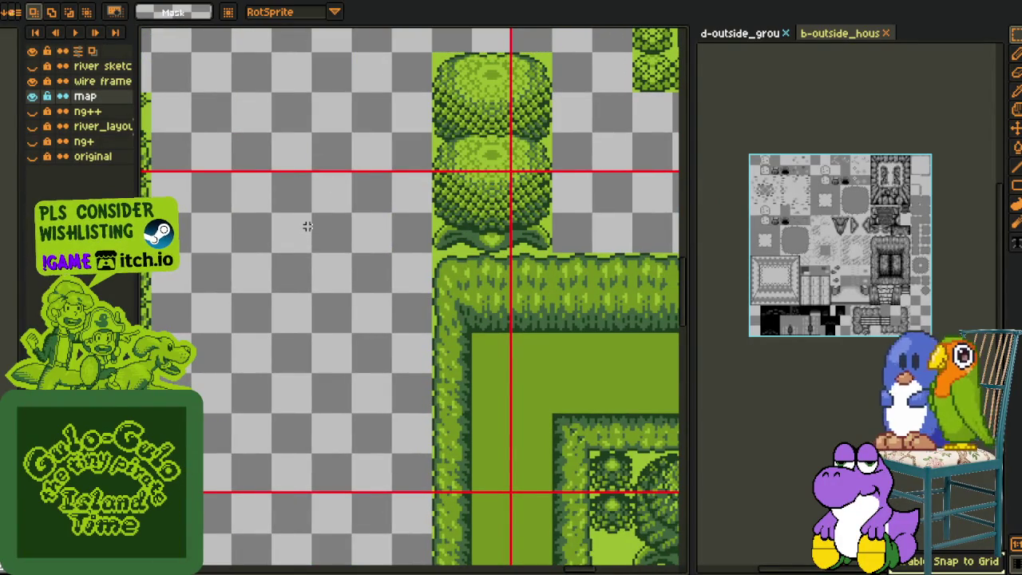
- Pan across the map back up to the castle area
scroll(280, 257, "down", 2)
mouse_move(271, 214)
left_mouse_down()
mouse_move(308, 234)
mouse_move(378, 319)
left_mouse_up()
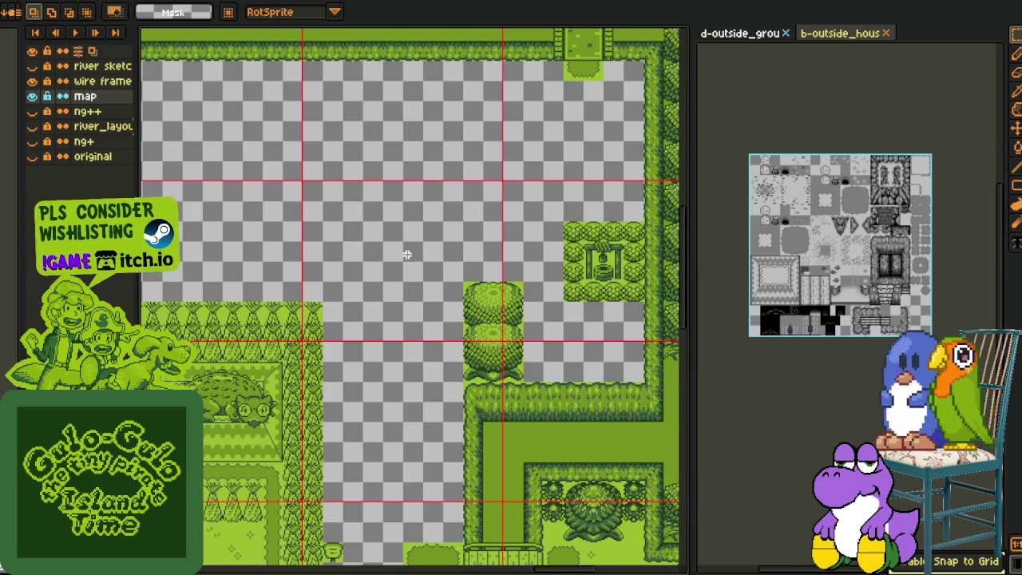
mouse_move(435, 190)
left_mouse_down()
mouse_move(468, 254)
mouse_move(527, 292)
left_mouse_up()
scroll(373, 277, "down", 2)
left_click_drag(303, 257, 320, 340)
scroll(320, 341, "up", 2)
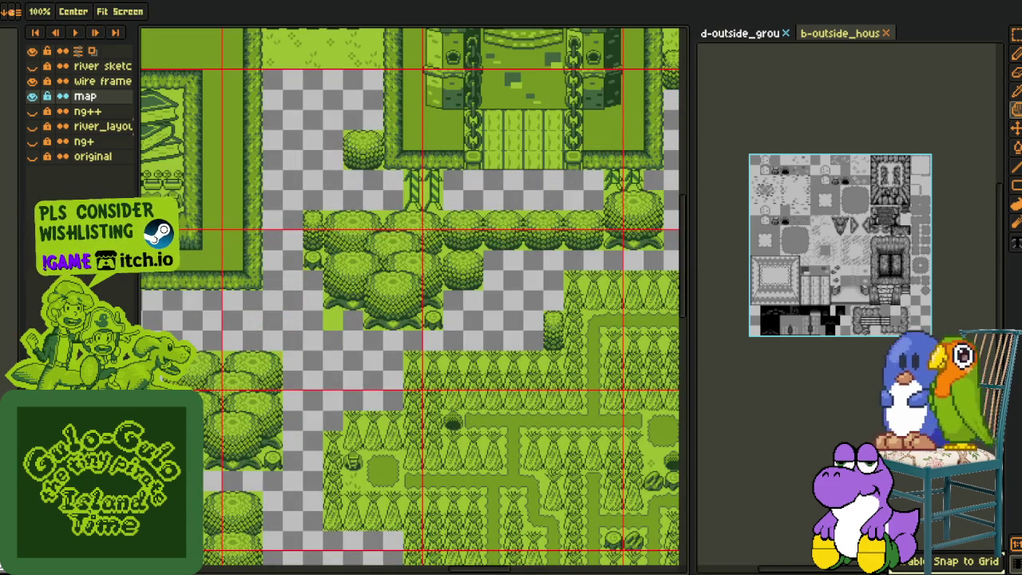
- Reposition the copied tree block, shifting it 48 px left and up, and commit it
key("m")
mouse_move(215, 463)
left_mouse_down()
mouse_move(369, 264)
mouse_move(306, 263)
left_mouse_up()
mouse_move(269, 219)
left_mouse_down()
mouse_move(368, 275)
mouse_move(471, 305)
mouse_move(291, 345)
left_mouse_up()
mouse_move(223, 268)
left_mouse_down()
mouse_move(493, 258)
mouse_move(547, 271)
left_mouse_up()
mouse_move(658, 378)
left_mouse_down()
mouse_move(428, 336)
mouse_move(448, 336)
left_mouse_up()
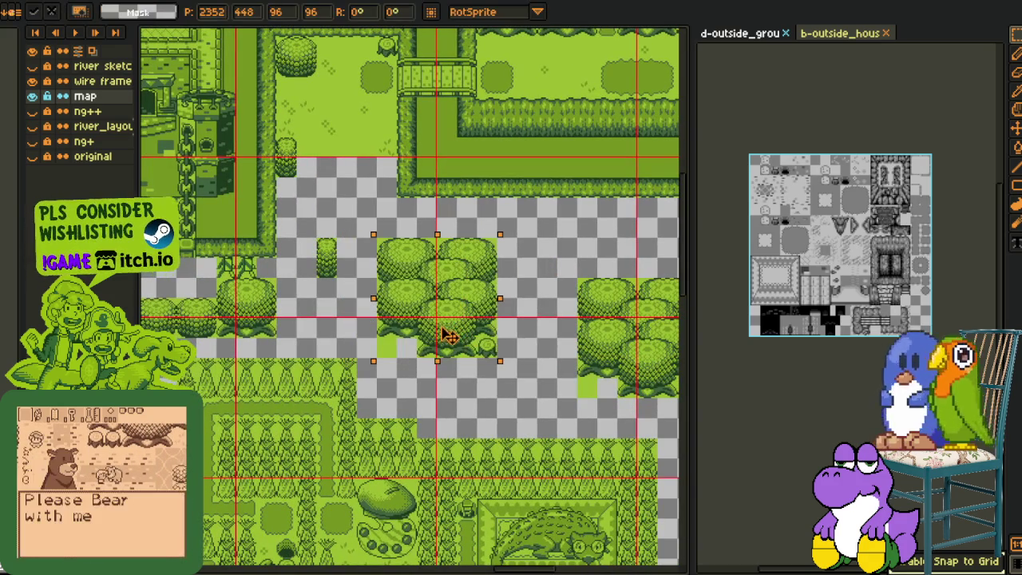
left_click(545, 268)
- Move two trees from the tree row into place and commit them
scroll(545, 268, "down", 2)
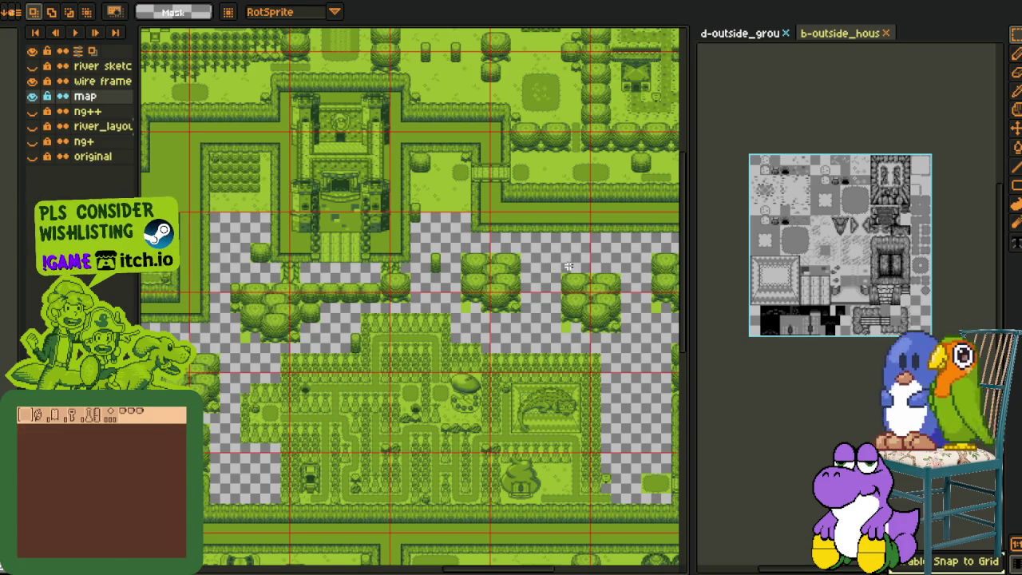
scroll(375, 278, "up", 1)
scroll(375, 278, "up", 1)
mouse_move(397, 278)
left_mouse_down()
mouse_move(232, 361)
mouse_move(479, 132)
left_mouse_up()
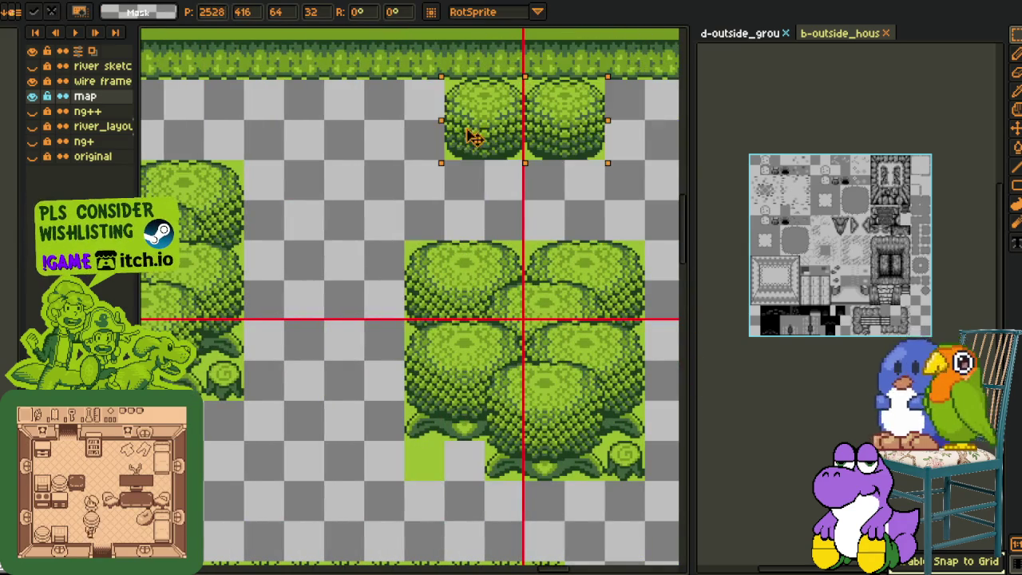
key("Return")
- Pick up a small bush tile and drop it into the empty ground south of the castle
scroll(495, 213, "down", 1)
scroll(452, 258, "down", 1)
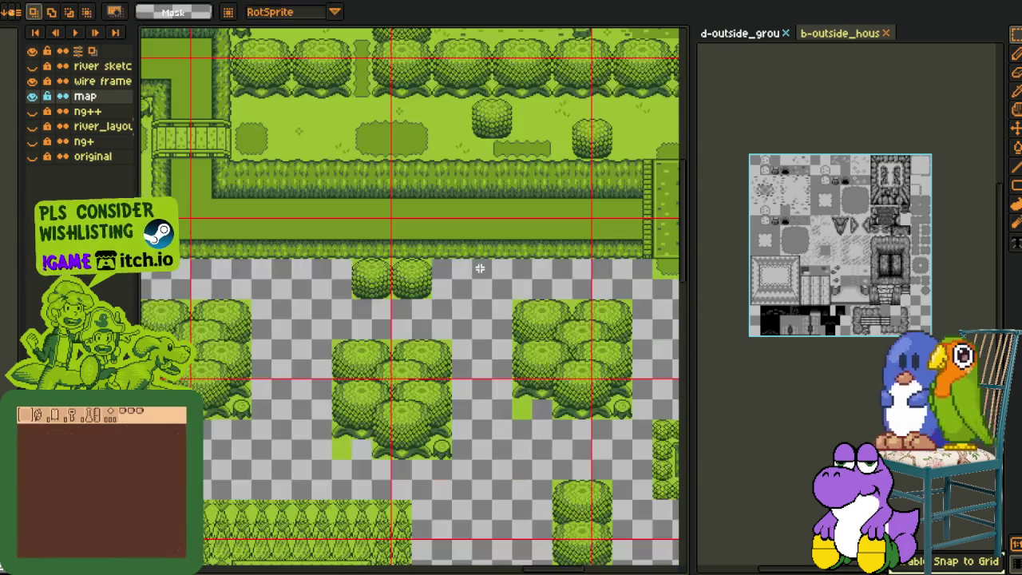
scroll(529, 328, "down", 1)
scroll(511, 311, "down", 3)
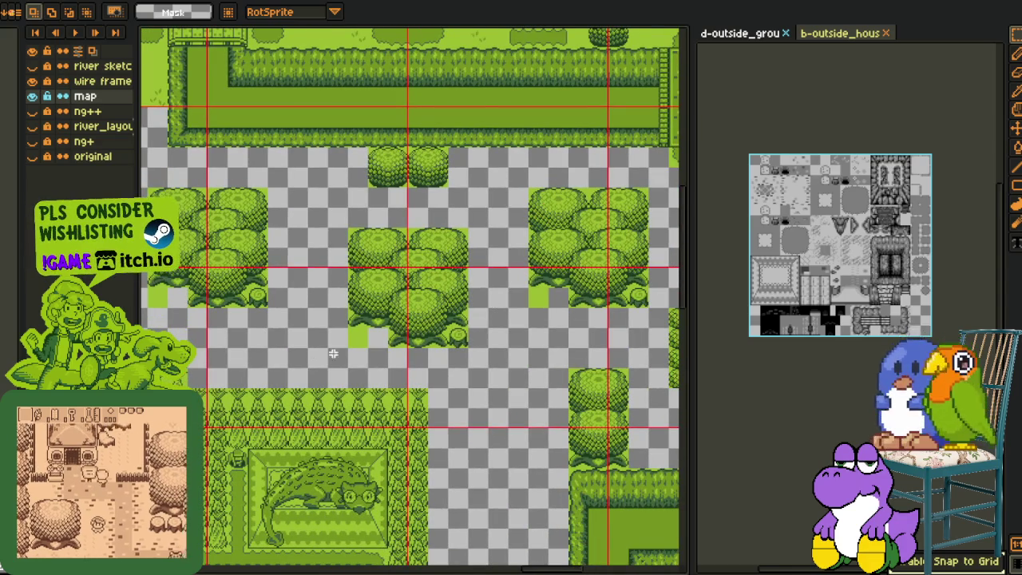
left_click_drag(249, 325, 432, 354)
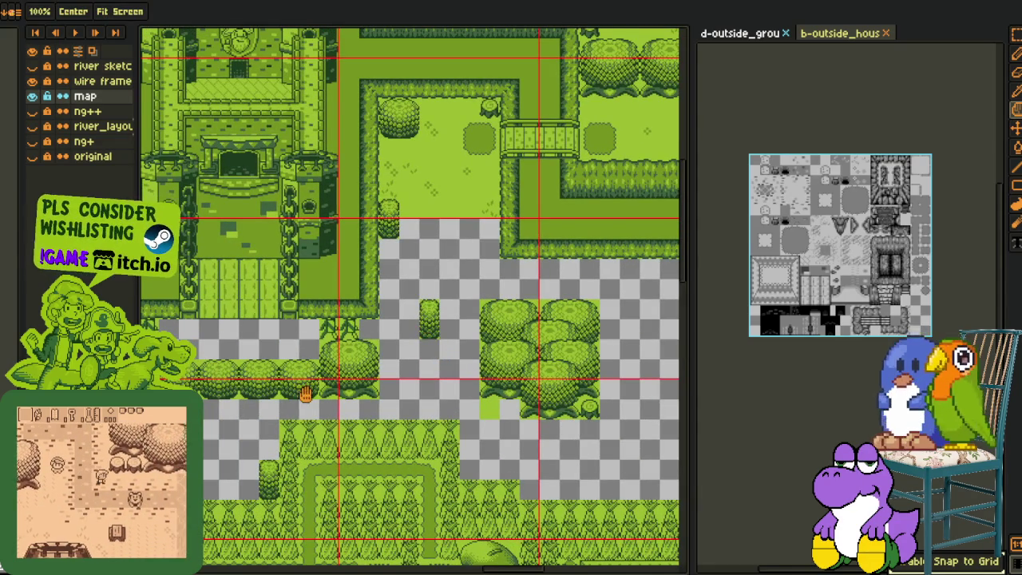
scroll(333, 325, "down", 1)
scroll(333, 324, "down", 1)
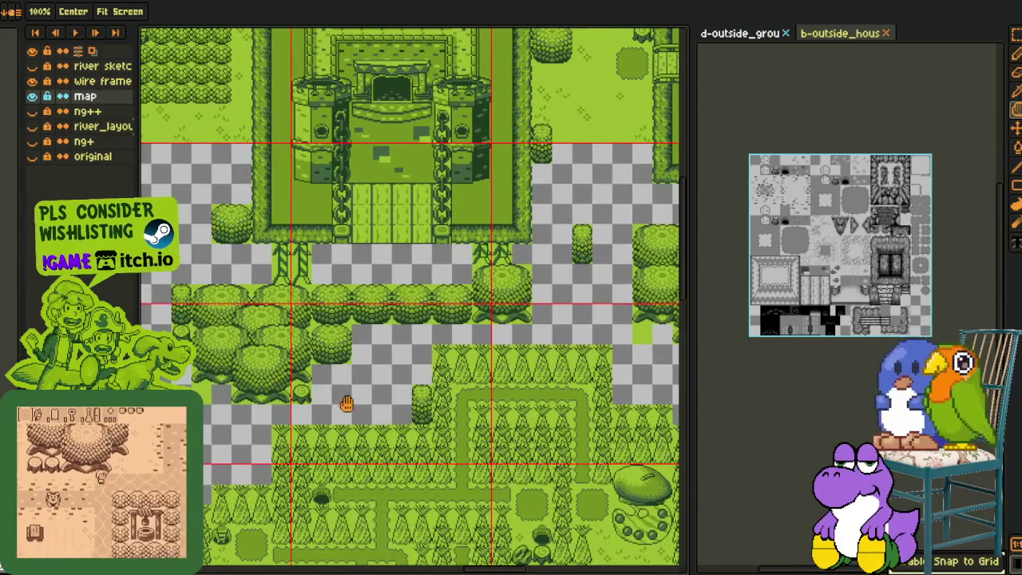
scroll(343, 399, "down", 1)
scroll(447, 363, "down", 3)
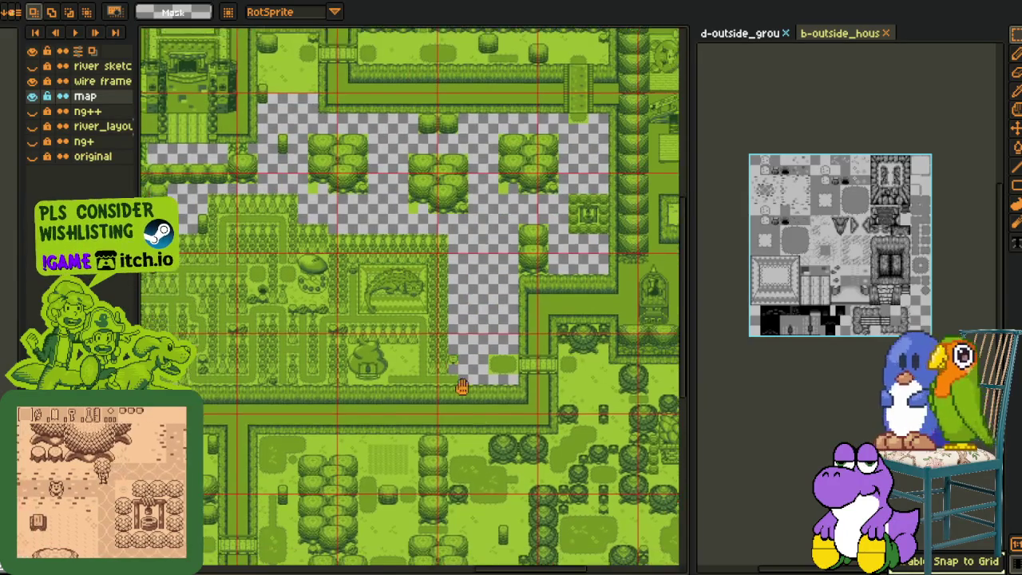
scroll(271, 473, "down", 2)
scroll(469, 511, "down", 2)
scroll(468, 428, "down", 2)
scroll(450, 429, "down", 1)
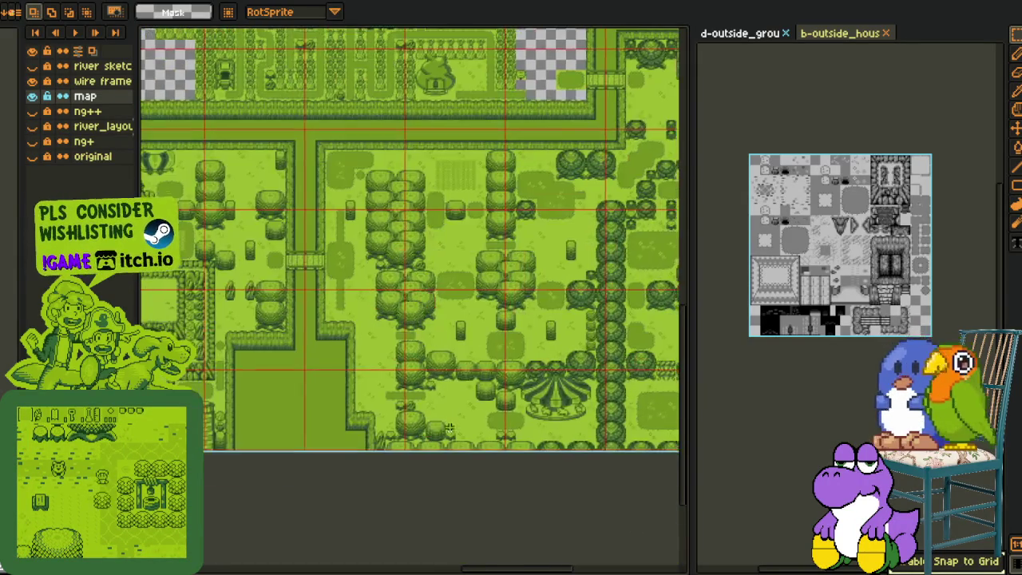
scroll(450, 428, "up", 3)
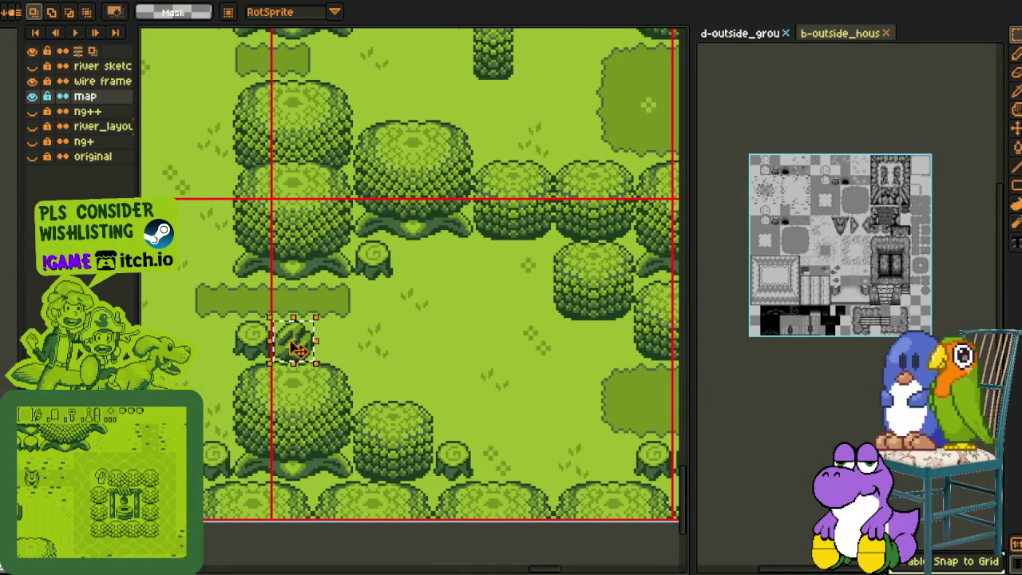
left_click_drag(292, 347, 533, 44)
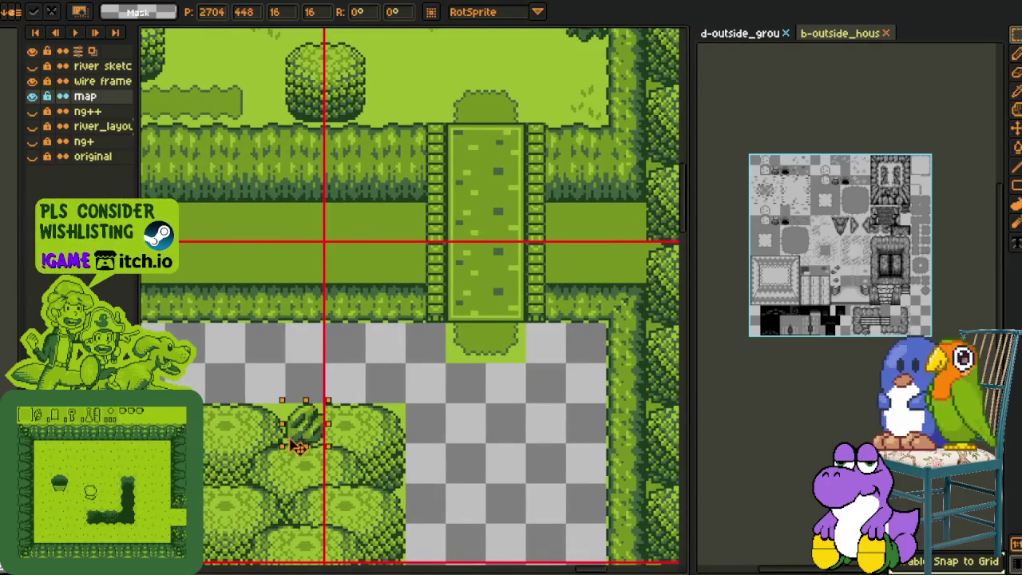
left_click_drag(533, 44, 306, 401)
scroll(242, 334, "down", 2)
scroll(241, 334, "up", 1)
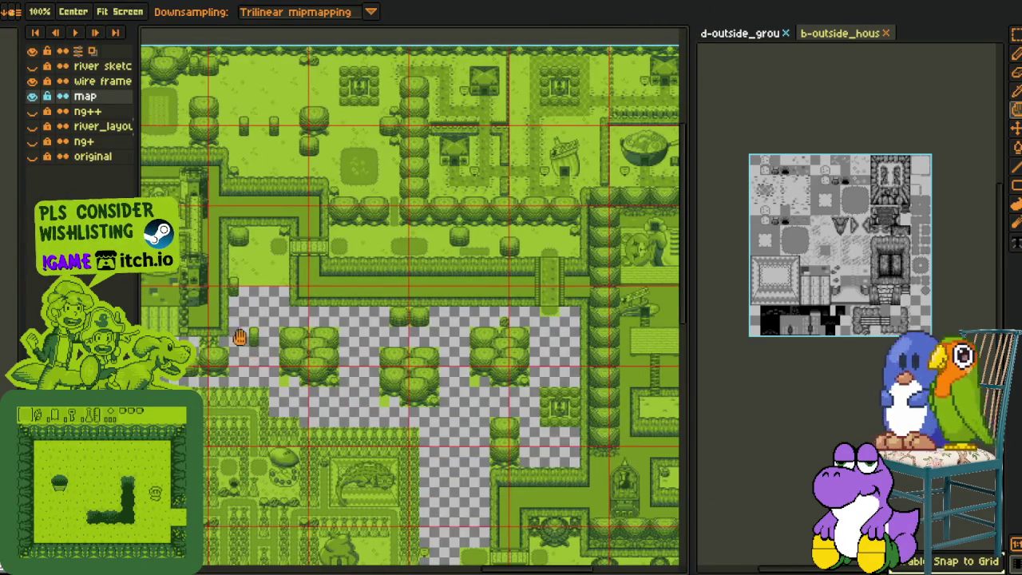
scroll(216, 319, "up", 1)
scroll(255, 375, "up", 1)
scroll(300, 435, "up", 1)
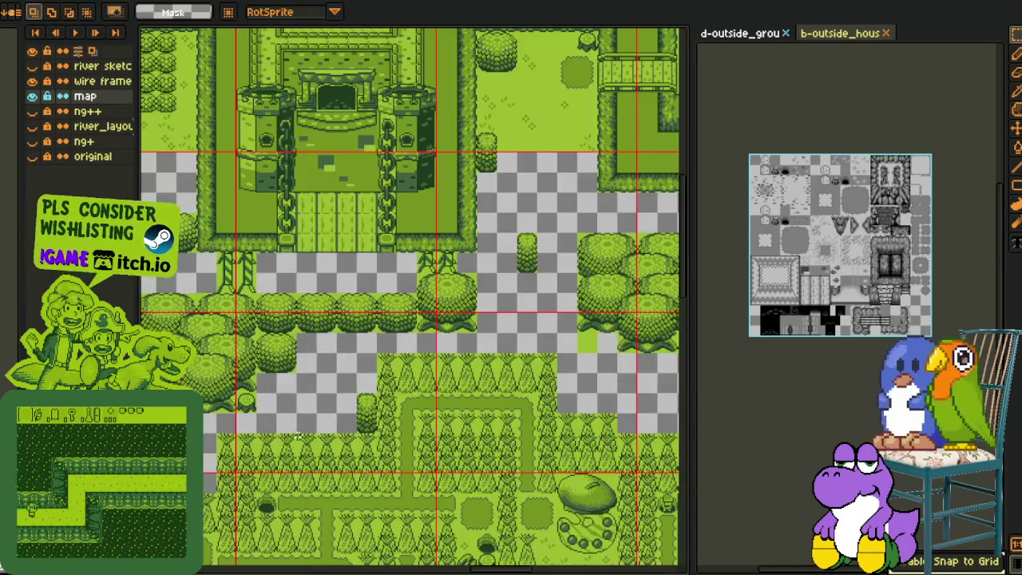
left_click_drag(247, 407, 393, 240)
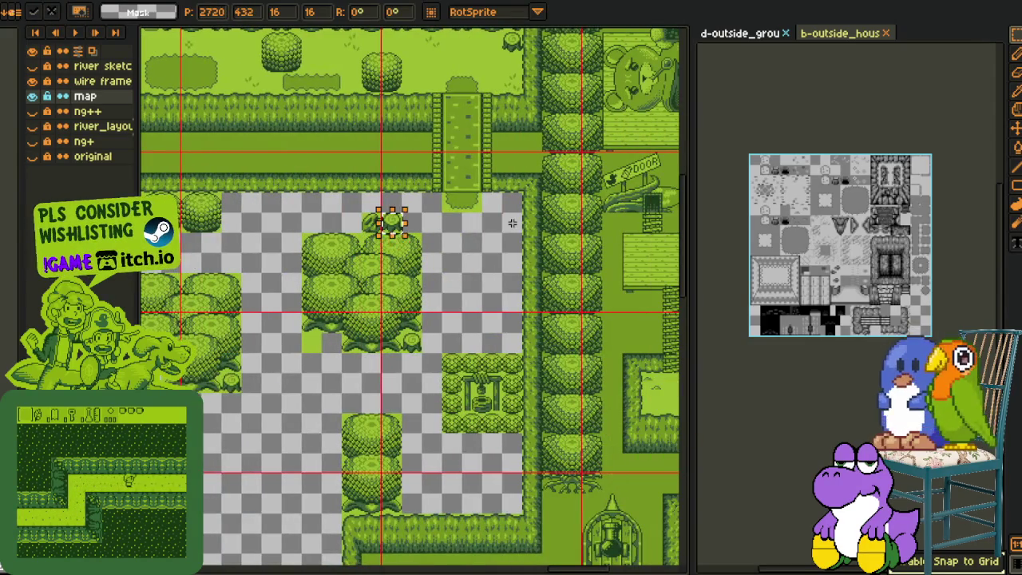
left_click(512, 223)
- Move two bush pieces below the garden's bush column and nudge the lone bush up one tile
scroll(511, 223, "down", 2)
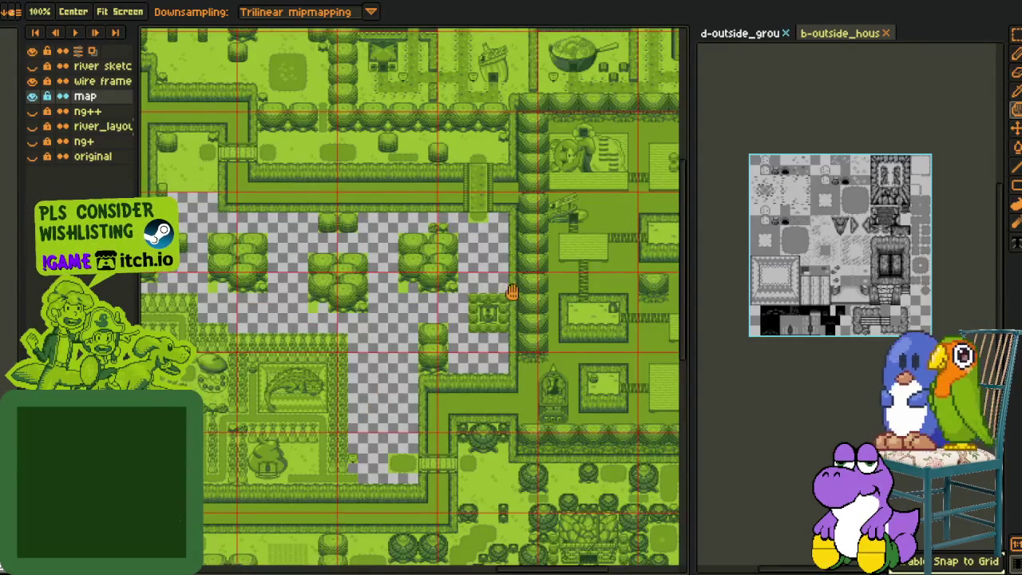
scroll(509, 298, "up", 1)
scroll(509, 297, "up", 1)
left_click_drag(535, 364, 503, 313)
scroll(520, 351, "up", 2)
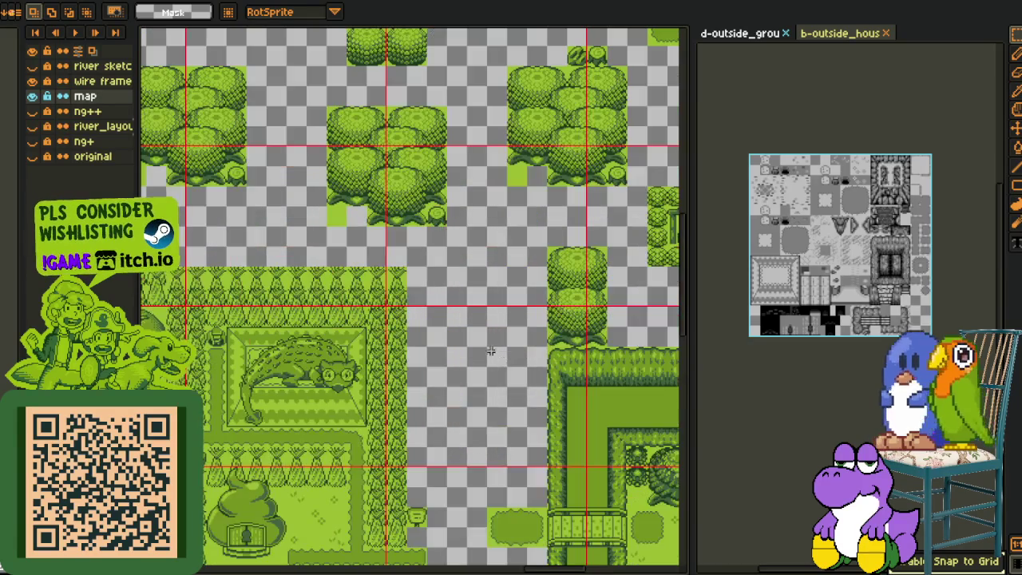
key("space")
left_click_drag(490, 360, 503, 375)
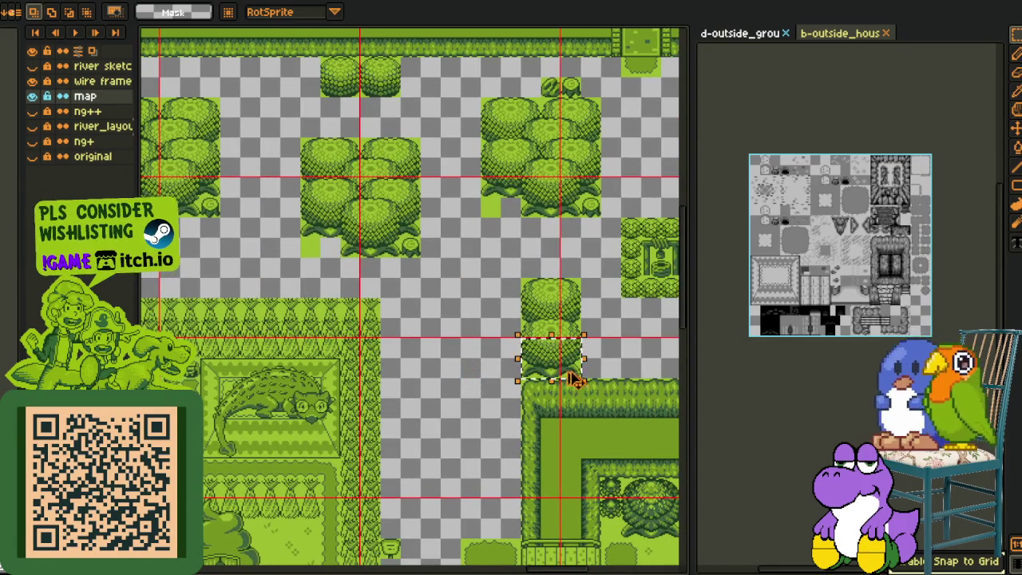
left_click_drag(576, 384, 479, 463)
left_click(486, 382)
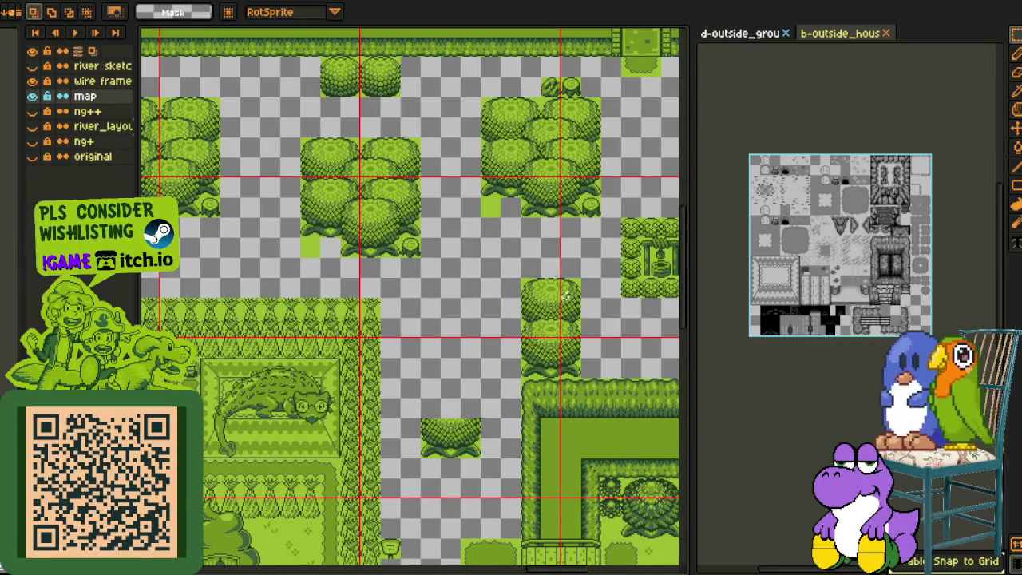
mouse_move(558, 292)
left_mouse_down()
mouse_move(422, 422)
mouse_move(465, 426)
left_mouse_up()
key("ctrl+d")
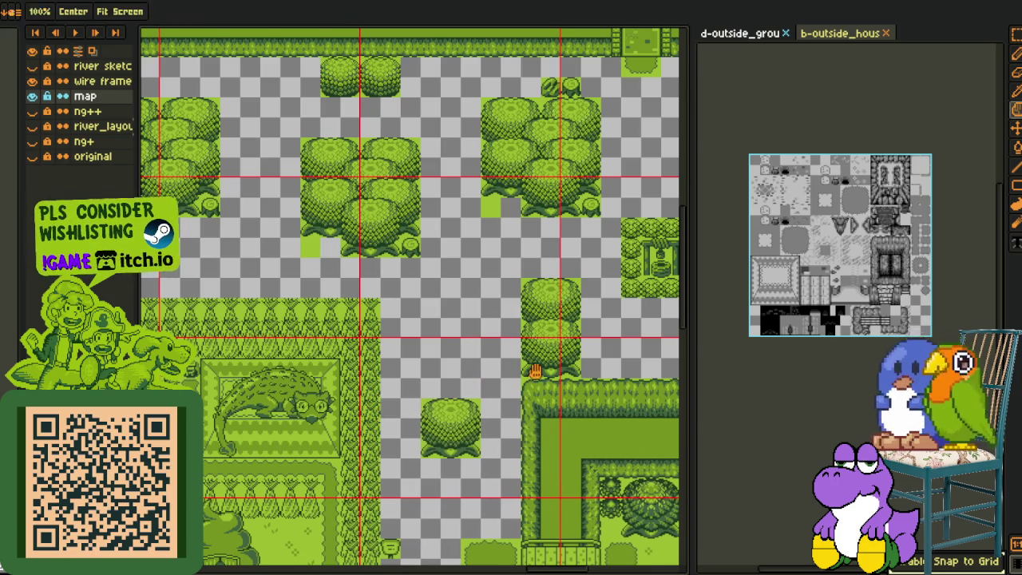
scroll(422, 338, "down", 3)
left_click_drag(467, 397, 467, 387)
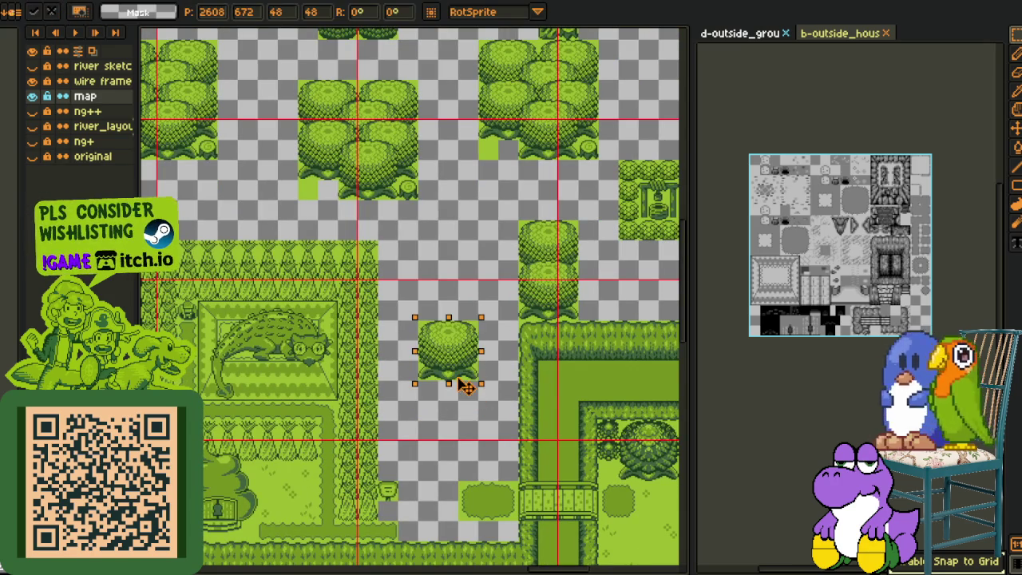
key("ctrl+d")
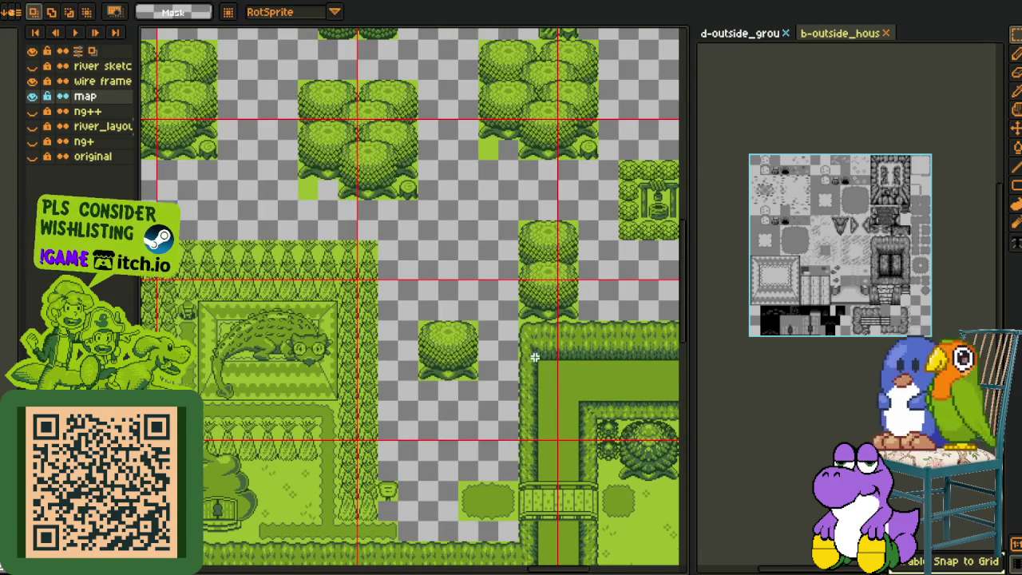
- Place a round bush right of the central tree cluster, above the fenced well
scroll(538, 355, "down", 2)
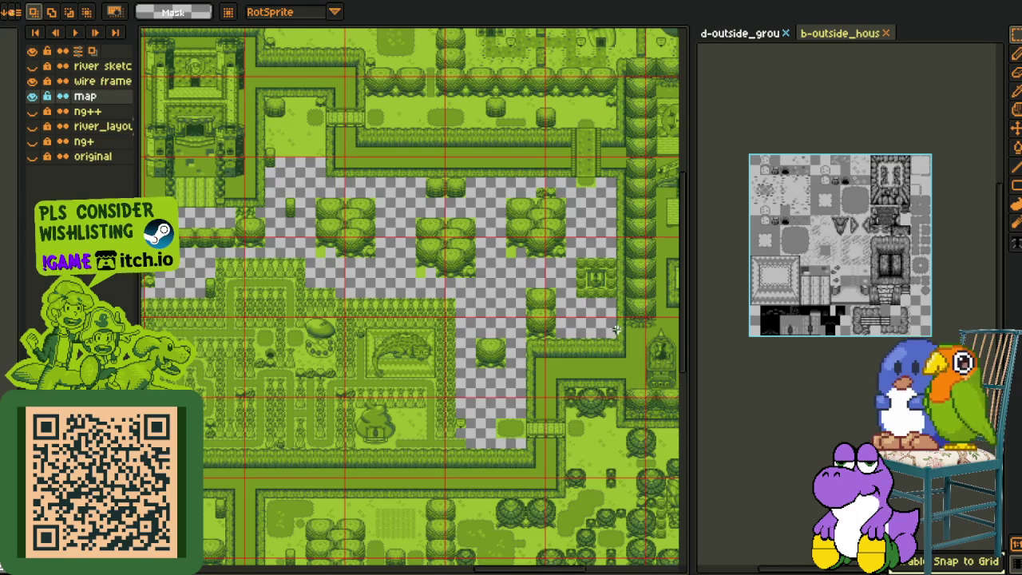
scroll(612, 318, "up", 2)
left_click_drag(595, 302, 523, 387)
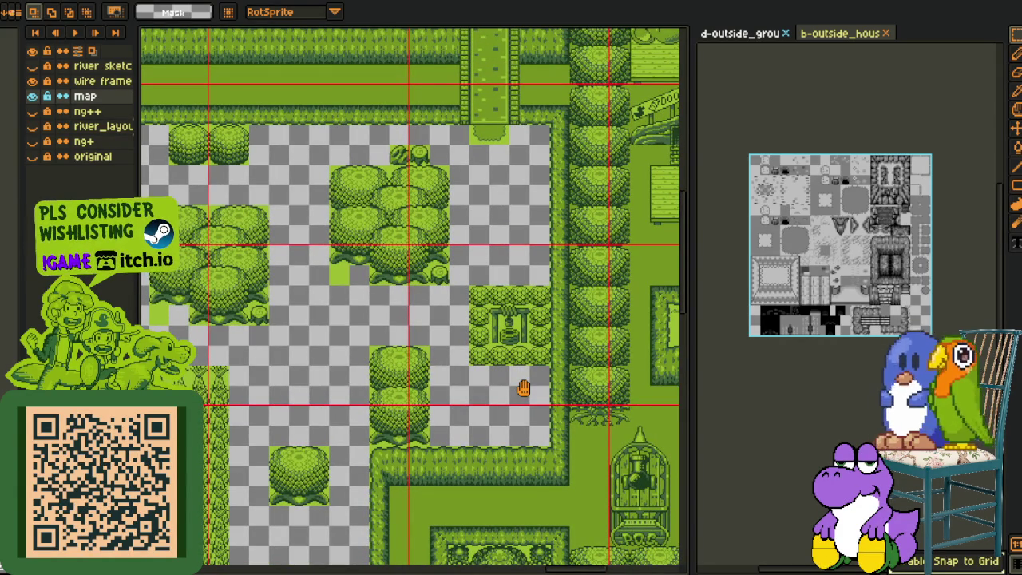
left_click_drag(523, 388, 518, 390)
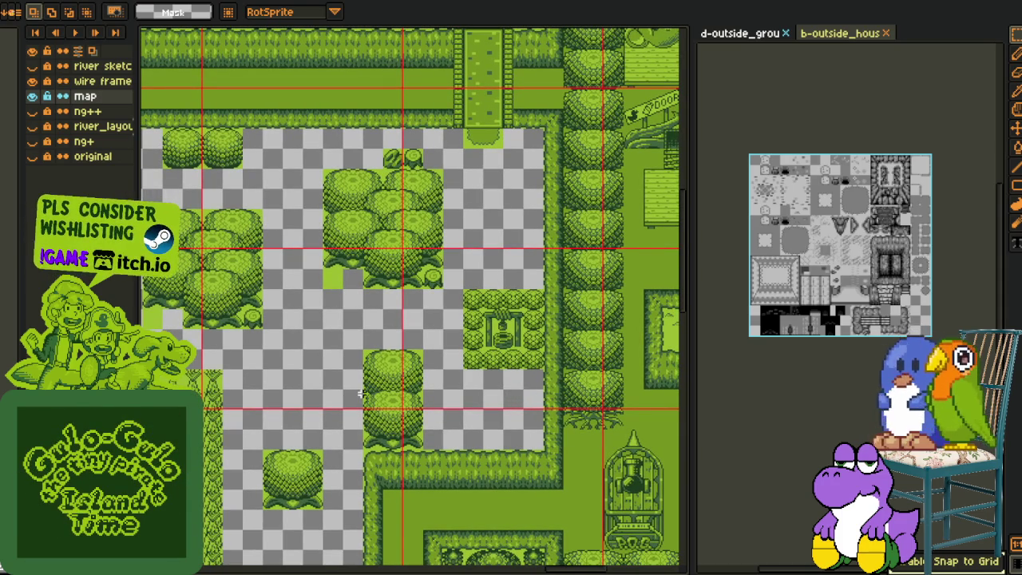
left_click_drag(272, 209, 322, 238)
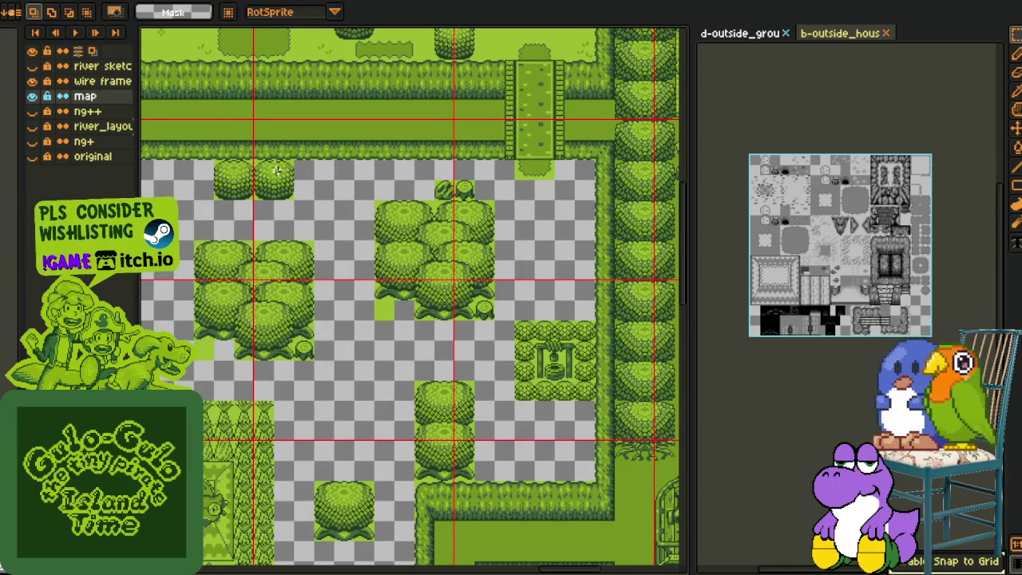
left_click_drag(281, 195, 571, 289)
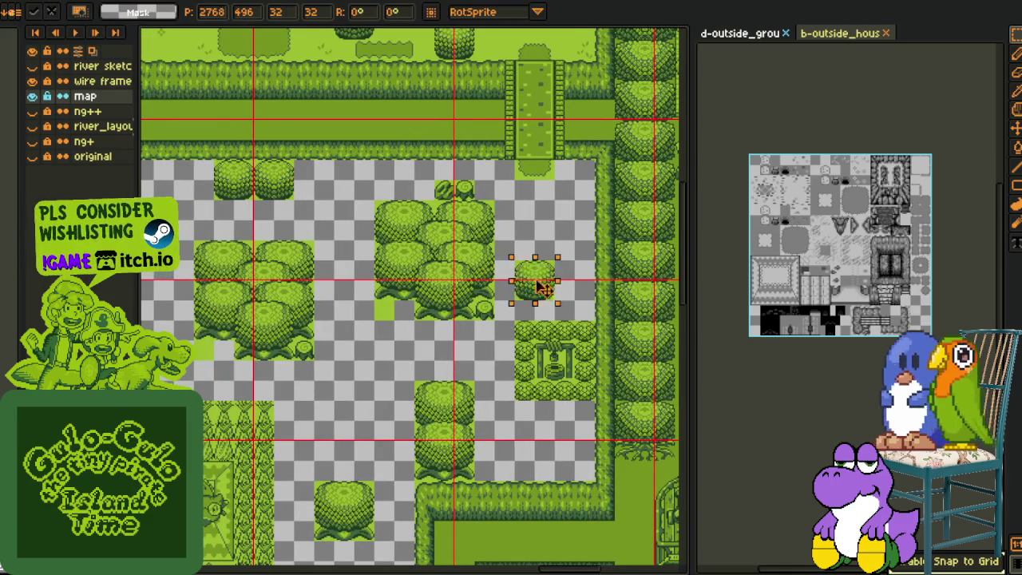
left_click(549, 205)
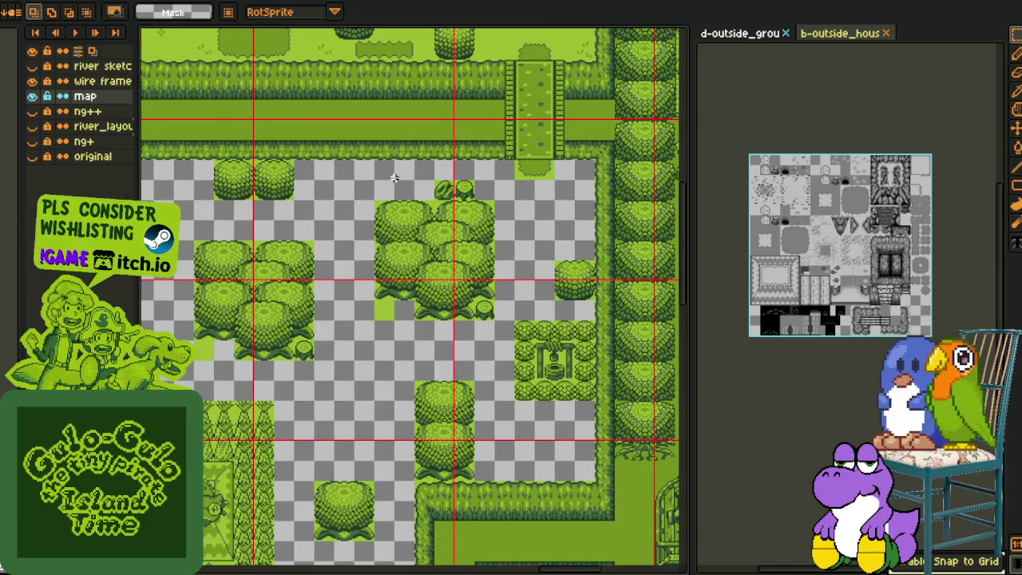
scroll(357, 306, "down", 1)
scroll(345, 301, "down", 1)
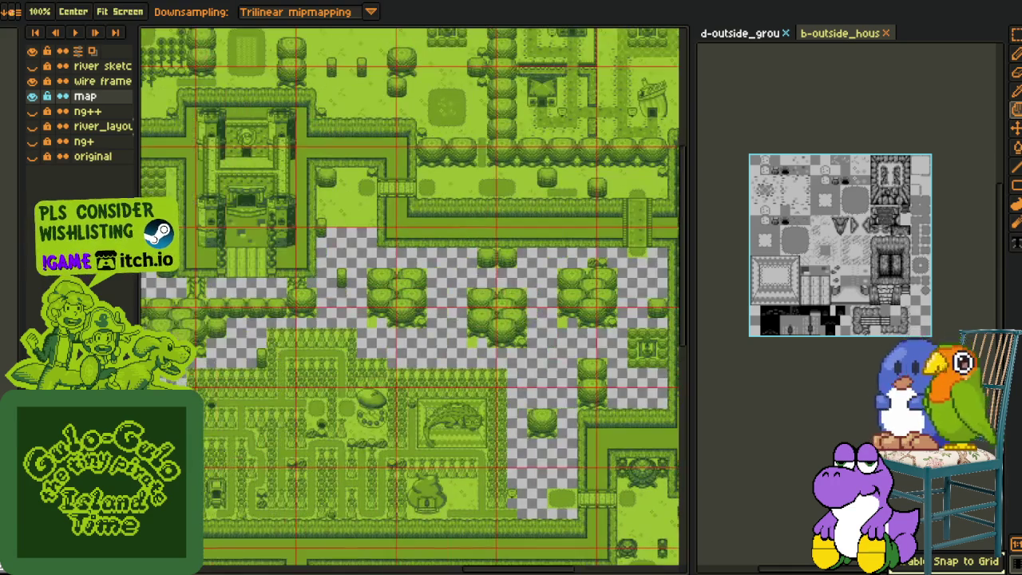
- Move a small bush tile into the empty area, then undo the placement
scroll(342, 288, "up", 2)
left_click(339, 249)
mouse_move(338, 249)
left_mouse_down()
mouse_move(685, 408)
mouse_move(517, 238)
left_mouse_up()
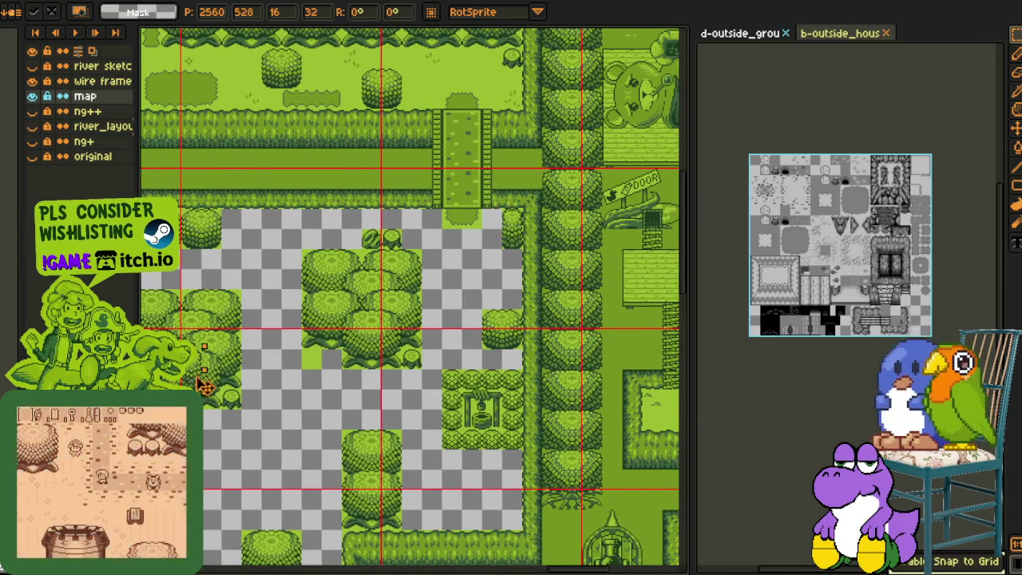
mouse_move(517, 238)
left_mouse_down()
mouse_move(180, 323)
mouse_move(316, 219)
mouse_move(329, 174)
left_mouse_up()
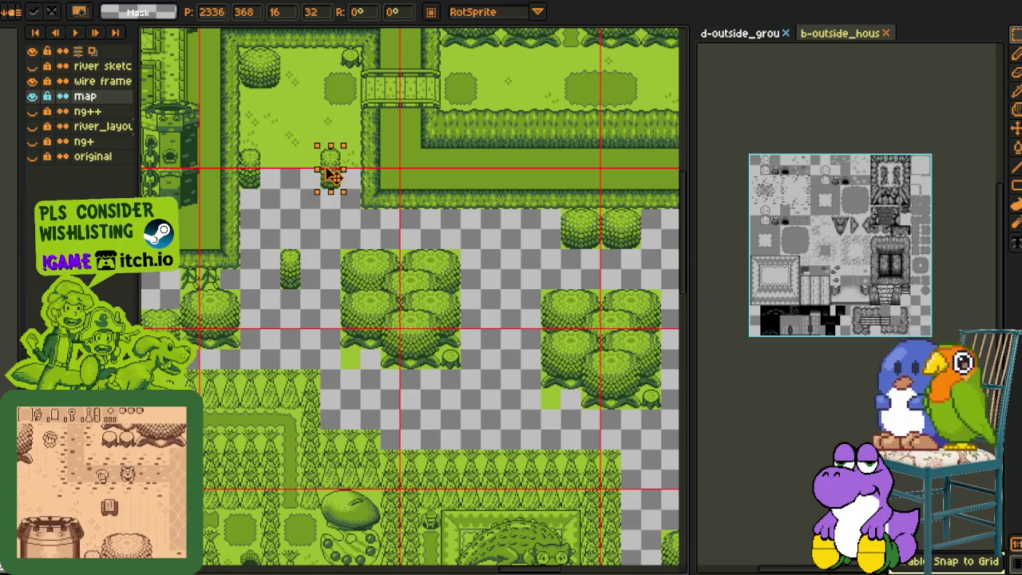
mouse_move(327, 182)
left_mouse_down()
mouse_move(350, 181)
mouse_move(381, 263)
mouse_move(373, 268)
mouse_move(294, 188)
left_mouse_up()
scroll(314, 168, "up", 2)
key("Return")
scroll(397, 221, "down", 2)
scroll(396, 221, "up", 1)
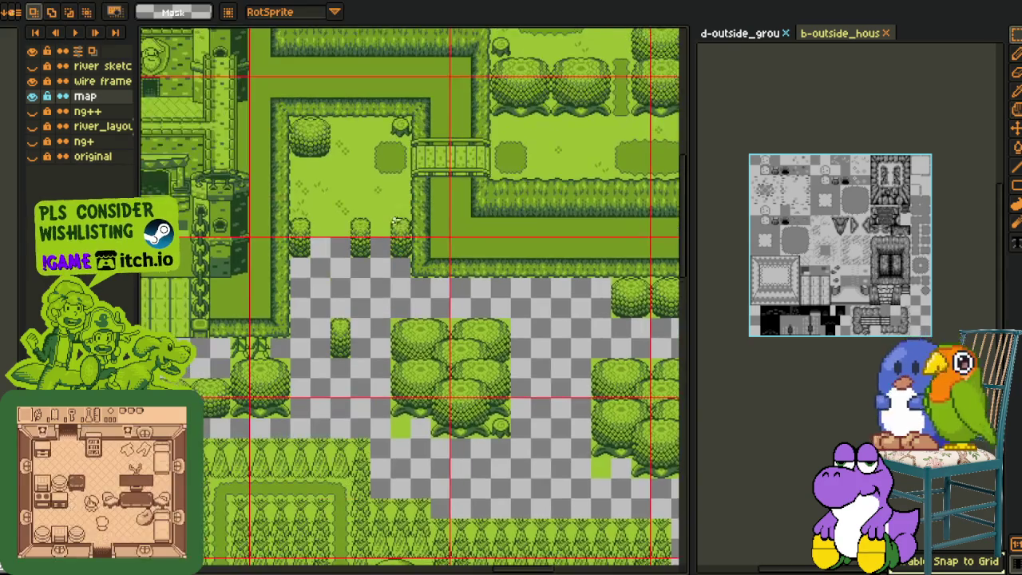
scroll(397, 221, "up", 1)
key("ctrl+z")
- Save the map file
scroll(397, 221, "down", 1)
scroll(483, 232, "down", 1)
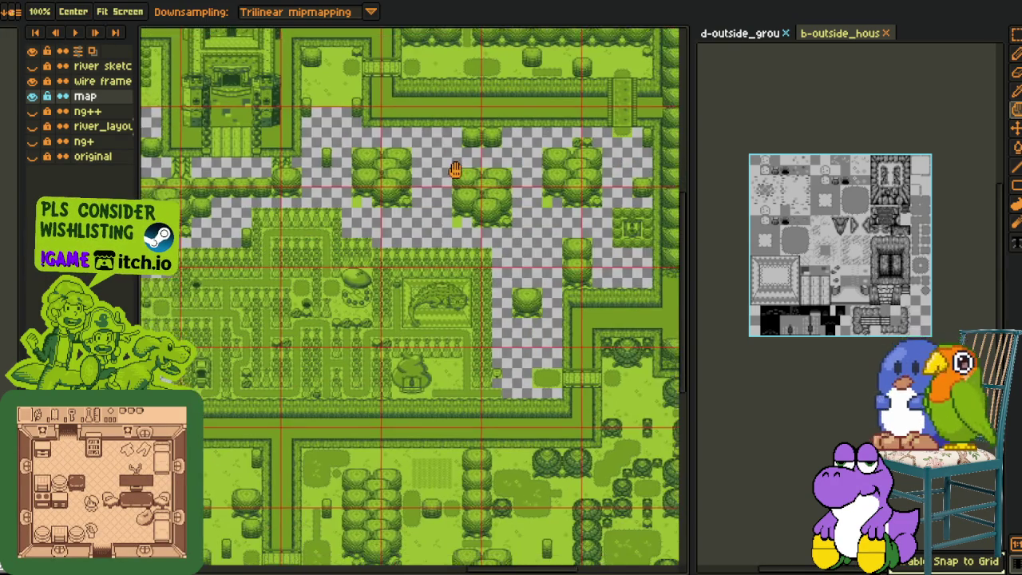
left_click_drag(415, 328, 447, 264)
scroll(360, 349, "up", 1)
scroll(370, 349, "up", 2)
key("ctrl+s")
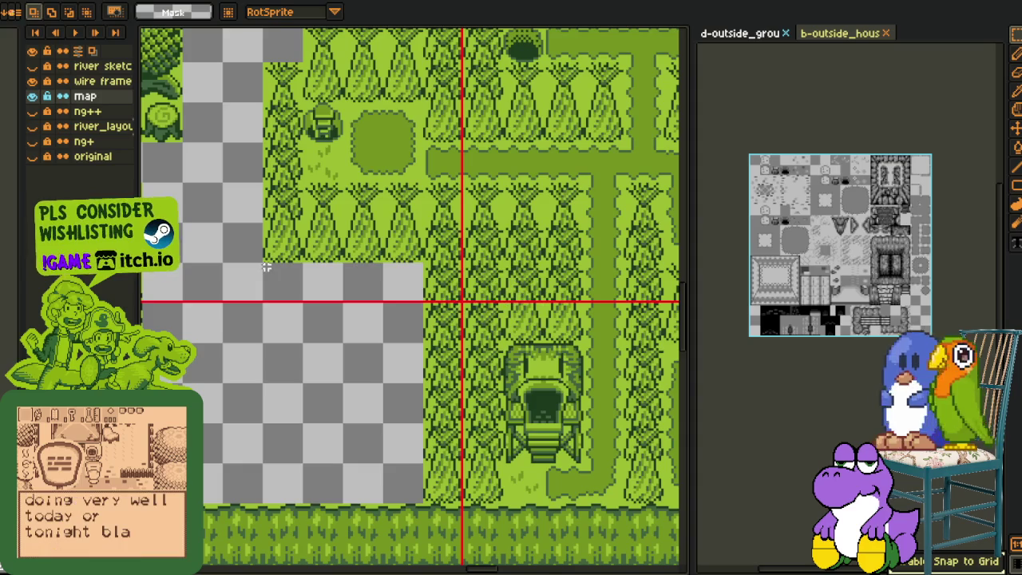
- Select blocks of the transparent area and top tile row, then clear the selection
left_click_drag(261, 262, 423, 343)
scroll(303, 282, "up", 1)
scroll(287, 301, "up", 1)
left_click_drag(218, 243, 620, 343)
left_click(370, 379)
scroll(370, 379, "down", 2)
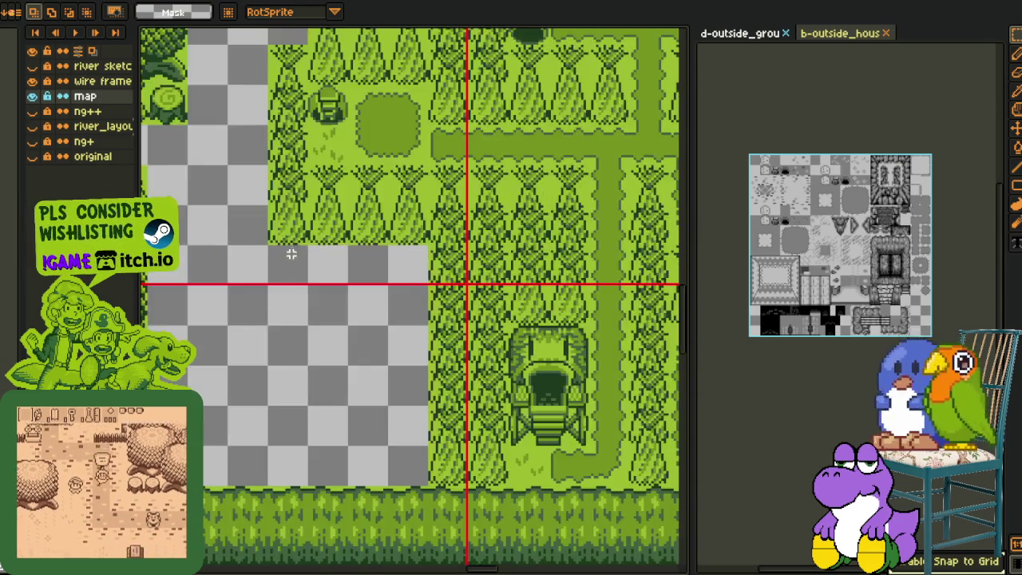
scroll(320, 319, "down", 1)
mouse_move(300, 271)
left_mouse_down()
mouse_move(244, 394)
mouse_move(450, 231)
left_mouse_up()
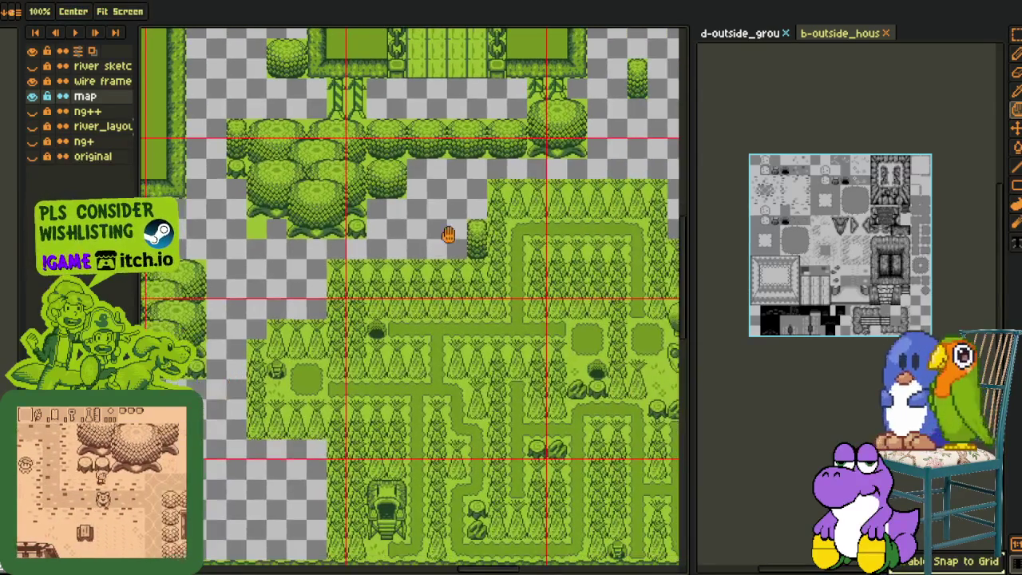
left_click_drag(423, 274, 488, 194)
- Move a small tree lower and shift the neighbouring bush about one tile right
key("m")
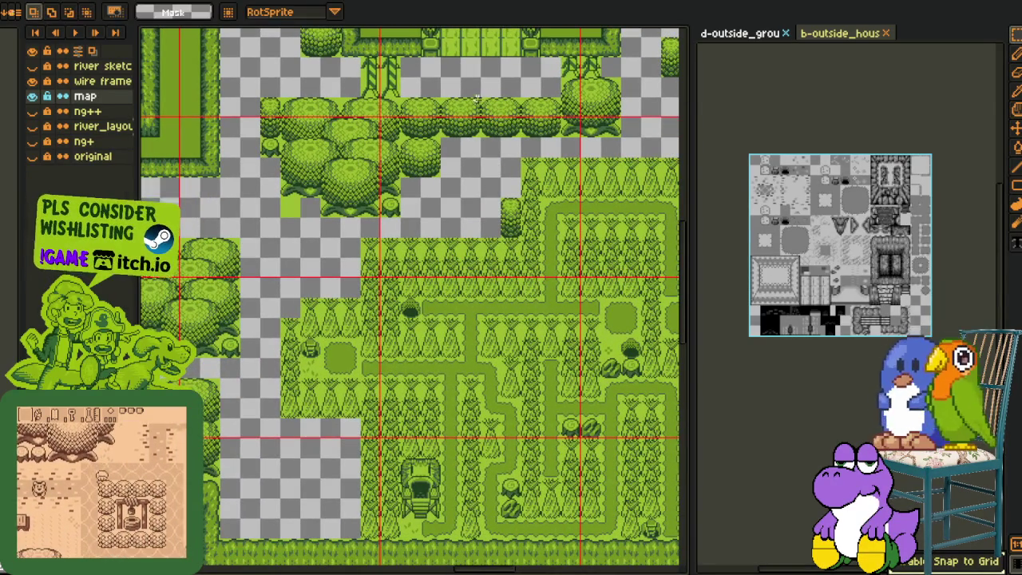
mouse_move(521, 97)
left_mouse_down()
mouse_move(556, 137)
mouse_move(297, 411)
mouse_move(312, 447)
left_mouse_up()
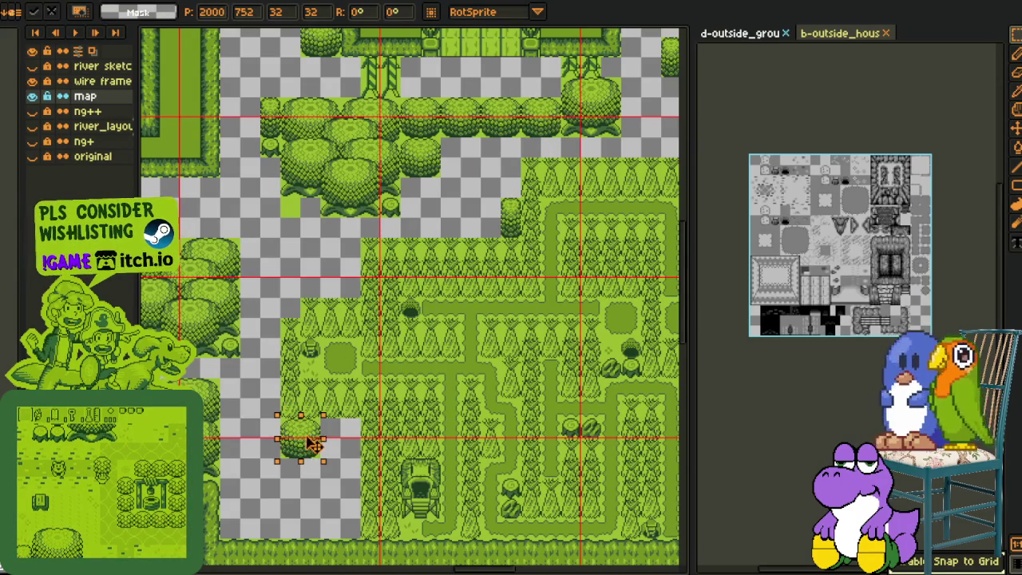
mouse_move(496, 195)
left_mouse_down()
mouse_move(521, 239)
mouse_move(348, 453)
mouse_move(354, 445)
left_mouse_up()
left_click(260, 447)
mouse_move(281, 418)
left_mouse_down()
mouse_move(317, 455)
mouse_move(335, 453)
mouse_move(292, 451)
left_mouse_up()
left_click(375, 385)
left_click(361, 384)
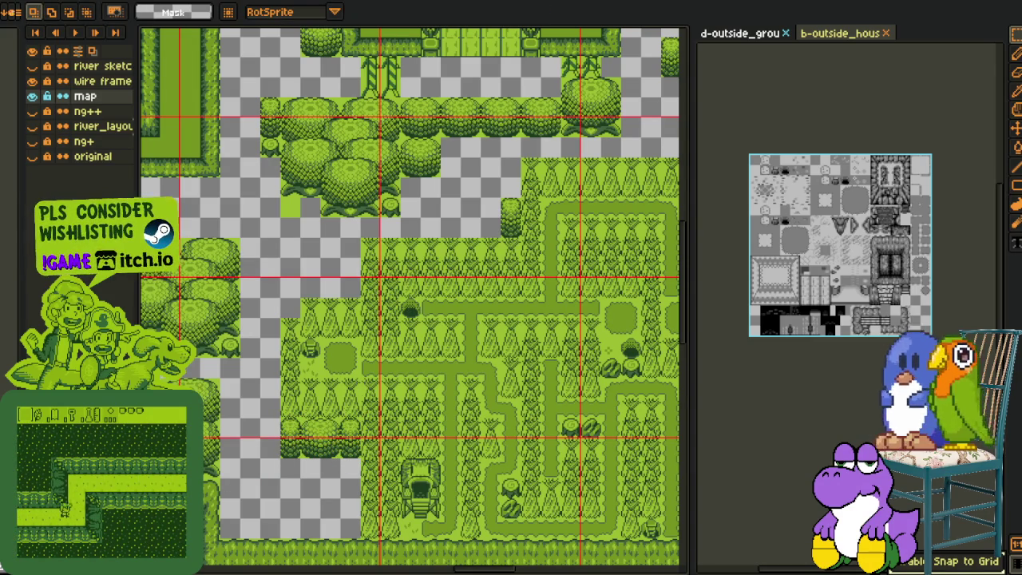
left_click_drag(238, 528, 474, 418)
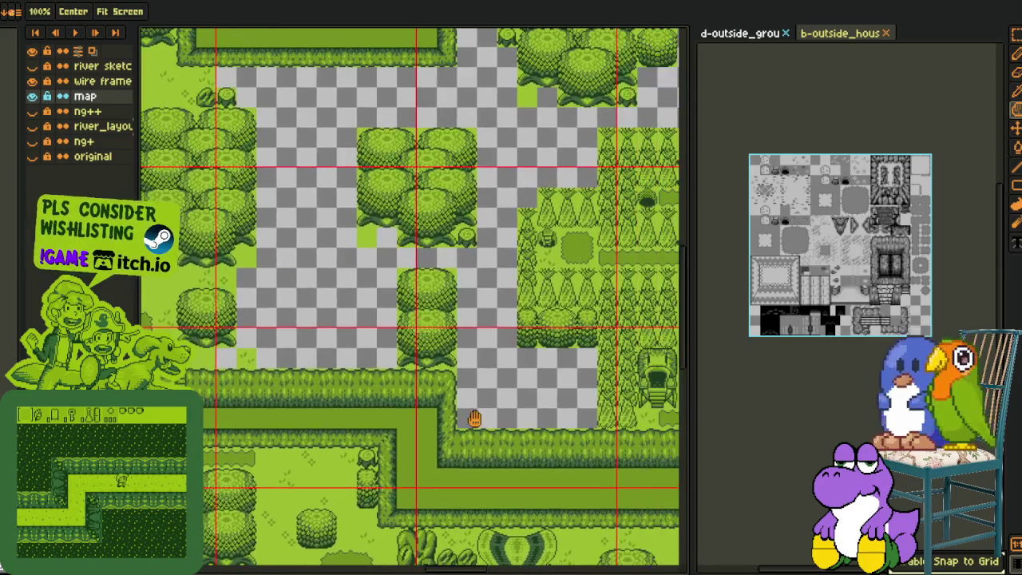
- Select the transparent patch beside the forest and commit its transform
mouse_move(486, 359)
left_mouse_down()
mouse_move(394, 328)
mouse_move(525, 417)
left_mouse_up()
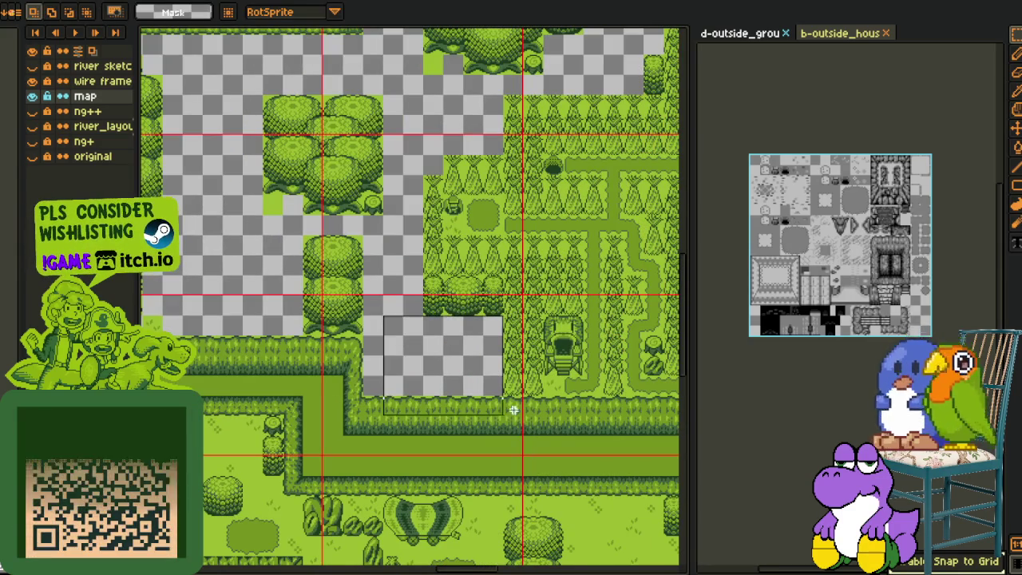
scroll(620, 322, "down", 1)
left_click_drag(584, 339, 404, 304)
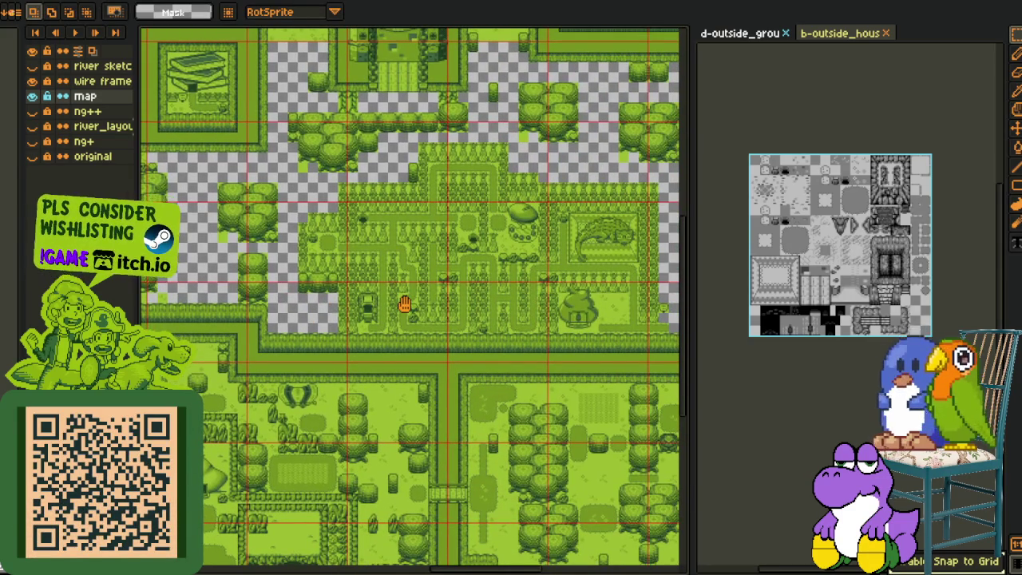
left_click_drag(405, 304, 402, 304)
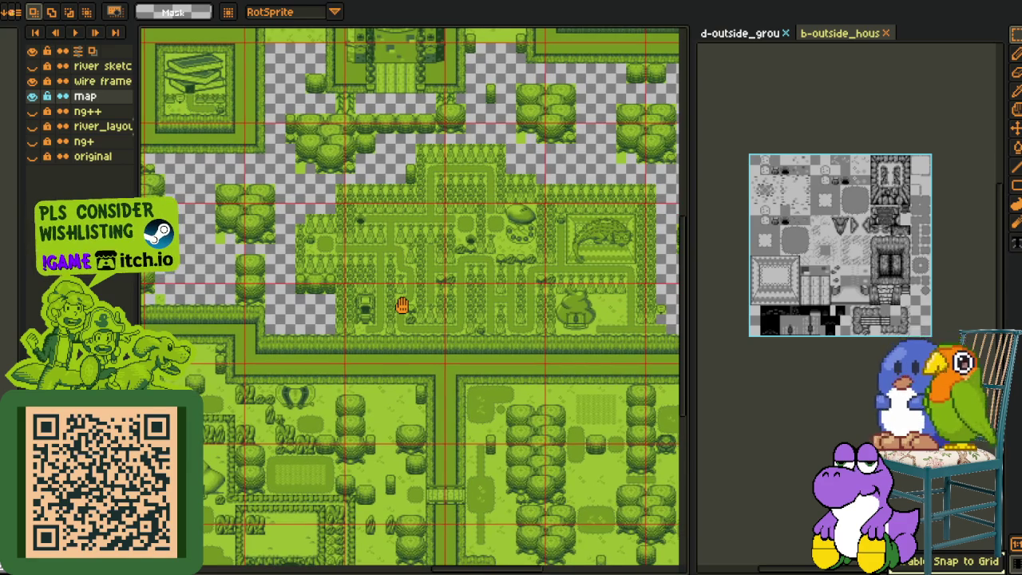
scroll(401, 304, "up", 4)
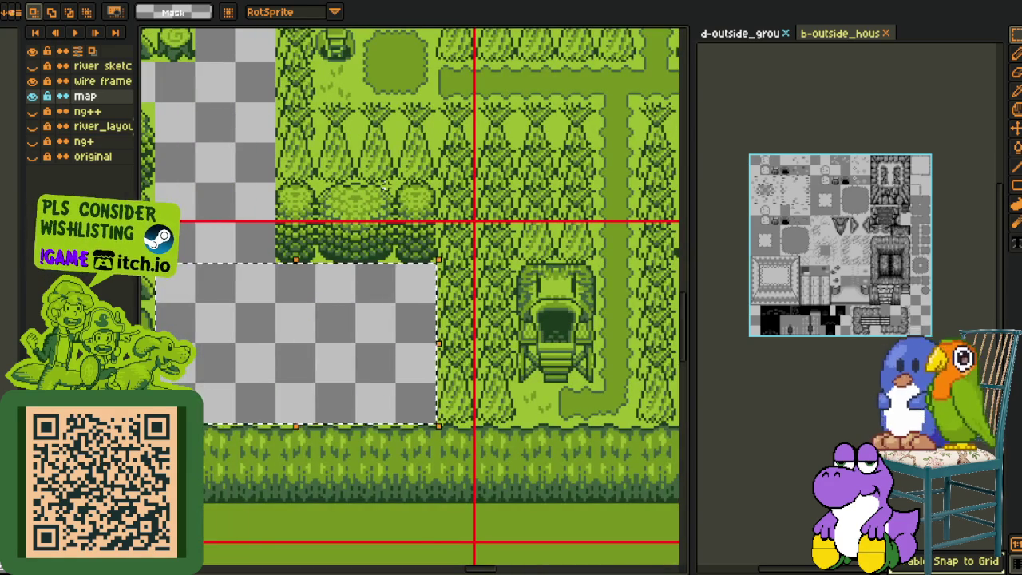
scroll(386, 187, "down", 2)
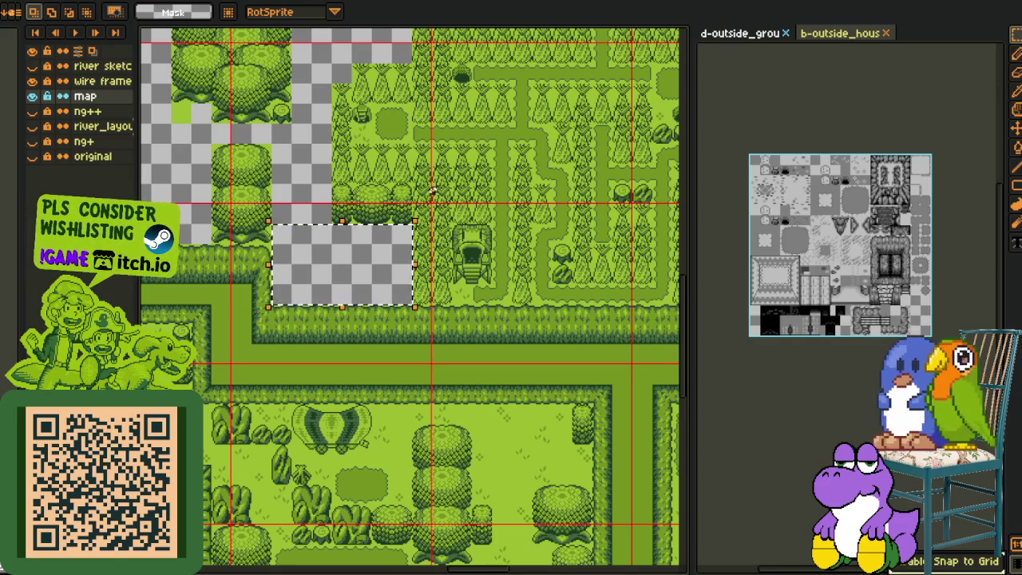
mouse_move(432, 191)
left_mouse_down()
mouse_move(251, 283)
mouse_move(194, 286)
left_mouse_up()
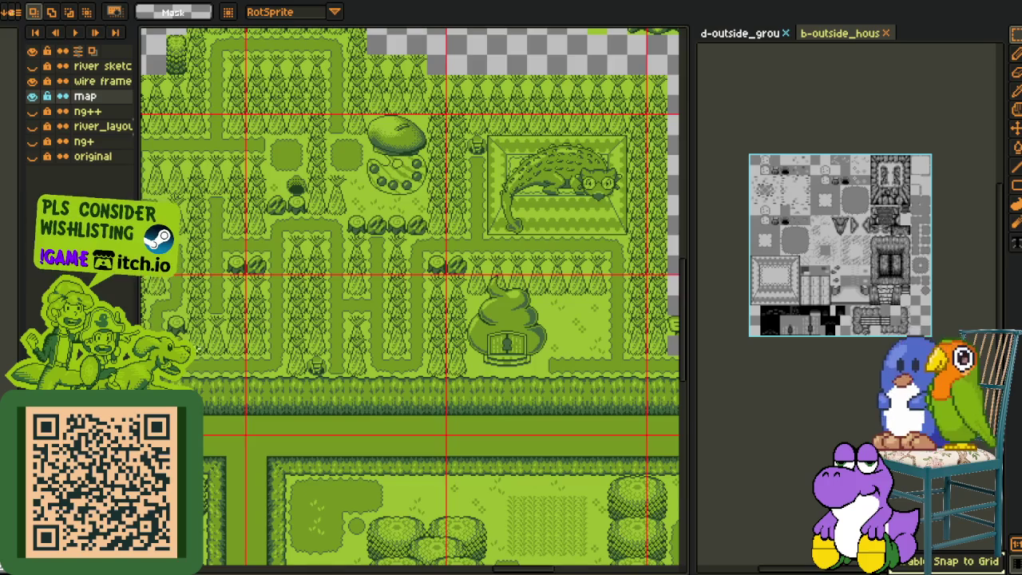
left_click_drag(198, 349, 340, 203)
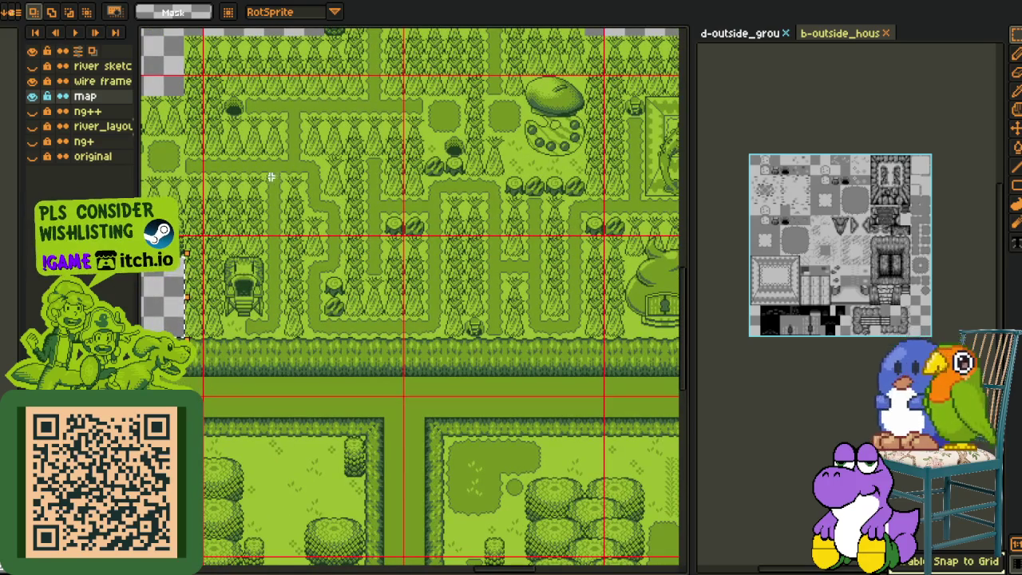
scroll(303, 280, "up", 2)
scroll(338, 248, "up", 1)
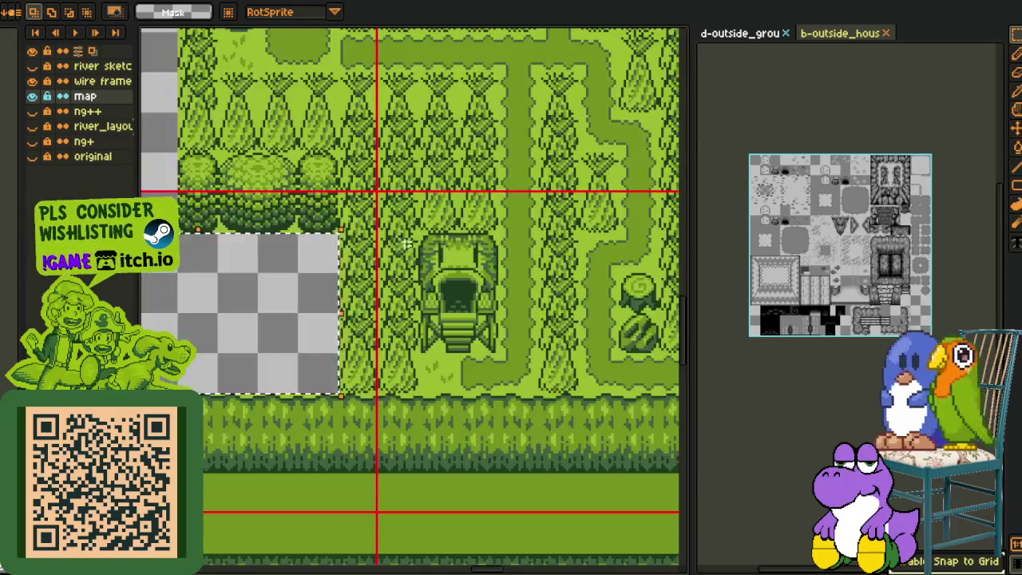
scroll(342, 292, "left", 3)
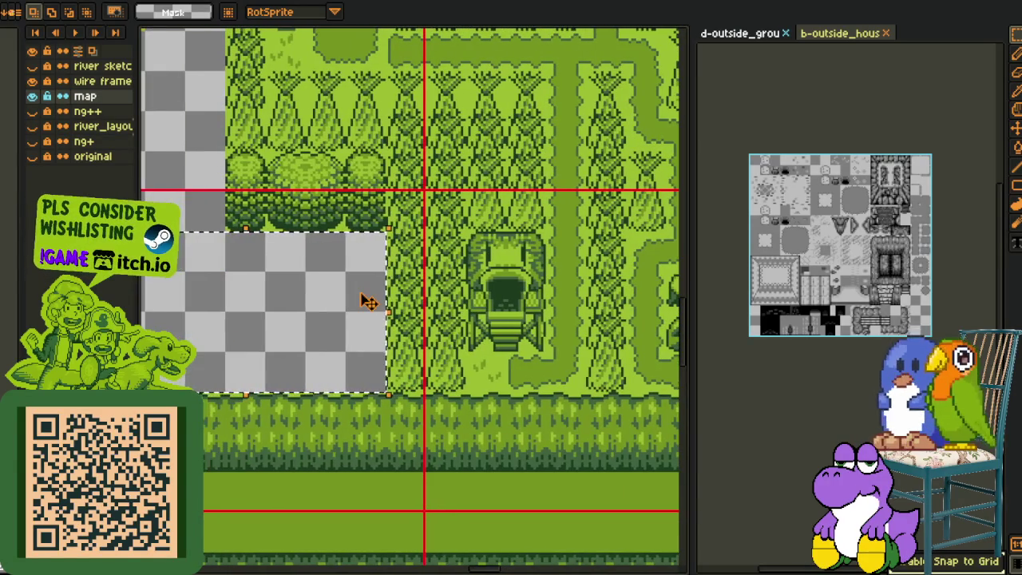
left_click(309, 245)
key("Return")
- Erase the bush strip beside the shrine and move the shrine left onto the cleared ground
scroll(417, 200, "left", 5)
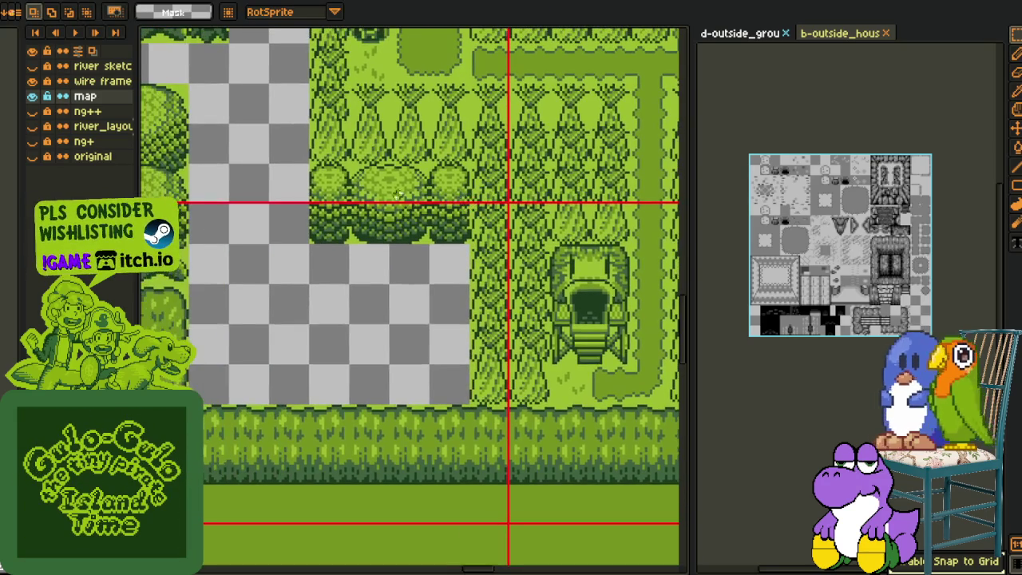
left_click_drag(310, 164, 470, 244)
key("Delete")
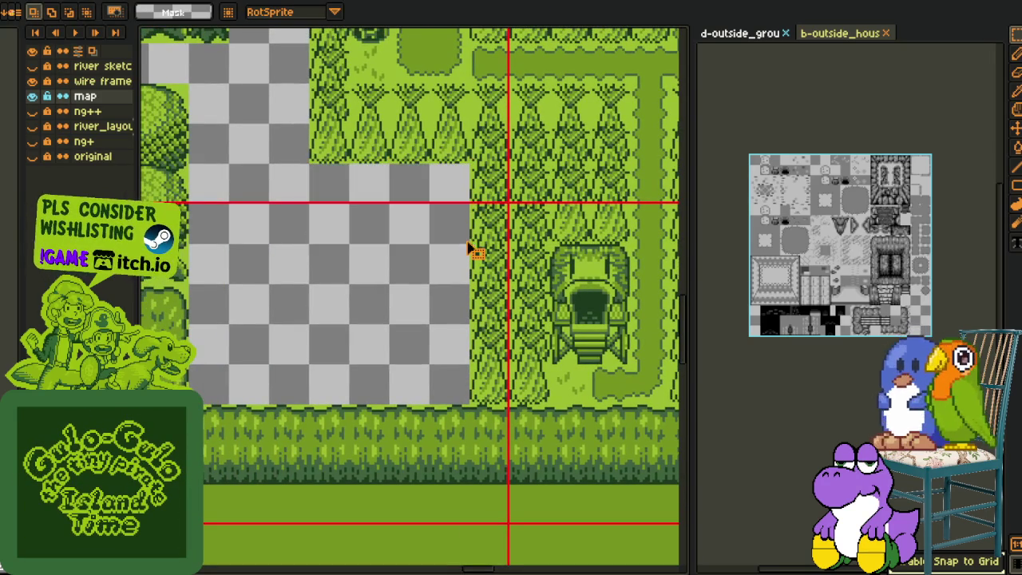
mouse_move(478, 251)
left_mouse_down()
mouse_move(629, 405)
mouse_move(534, 374)
mouse_move(395, 373)
left_mouse_up()
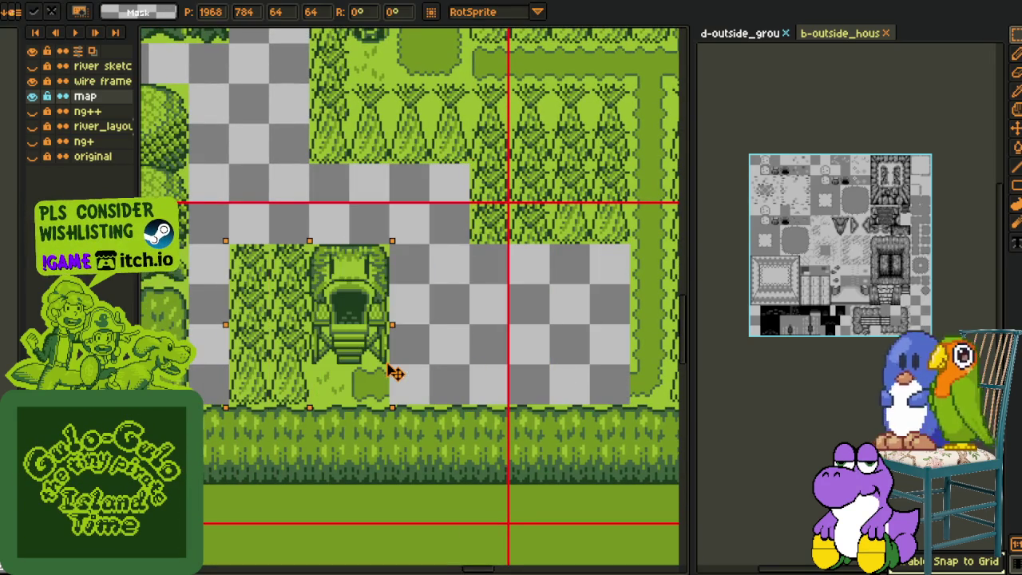
left_click(468, 299)
- Delete the tree column beside the shrine and paste a tree column higher up
left_click_drag(202, 242, 270, 406)
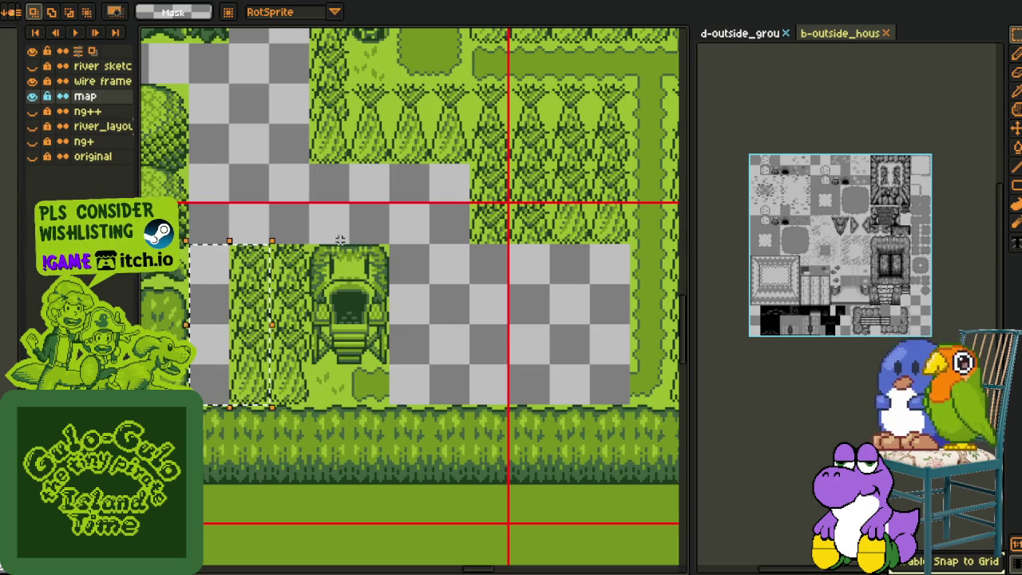
key("Delete")
left_click_drag(358, 205, 408, 318)
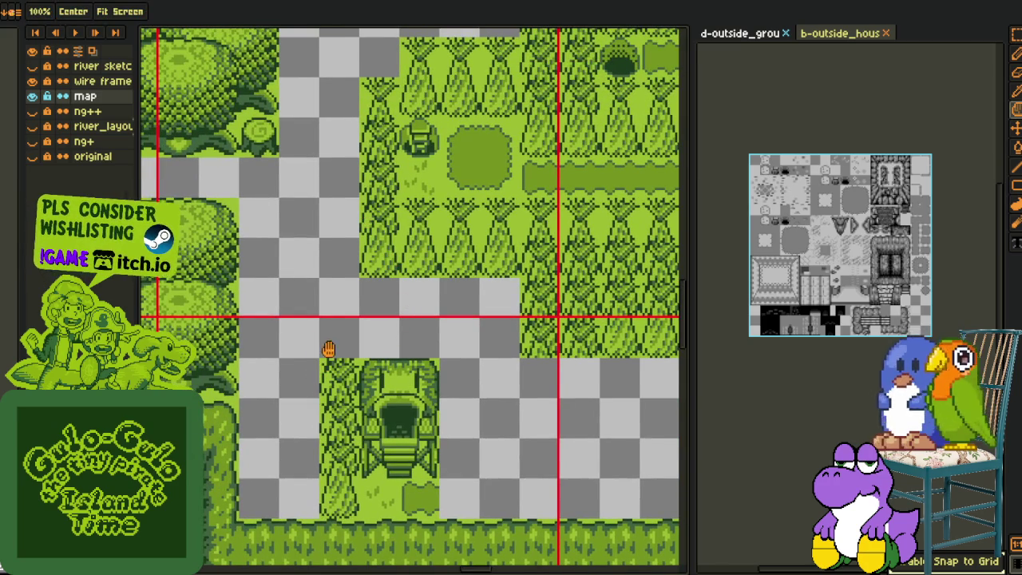
key("ctrl+v")
left_click_drag(337, 482, 342, 360)
left_click(422, 285)
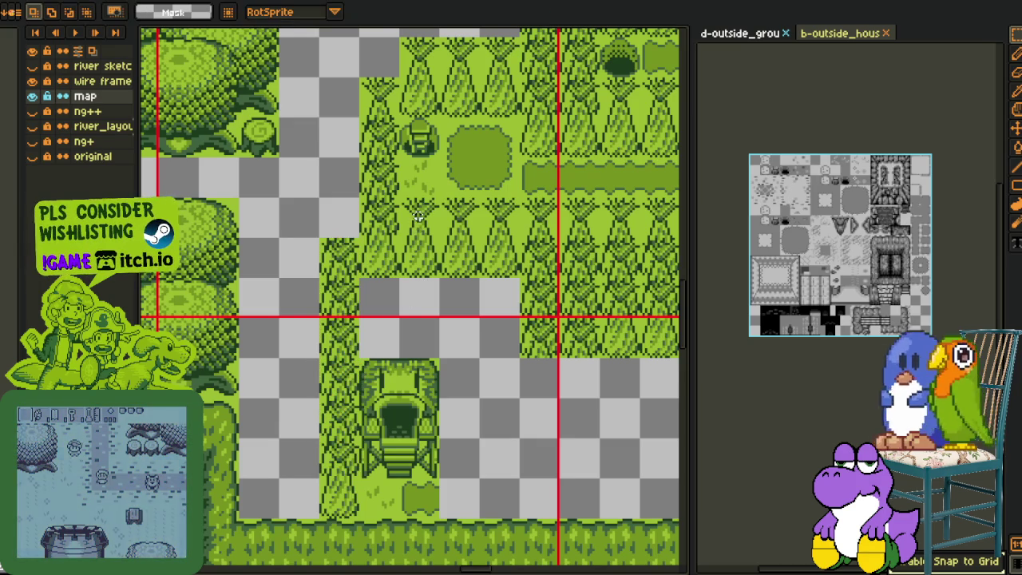
- Paste a single tree tile into the gap and select the tree tiles beside the path
key("ctrl+v")
left_click_drag(422, 224, 339, 224)
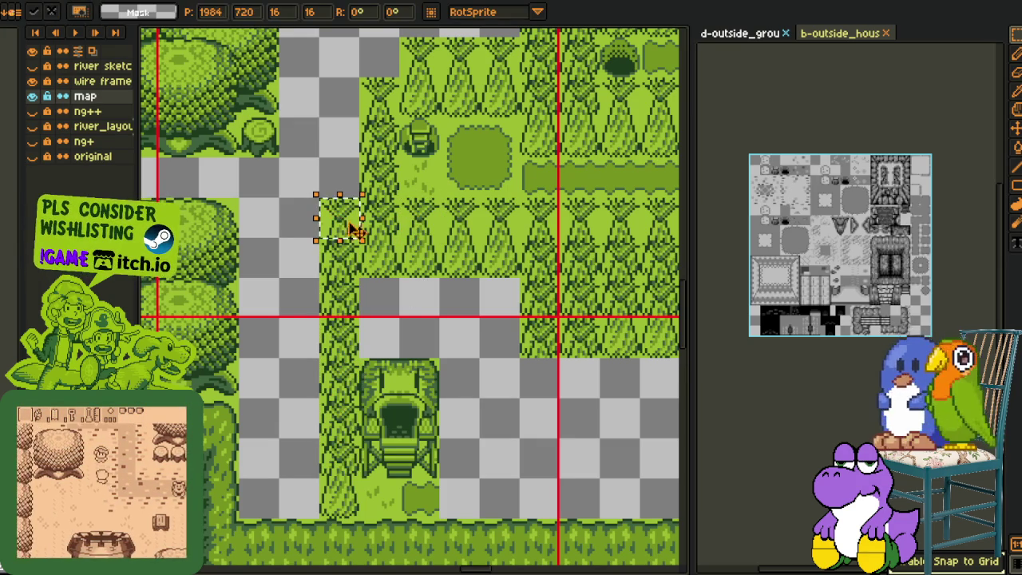
left_click_drag(472, 315, 342, 264)
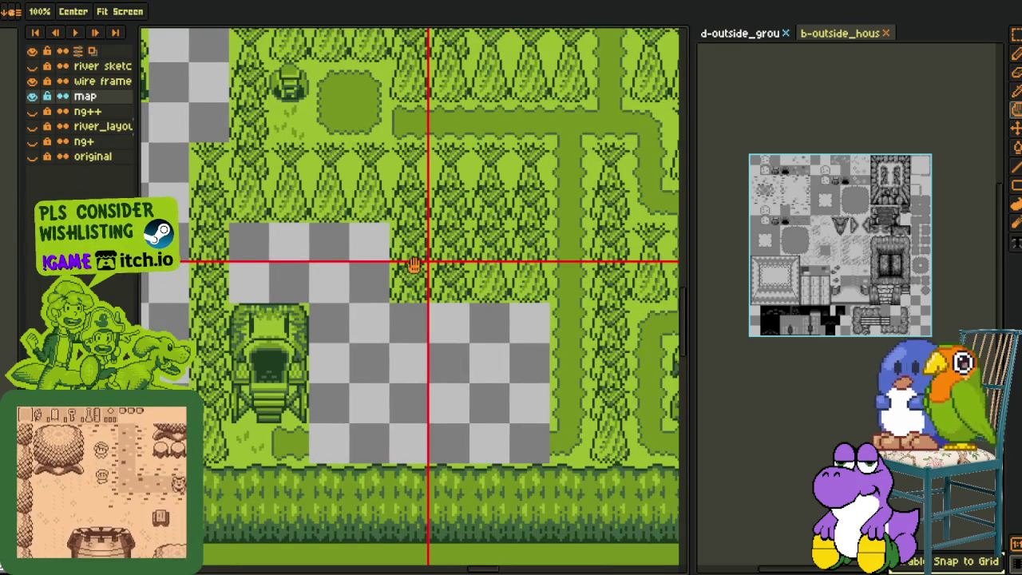
mouse_move(471, 265)
left_mouse_down()
mouse_move(544, 301)
mouse_move(445, 296)
left_mouse_up()
left_click_drag(504, 380, 458, 350)
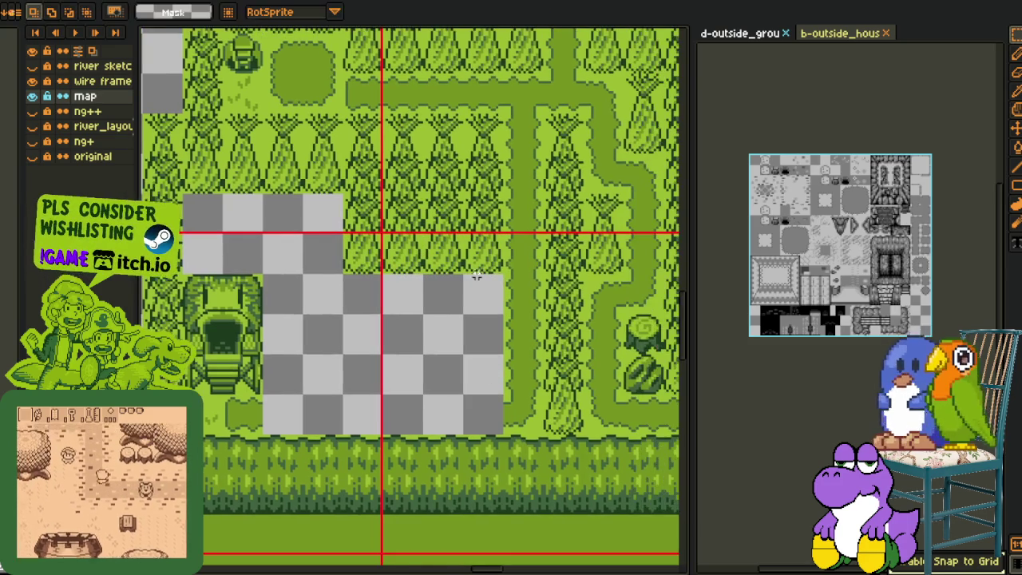
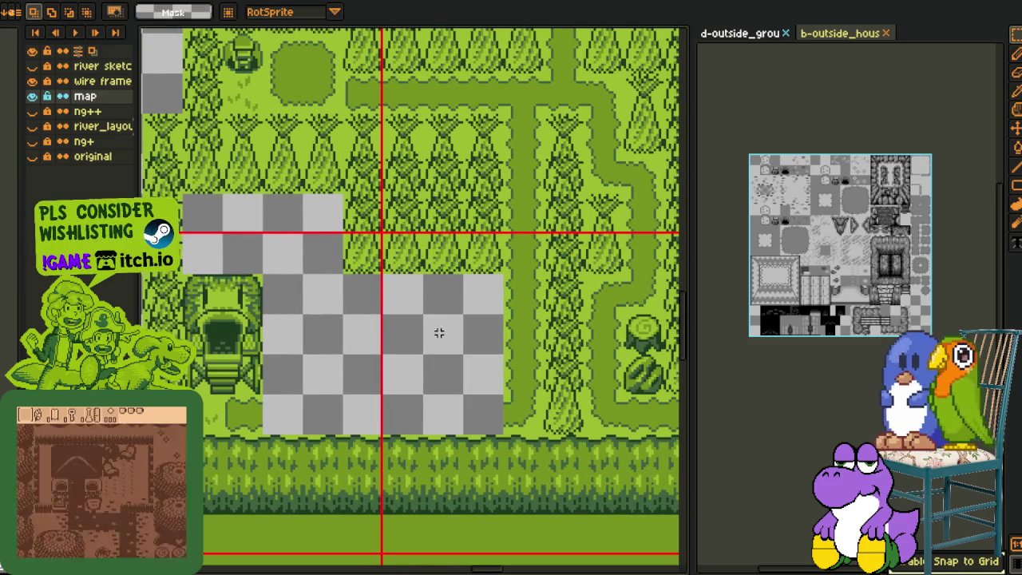
- Copy a tree tile into the empty gap and discard a misplaced second copy
left_click_drag(442, 338, 449, 335)
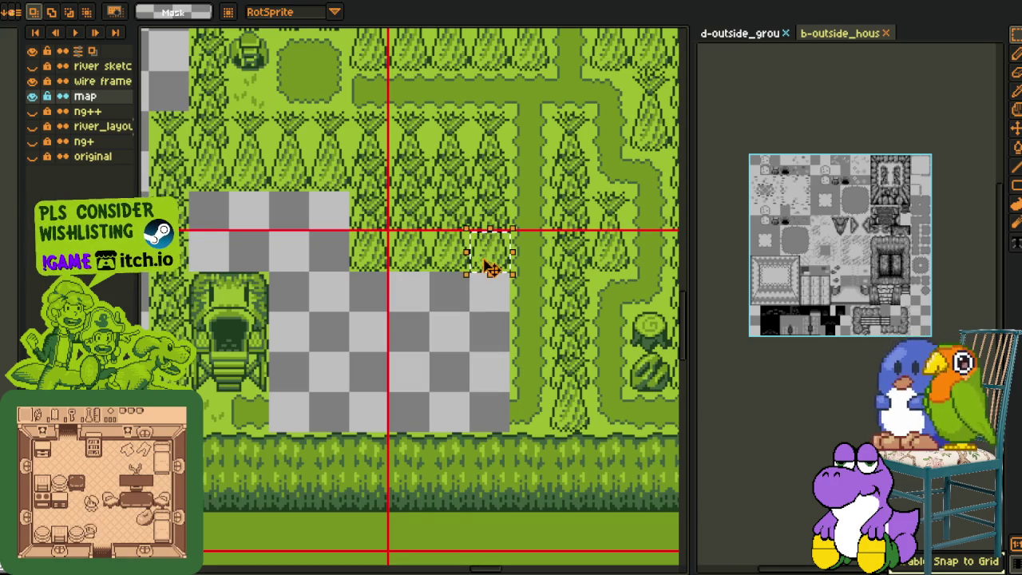
left_click_drag(491, 269, 491, 390)
key("ctrl+d")
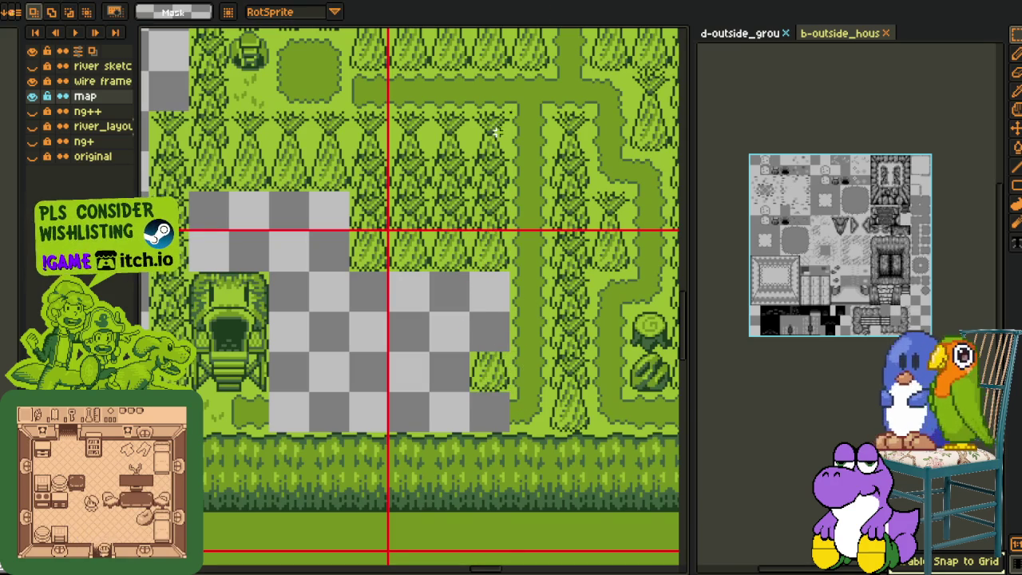
left_click_drag(495, 132, 507, 315)
key("Escape")
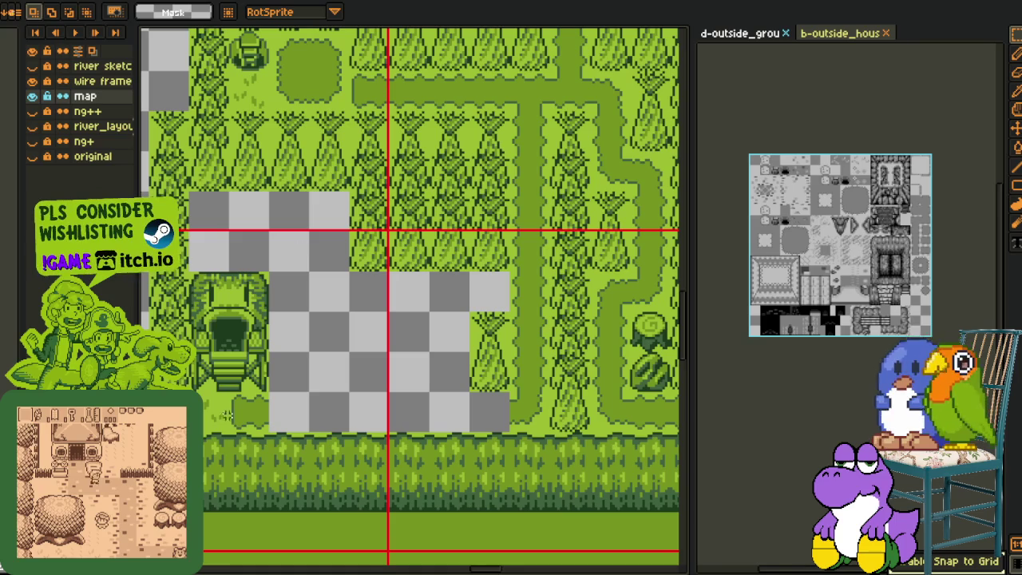
- Copy a grass tile into the empty area, shift it one tile right, and add a tree column
left_click_drag(242, 418, 341, 321)
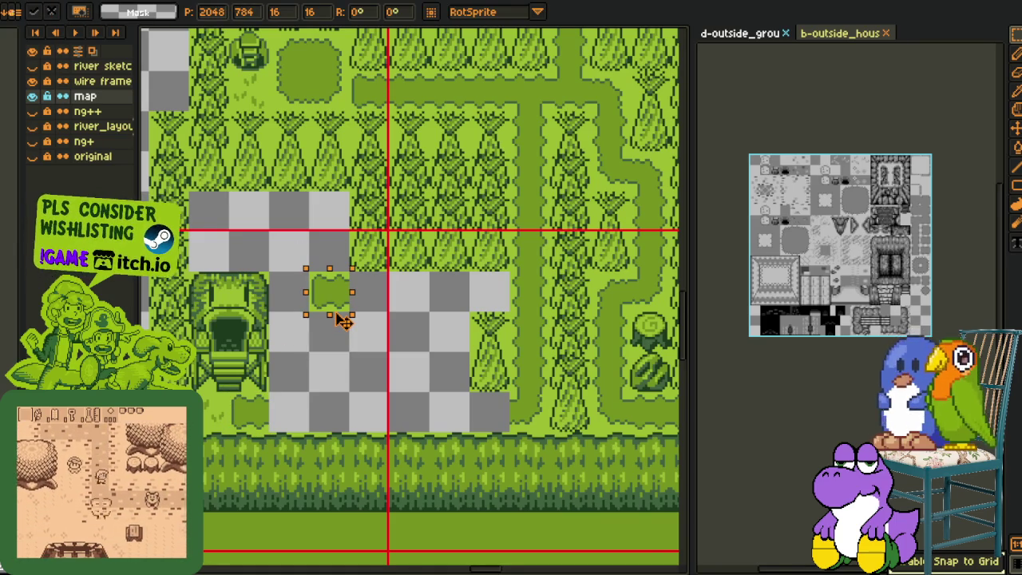
left_click_drag(341, 321, 356, 321)
mouse_move(469, 312)
left_mouse_down()
mouse_move(505, 392)
mouse_move(346, 391)
left_mouse_up()
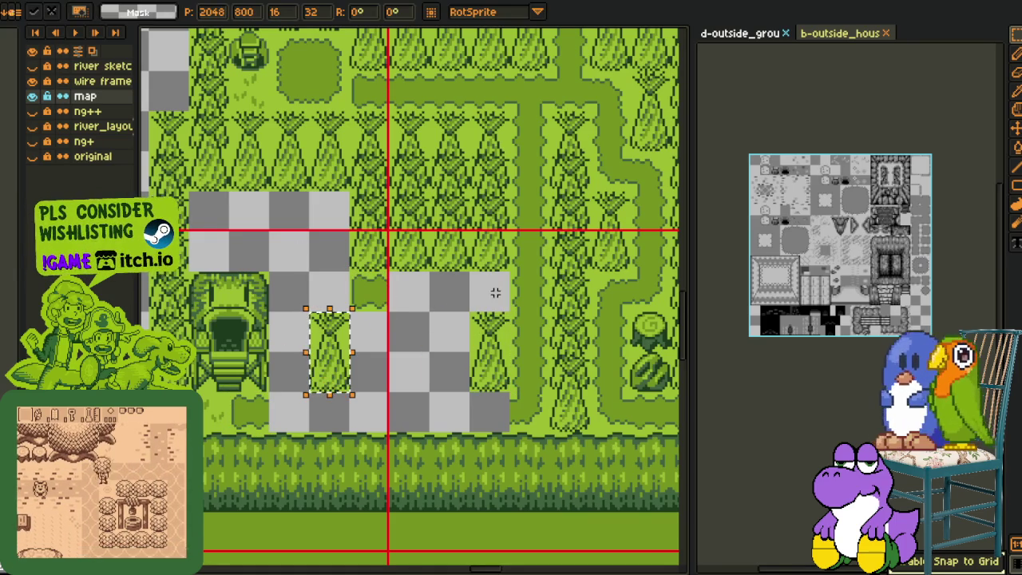
left_click(495, 358)
left_click_drag(310, 313, 340, 318)
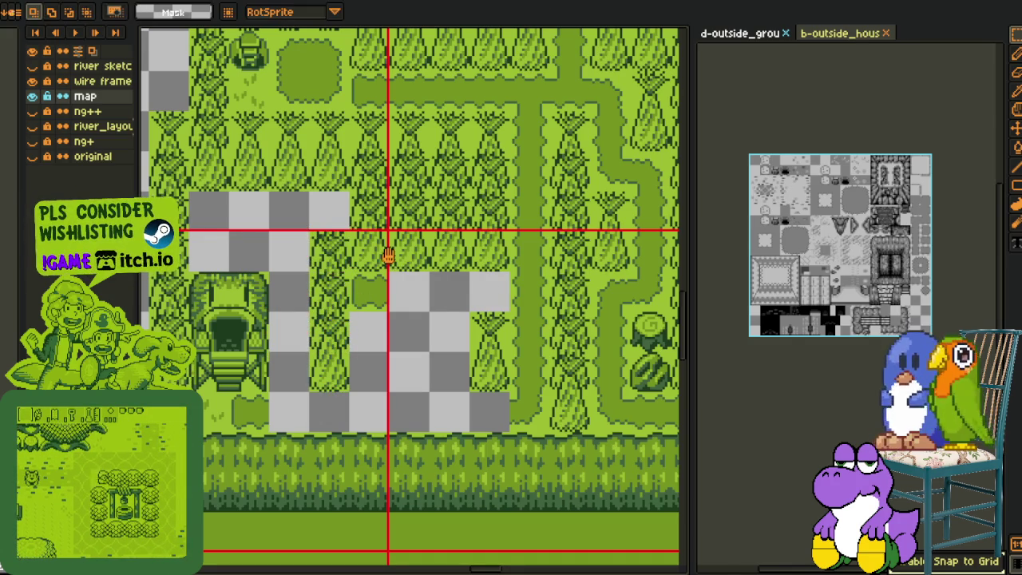
left_click_drag(389, 257, 449, 306)
- Copy a tree column over the grey gap on the right-hand side
scroll(416, 257, "down", 1)
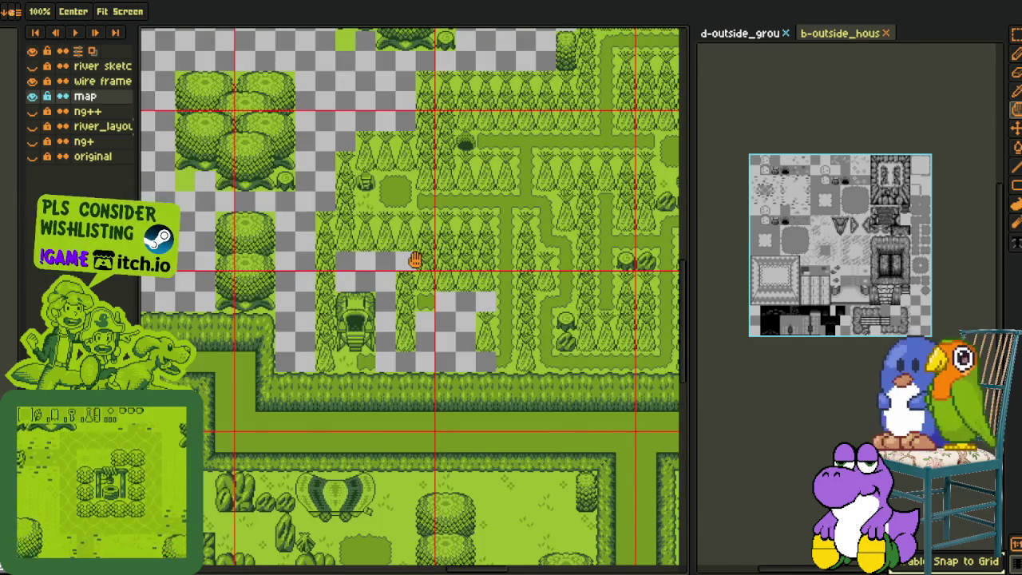
scroll(415, 259, "up", 1)
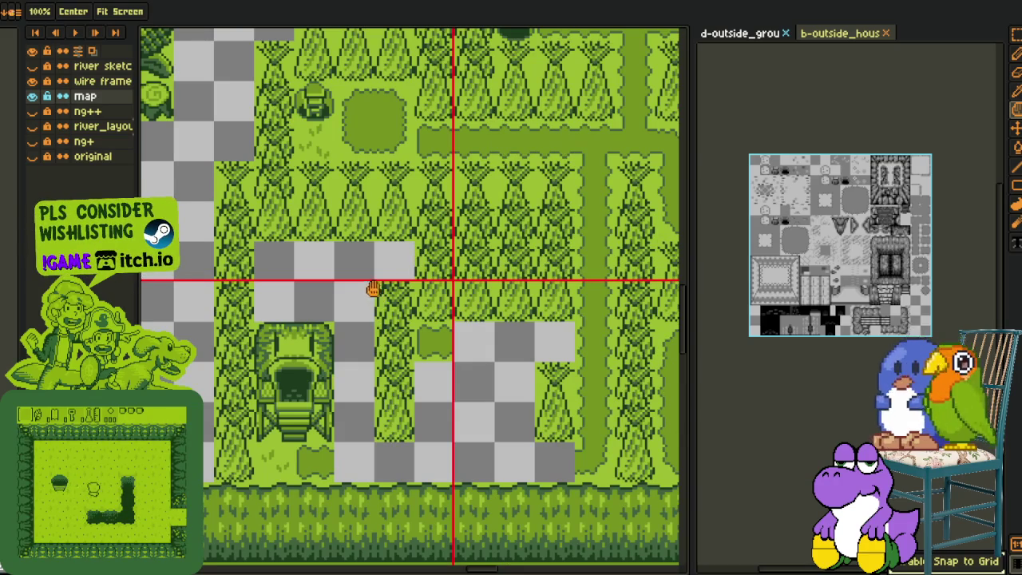
key("m")
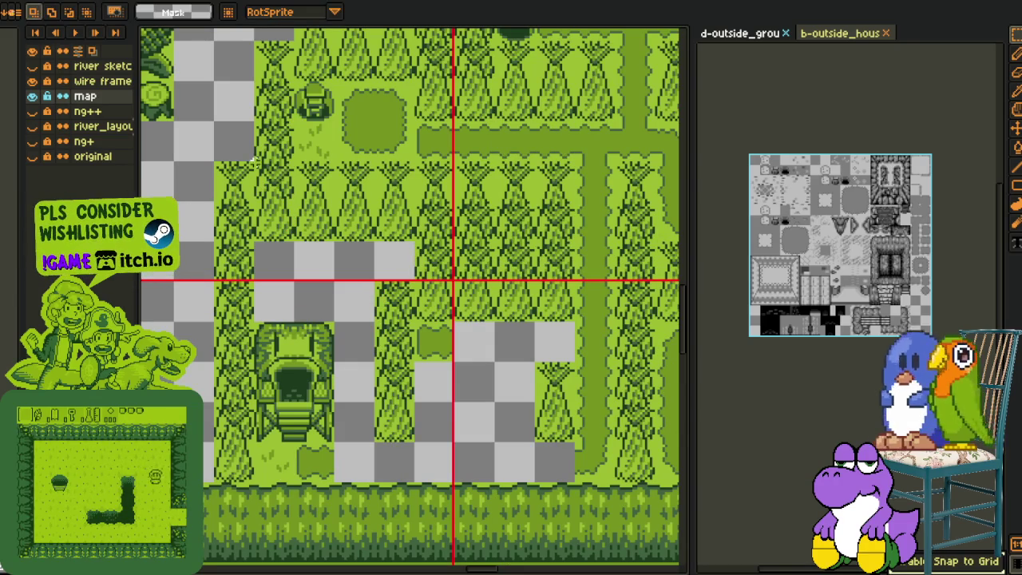
left_click_drag(256, 162, 372, 233)
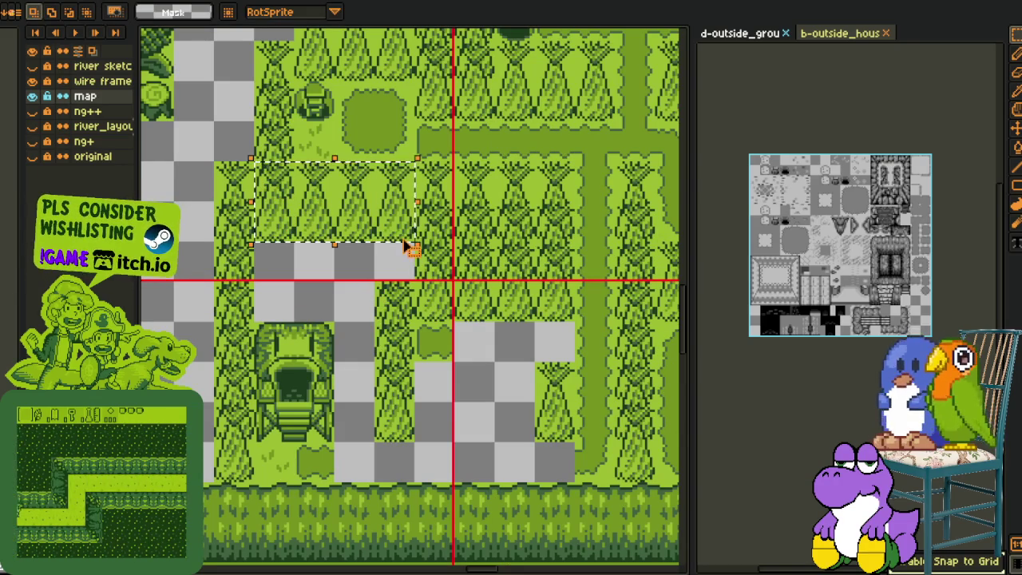
left_click(375, 312)
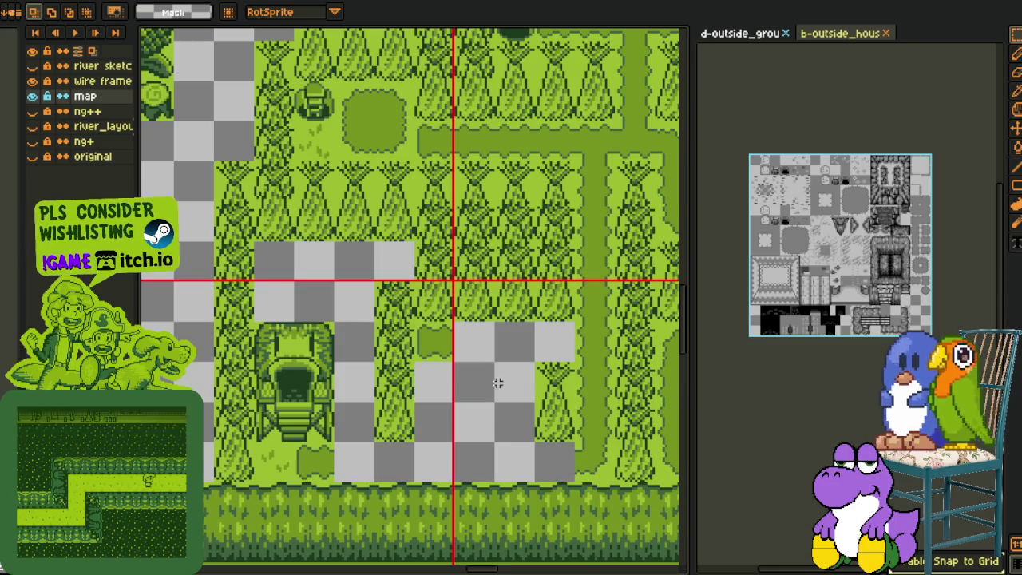
key("z")
key("m")
mouse_move(537, 361)
left_mouse_down()
mouse_move(575, 442)
mouse_move(456, 429)
left_mouse_up()
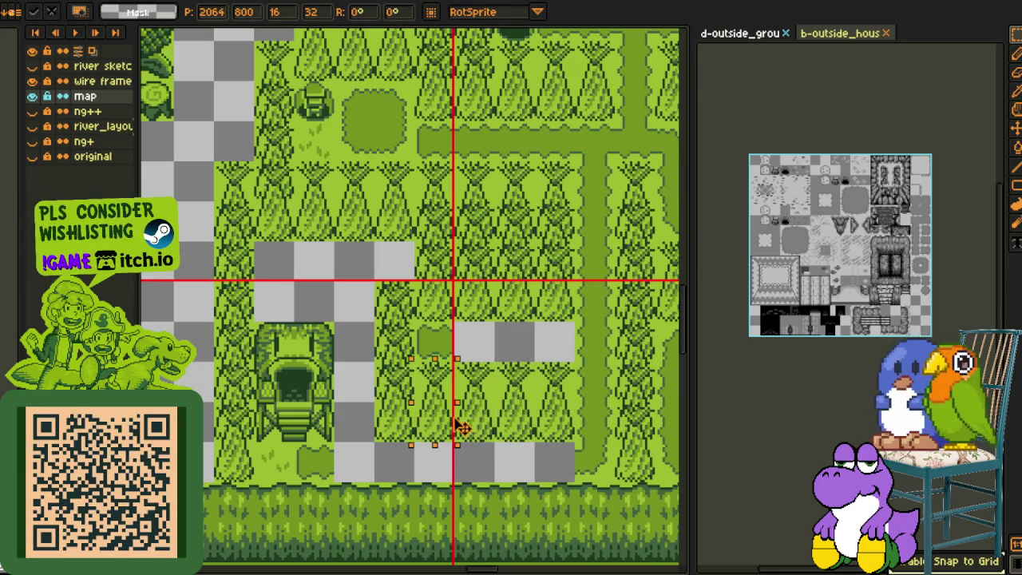
key("ctrl+d")
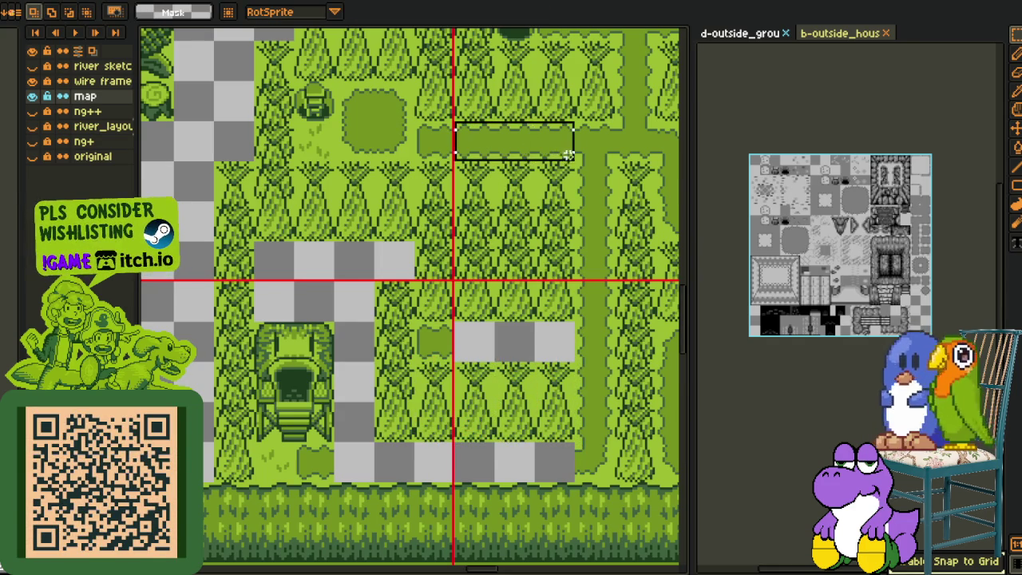
- Copy a grass path strip to the bottom of the maze
mouse_move(567, 154)
left_mouse_down()
mouse_move(541, 354)
mouse_move(423, 466)
left_mouse_up()
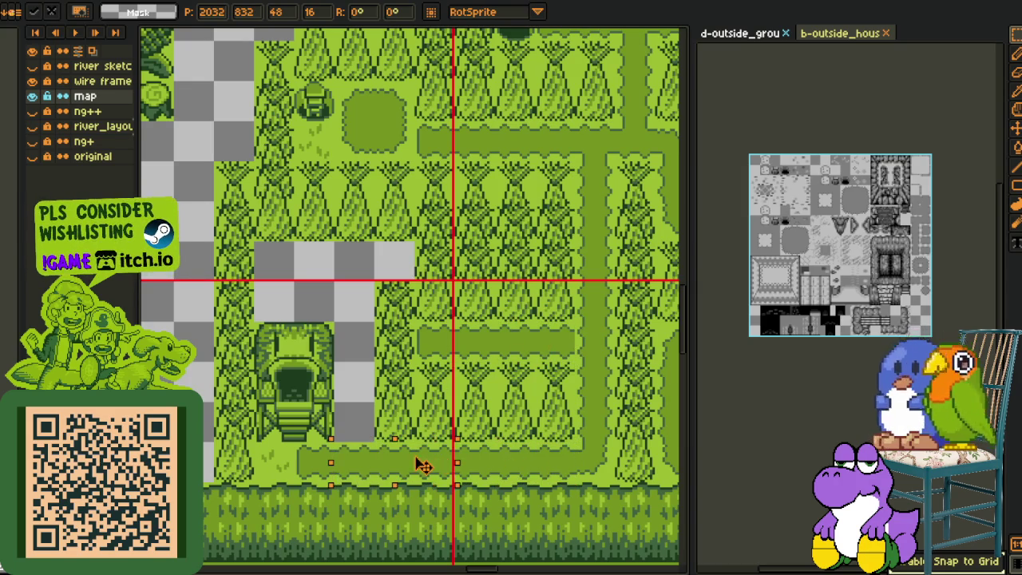
key("ctrl+d")
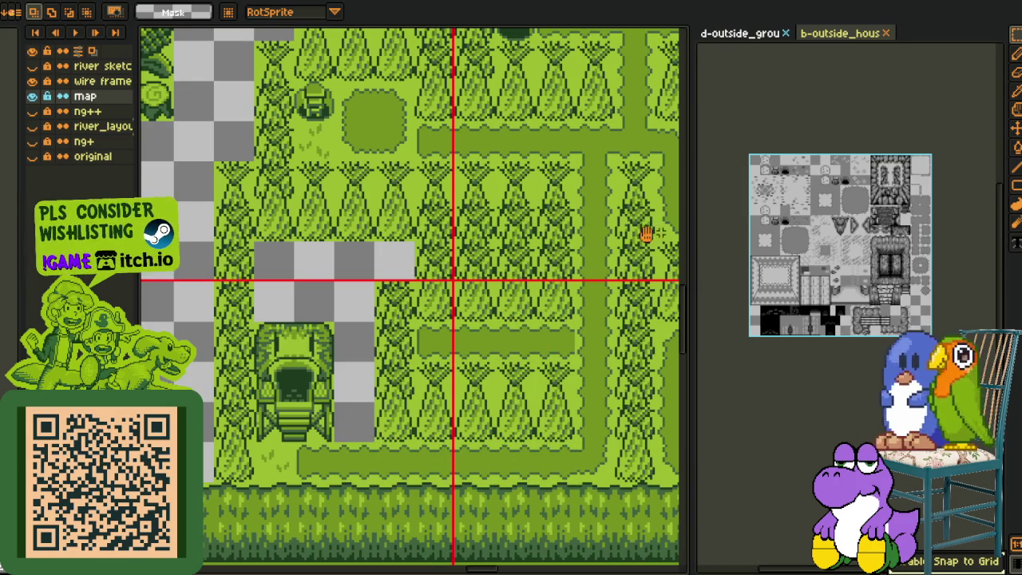
left_click_drag(655, 232, 411, 303)
mouse_move(586, 292)
left_mouse_down()
mouse_move(554, 299)
mouse_move(652, 296)
left_mouse_up()
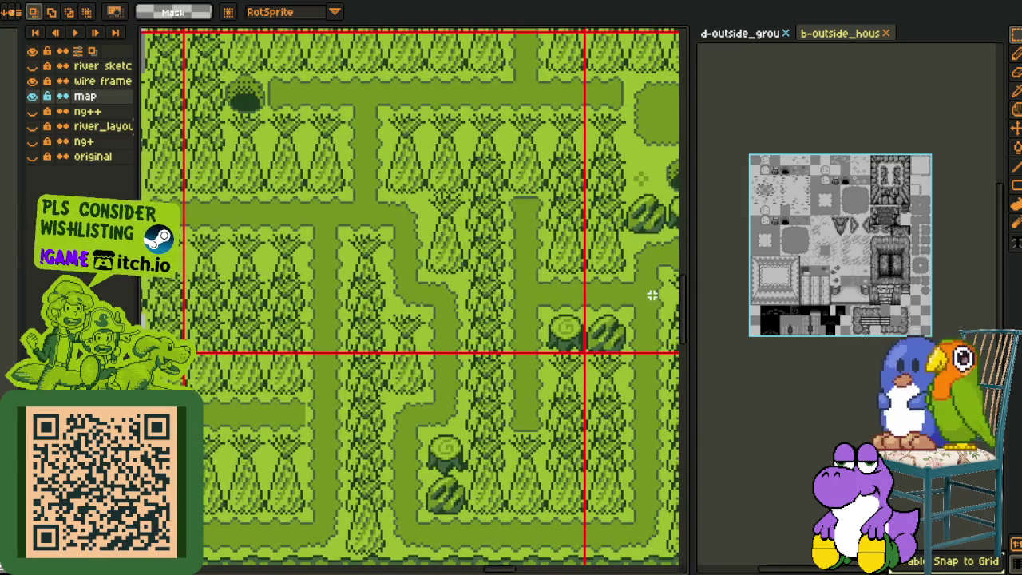
scroll(317, 324, "down", 2)
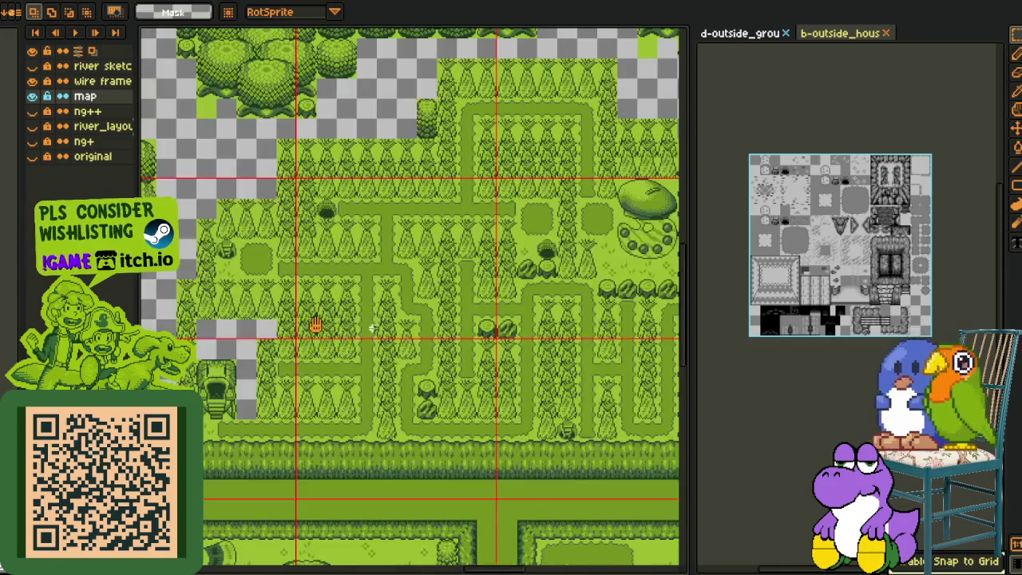
scroll(316, 323, "up", 1)
scroll(343, 343, "up", 1)
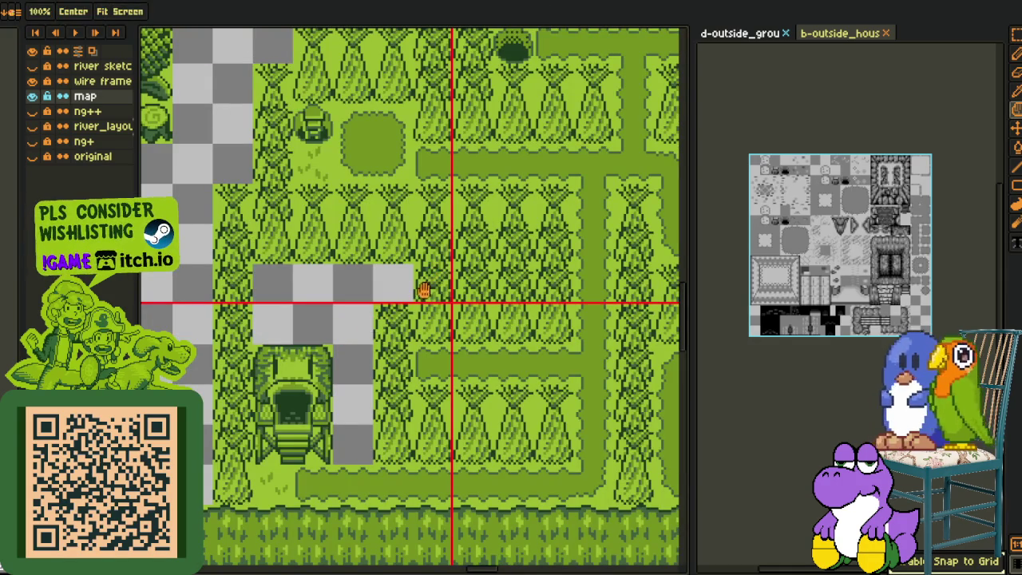
- Place a tree tile in the gap by the checker block, then check the empty block above the hut
left_click_drag(392, 326, 403, 301)
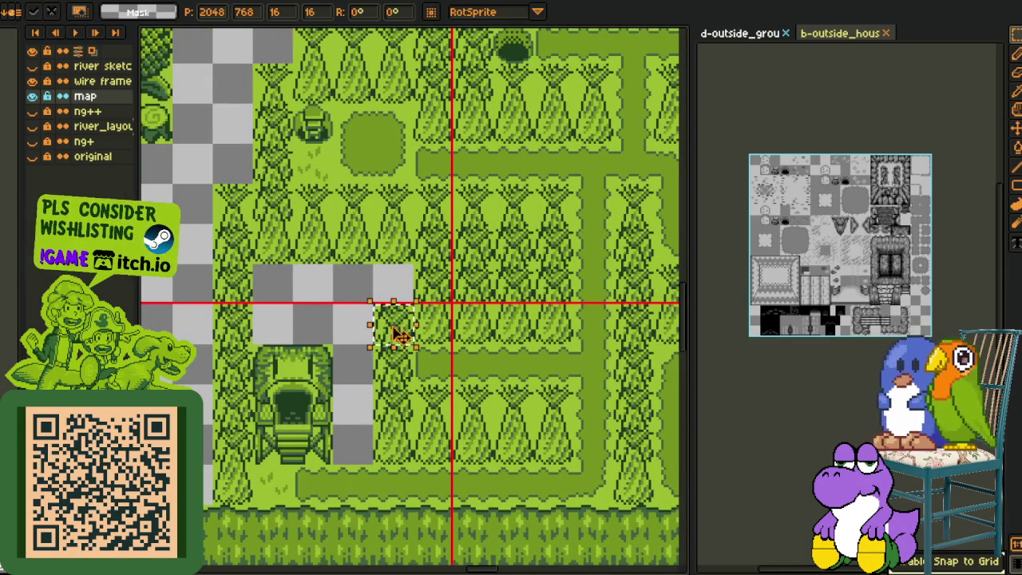
key("ctrl+d")
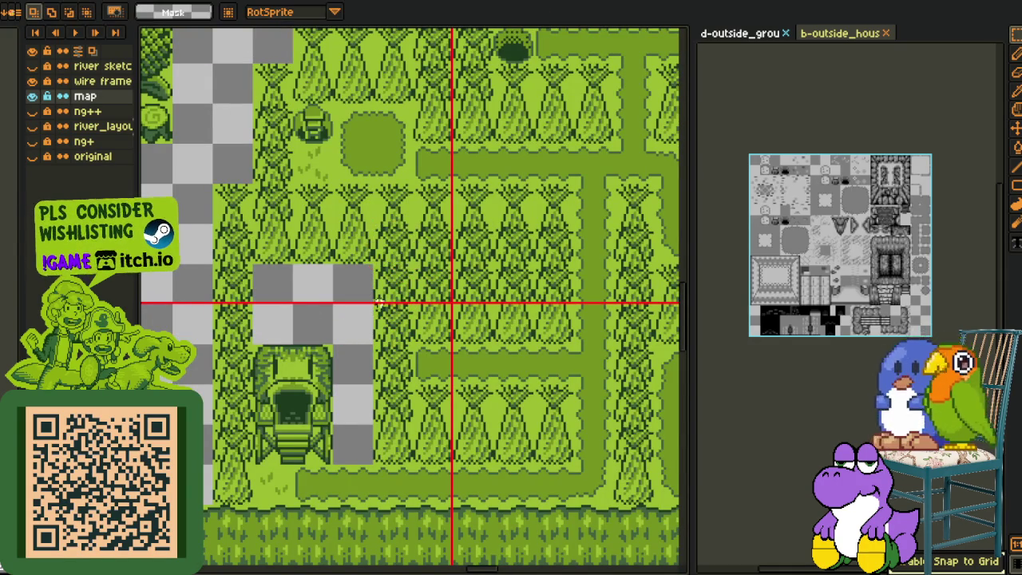
left_click_drag(266, 277, 383, 335)
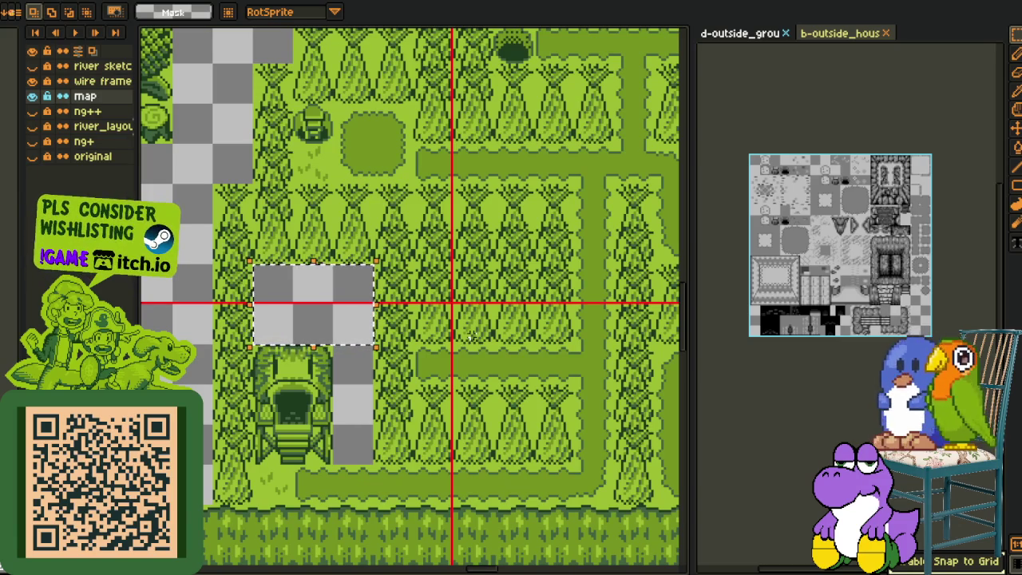
key("ctrl+d")
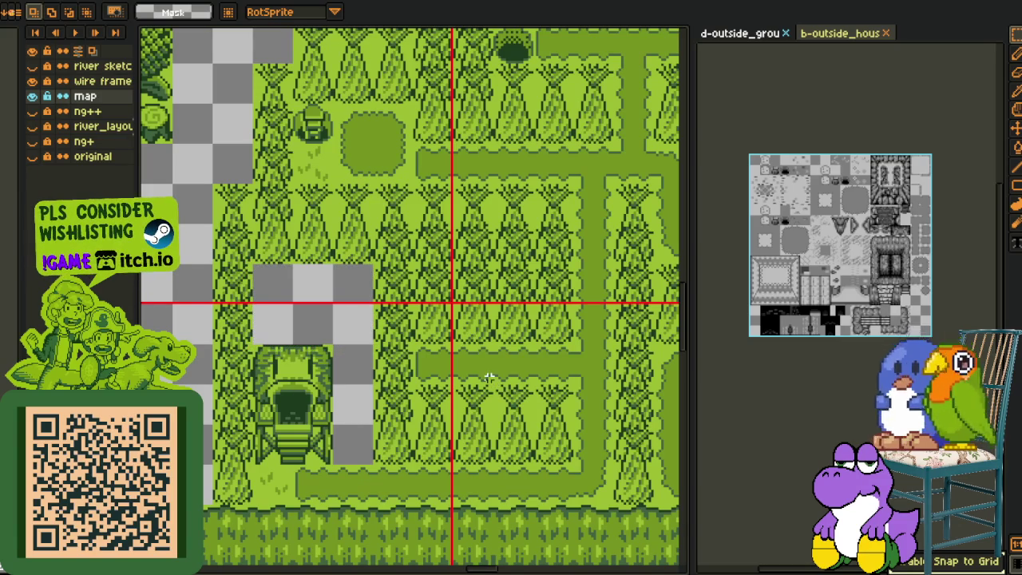
scroll(493, 207, "down", 3)
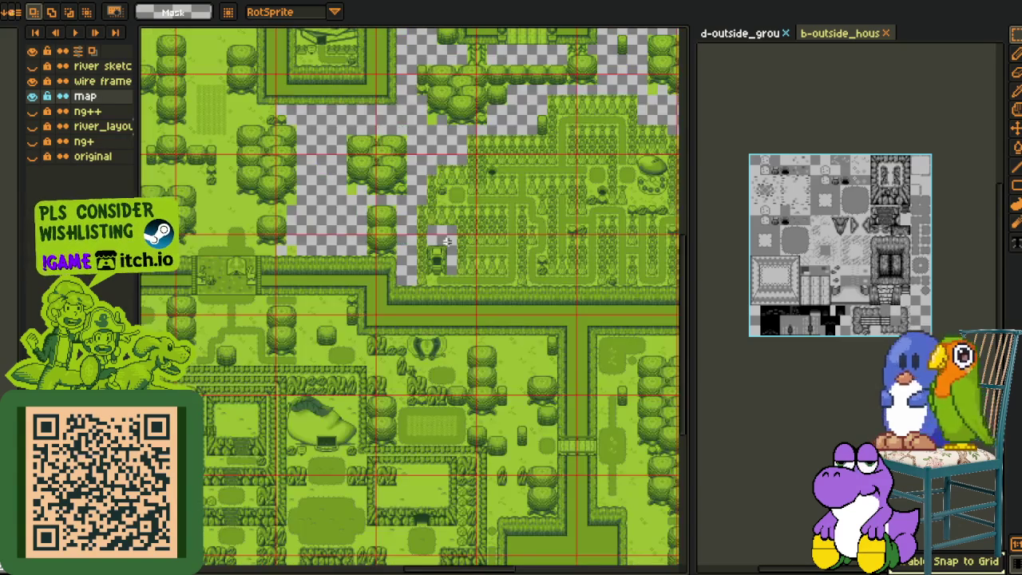
- Pan over the map and trial-select a single empty tile above the hut
scroll(479, 240, "up", 2)
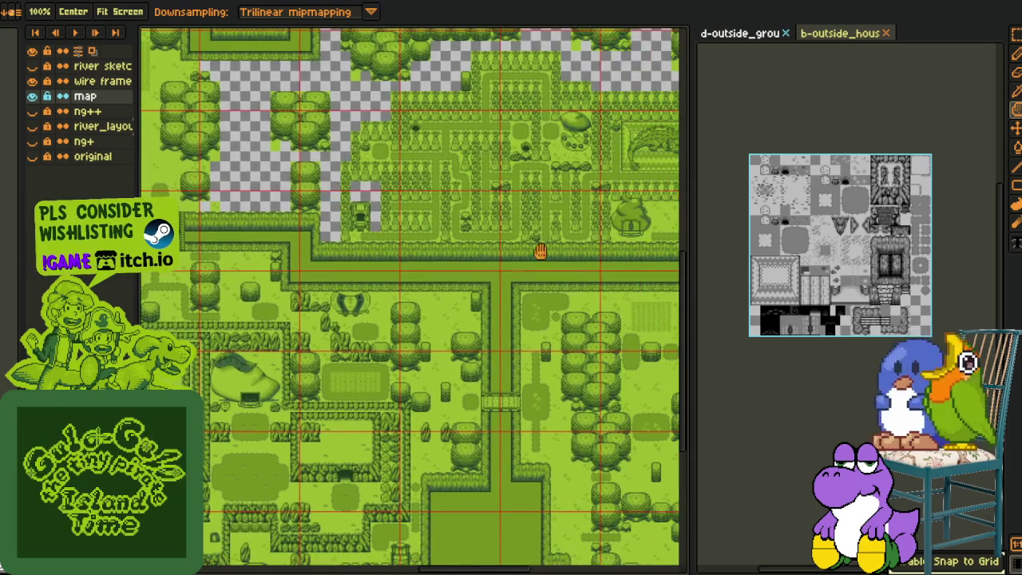
mouse_move(540, 251)
left_mouse_down()
mouse_move(428, 334)
mouse_move(350, 268)
left_mouse_up()
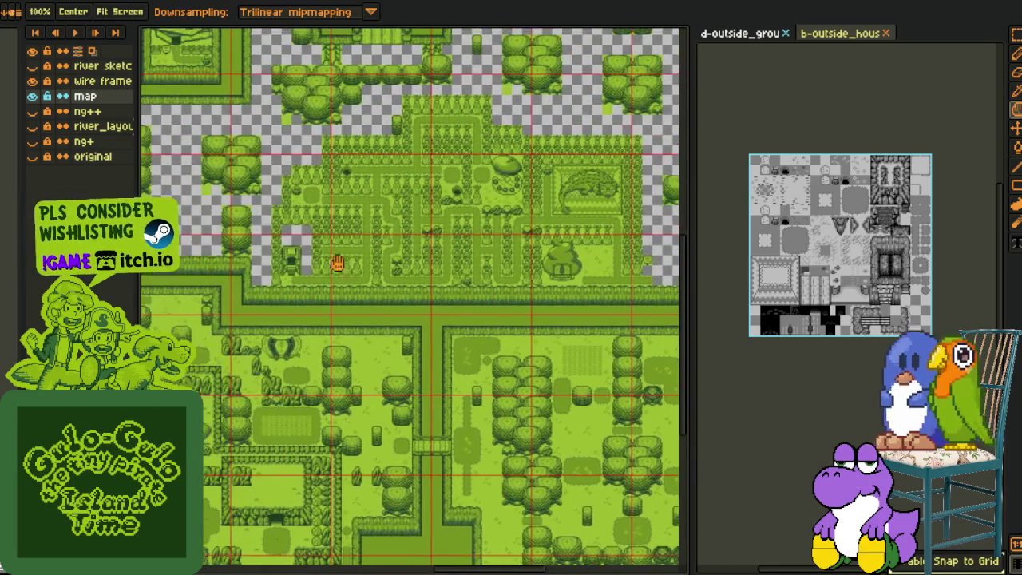
scroll(240, 210, "up", 3)
scroll(308, 194, "up", 2)
scroll(289, 171, "up", 1)
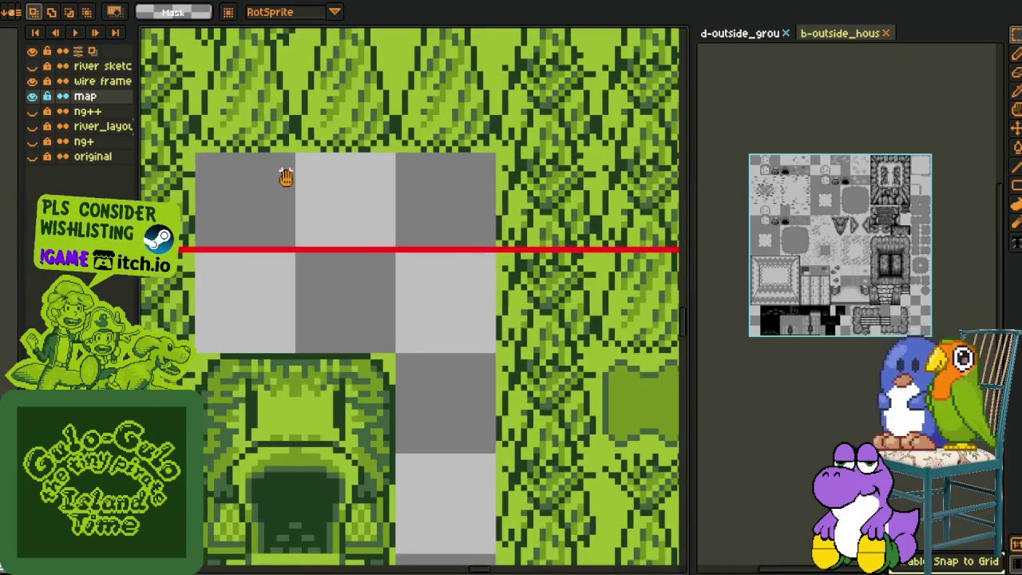
key("m")
left_click_drag(221, 170, 285, 224)
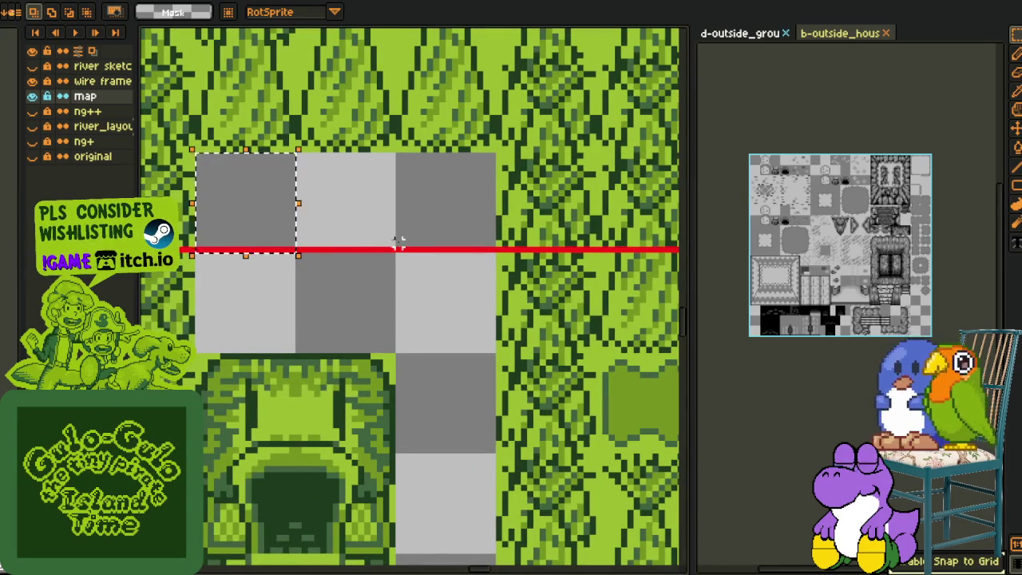
left_click(361, 255)
scroll(367, 260, "down", 1)
scroll(407, 272, "down", 1)
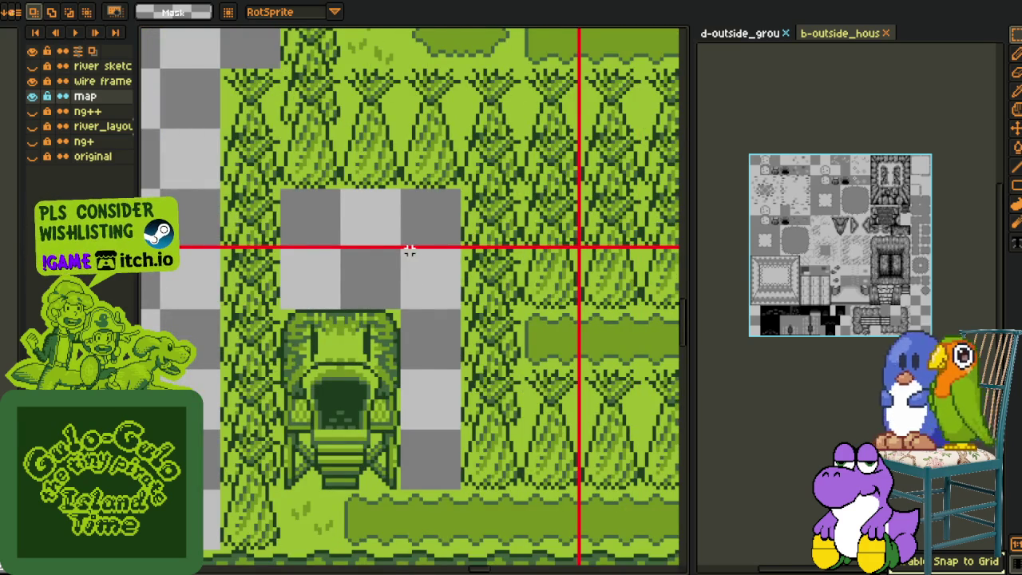
scroll(406, 246, "down", 1)
- Paste a bush tile near the hut, then delete the wrongly pasted bush
key("h")
left_click_drag(568, 243, 369, 253)
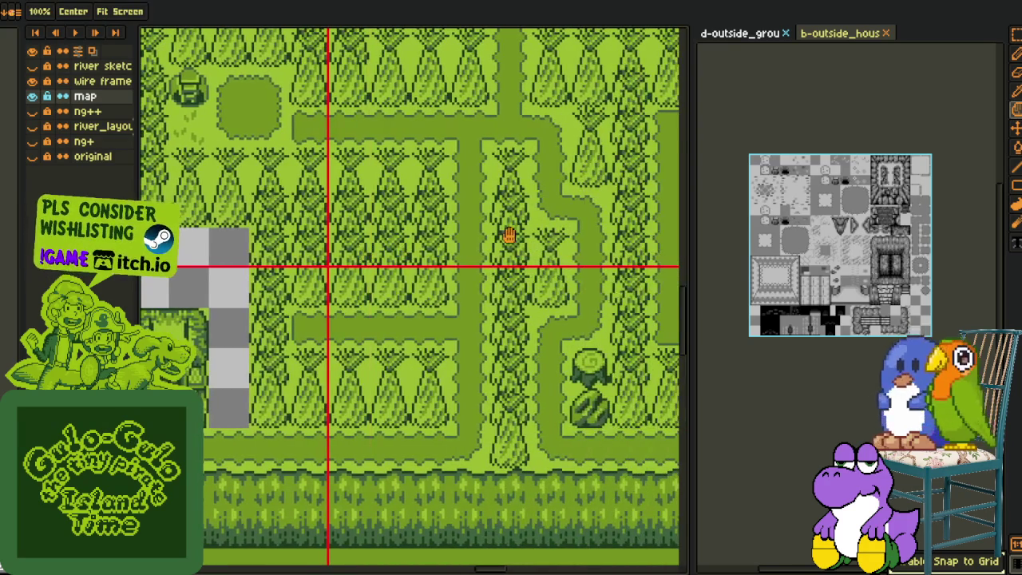
scroll(514, 231, "down", 1)
key("m")
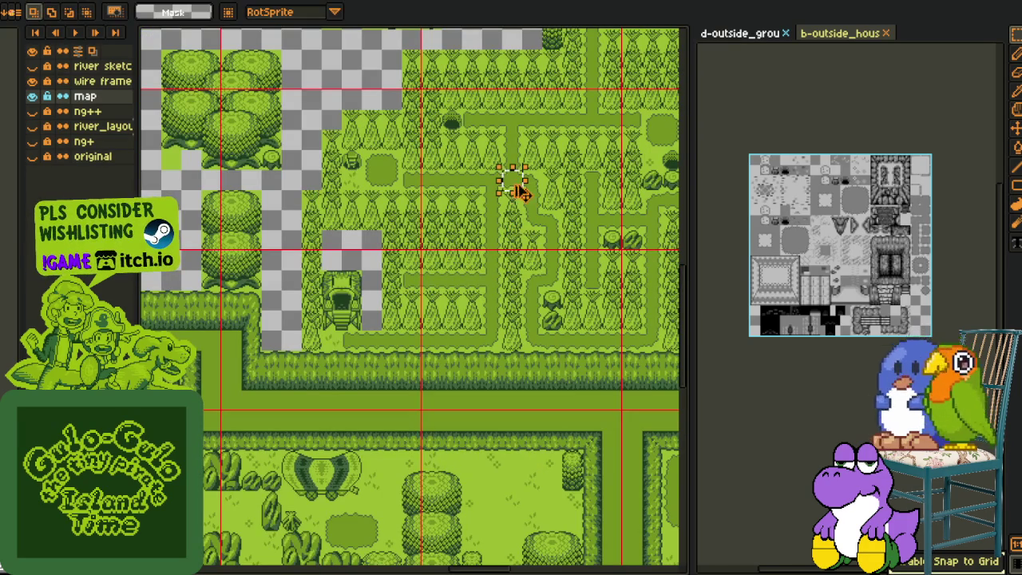
scroll(342, 307, "up", 3)
scroll(342, 307, "up", 1)
key("ctrl+v")
key("Delete")
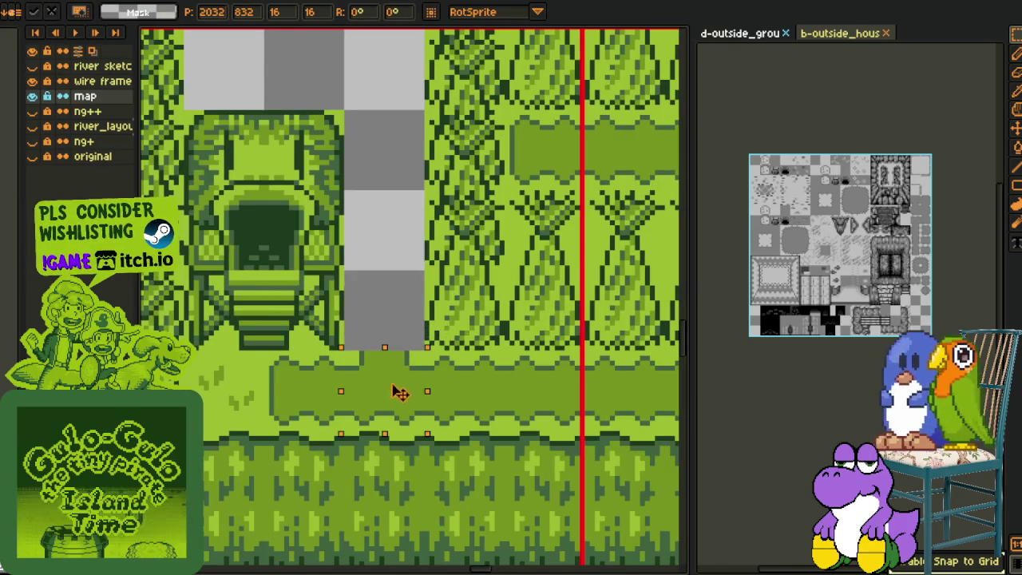
scroll(418, 292, "down", 1)
key("h")
scroll(422, 272, "down", 1)
scroll(421, 258, "down", 1)
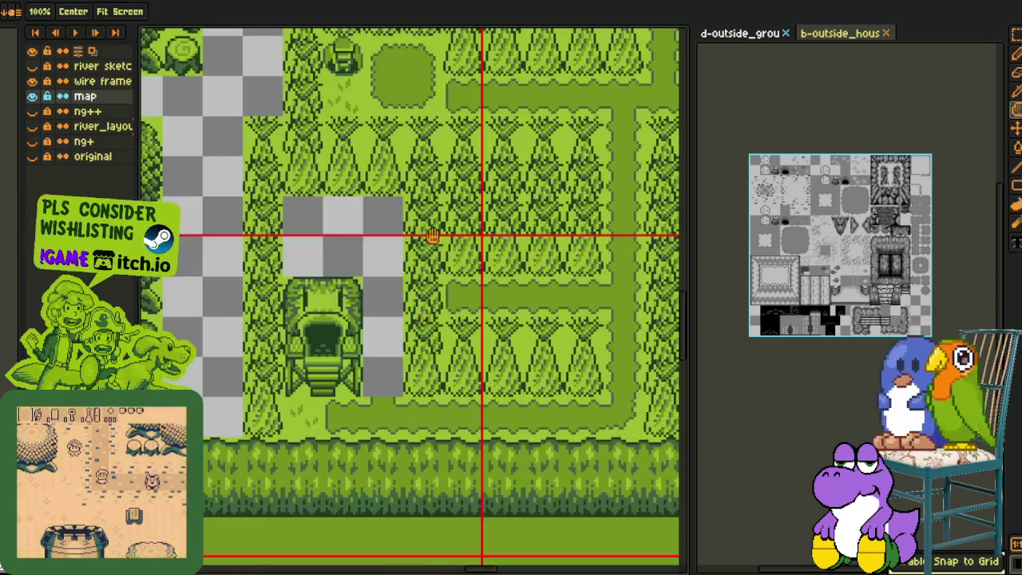
scroll(437, 271, "down", 1)
left_click_drag(437, 272, 435, 269)
- Duplicate the grass clearing tile by the hut, undo the misplacement, and select a 16x32 block
key("m")
mouse_move(355, 101)
left_mouse_down()
mouse_move(412, 162)
mouse_move(335, 308)
left_mouse_up()
key("ctrl+d")
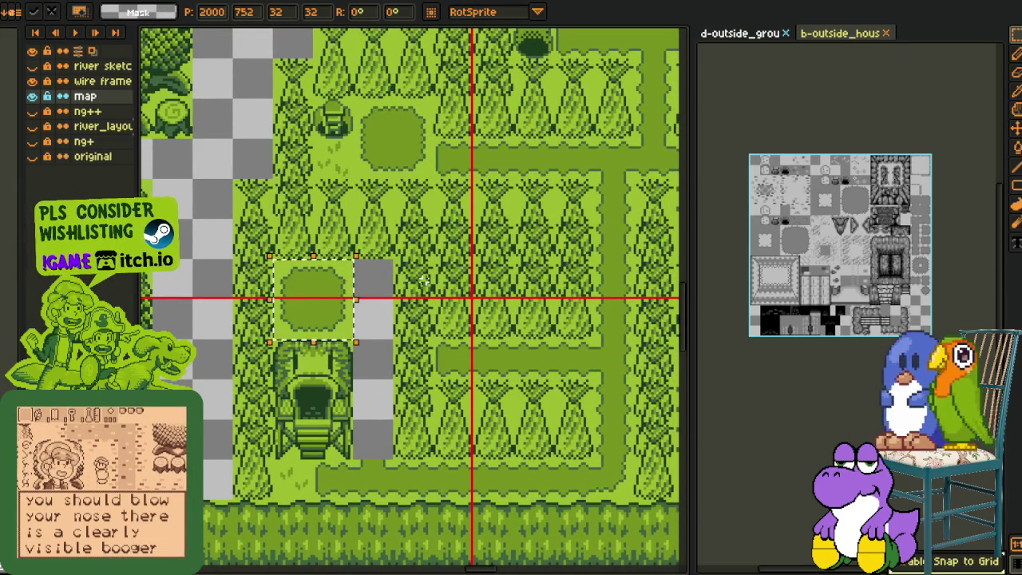
key("ctrl+z")
scroll(443, 306, "down", 1)
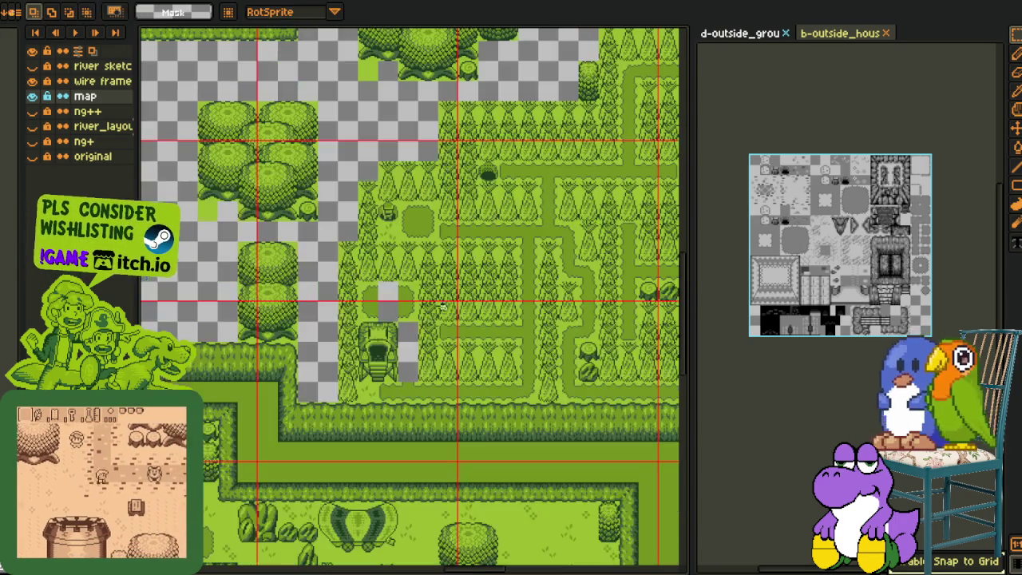
scroll(405, 372, "down", 5)
scroll(359, 375, "left", 2)
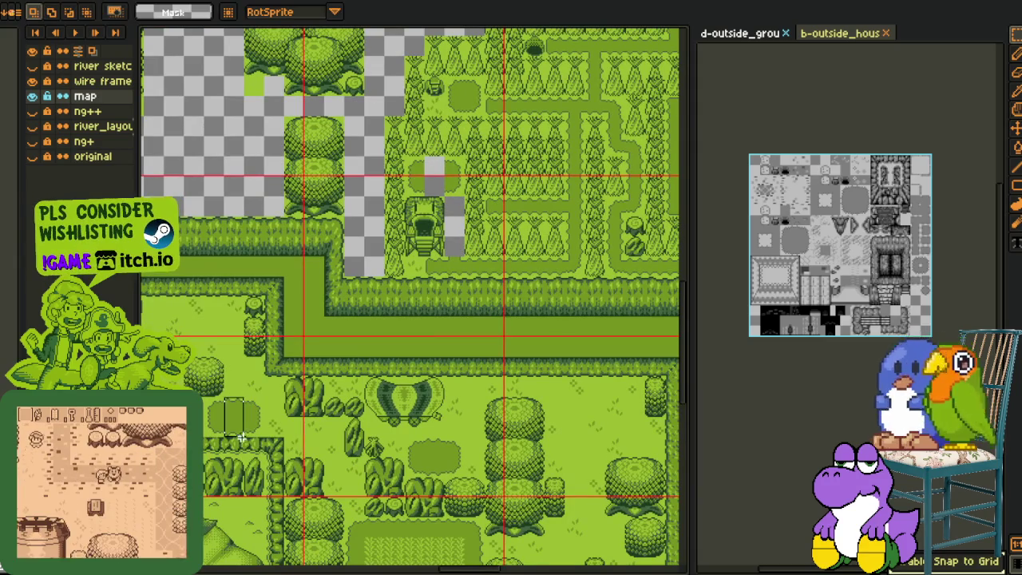
left_click_drag(422, 173, 442, 214)
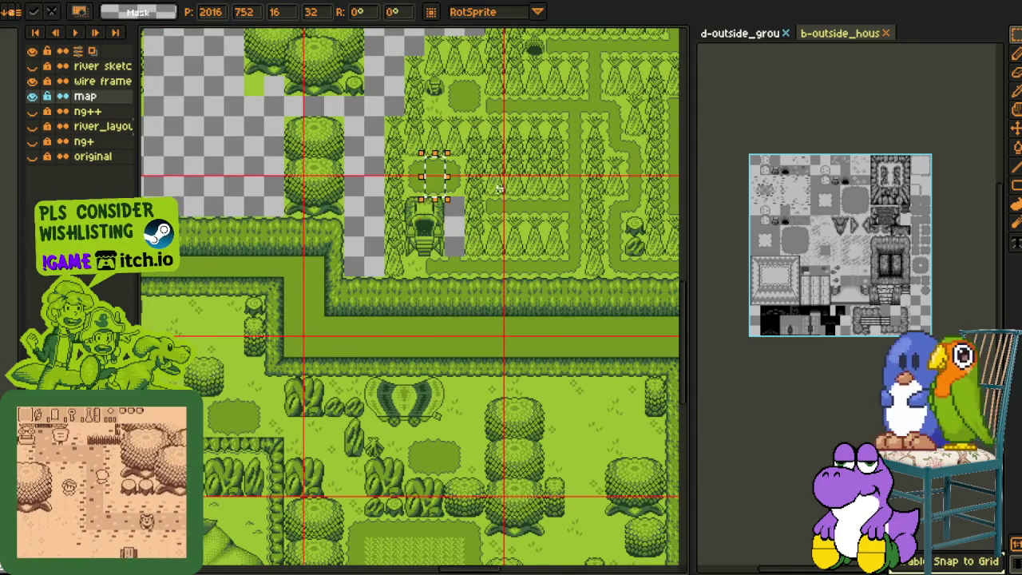
left_click_drag(630, 134, 419, 227)
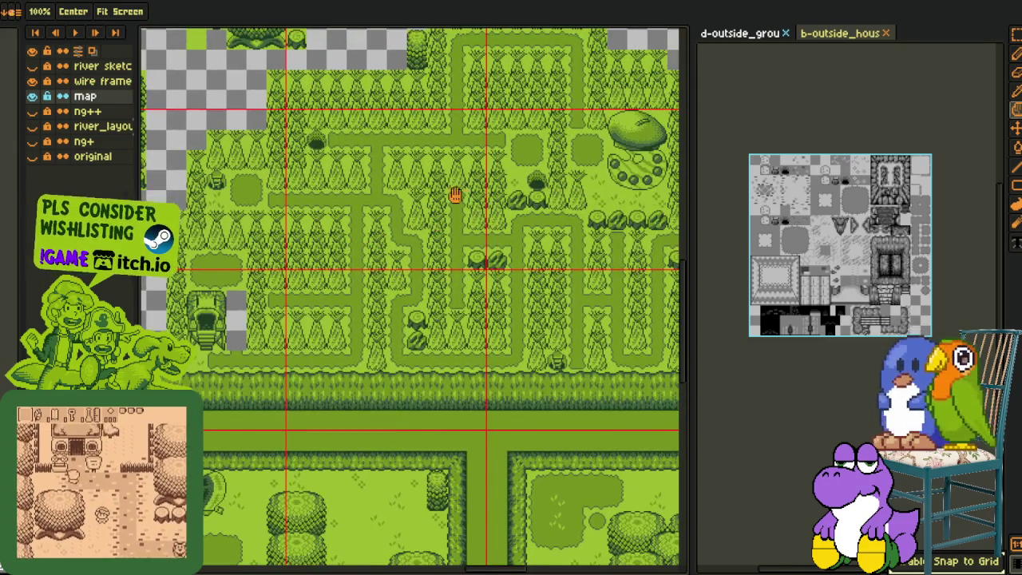
- Place a tall grass strip beside the hut and save the map
scroll(456, 195, "up", 2)
left_click_drag(474, 255, 244, 481)
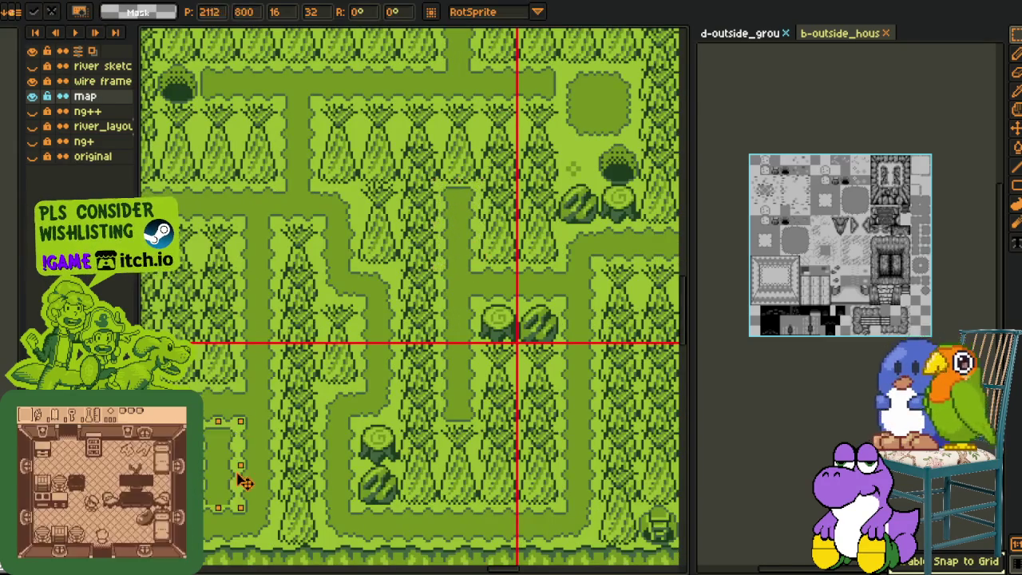
left_click_drag(245, 538, 586, 460)
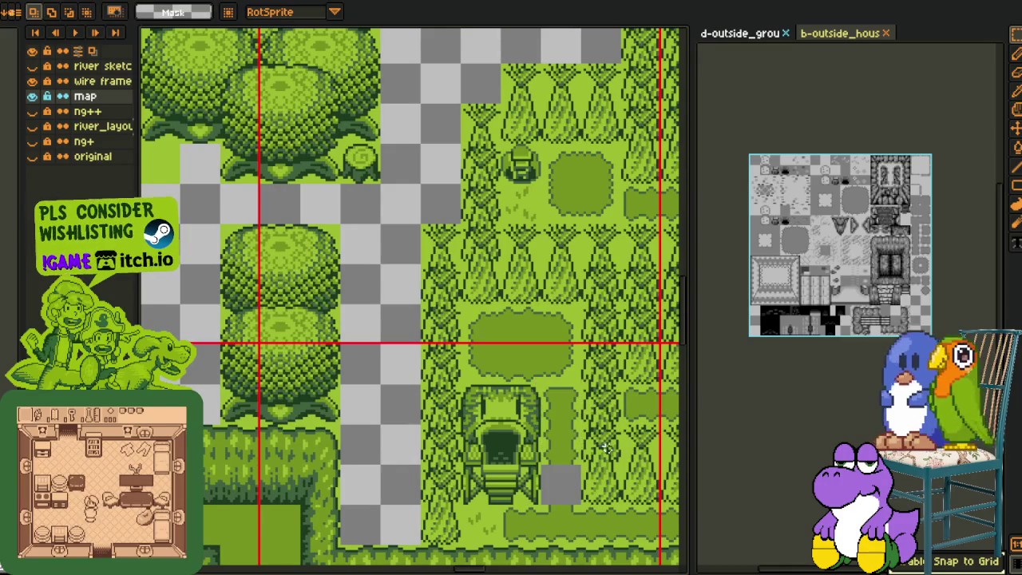
scroll(548, 374, "down", 2)
mouse_move(546, 401)
left_mouse_down()
mouse_move(455, 350)
mouse_move(375, 358)
left_mouse_up()
key("ctrl+s")
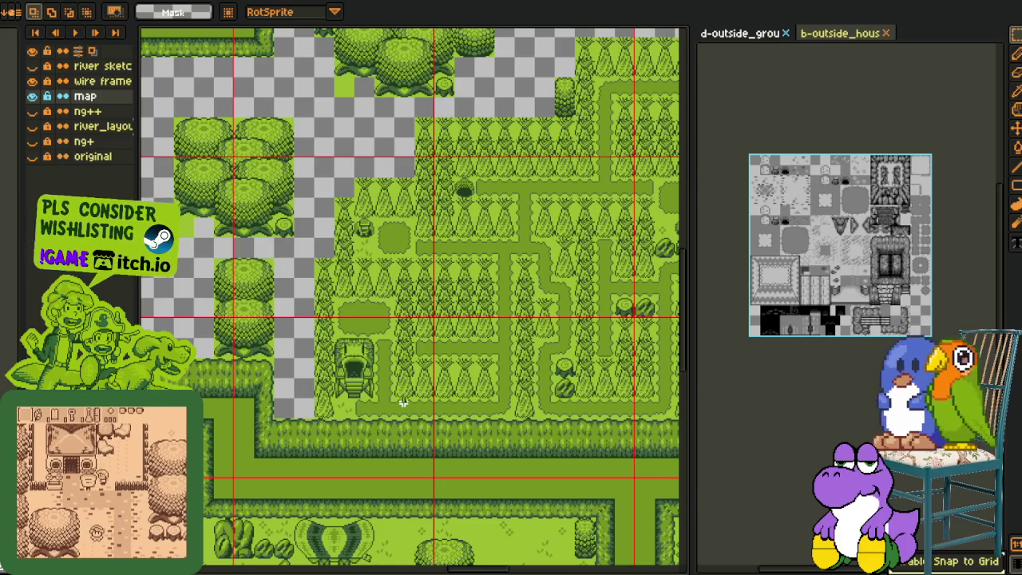
- Select the empty column beside the hut and pan around the enlarged view
scroll(256, 409, "up", 2)
left_click_drag(287, 230, 369, 435)
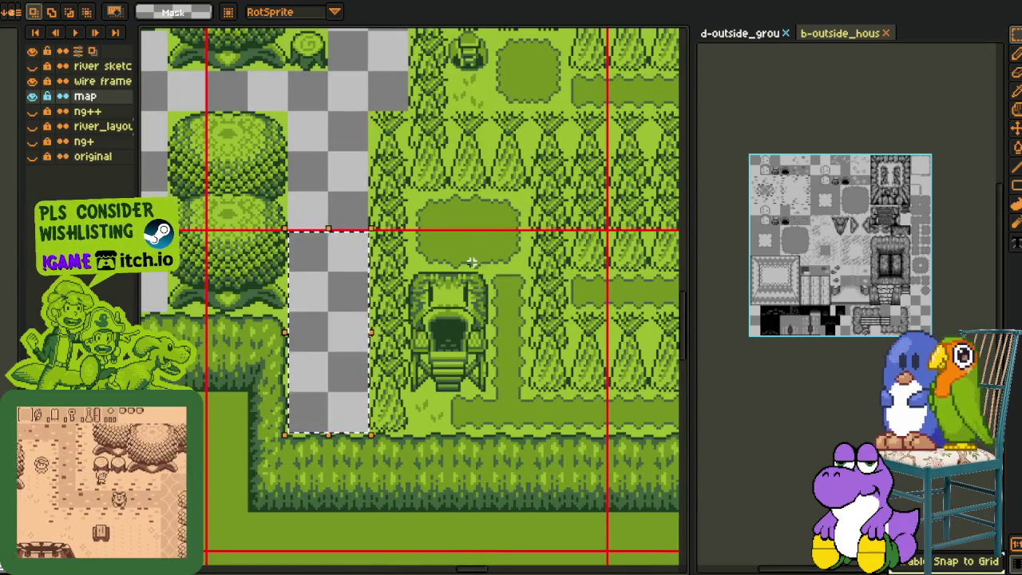
scroll(485, 235, "down", 2)
scroll(469, 256, "down", 1)
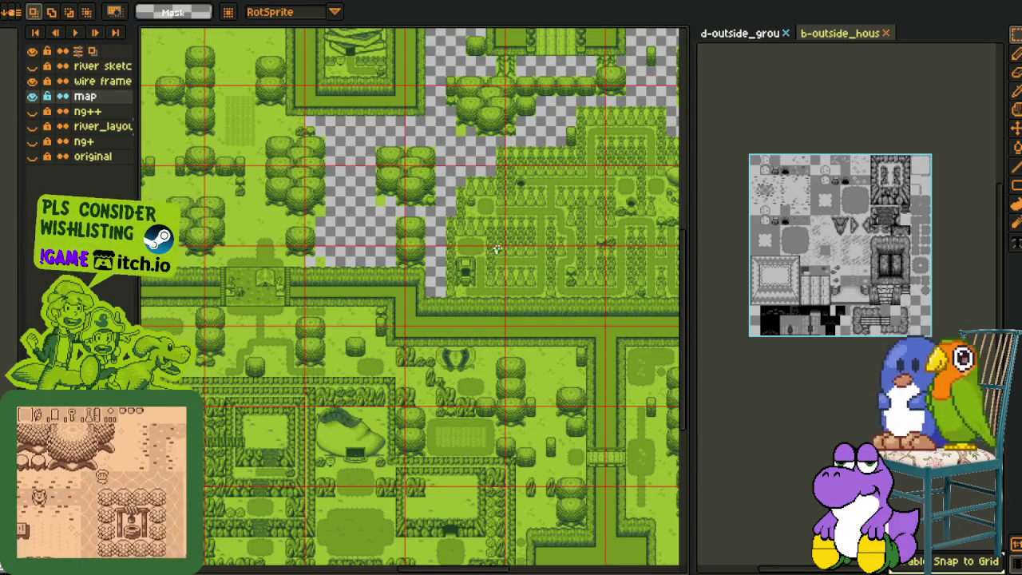
scroll(431, 264, "up", 2)
scroll(366, 277, "down", 2)
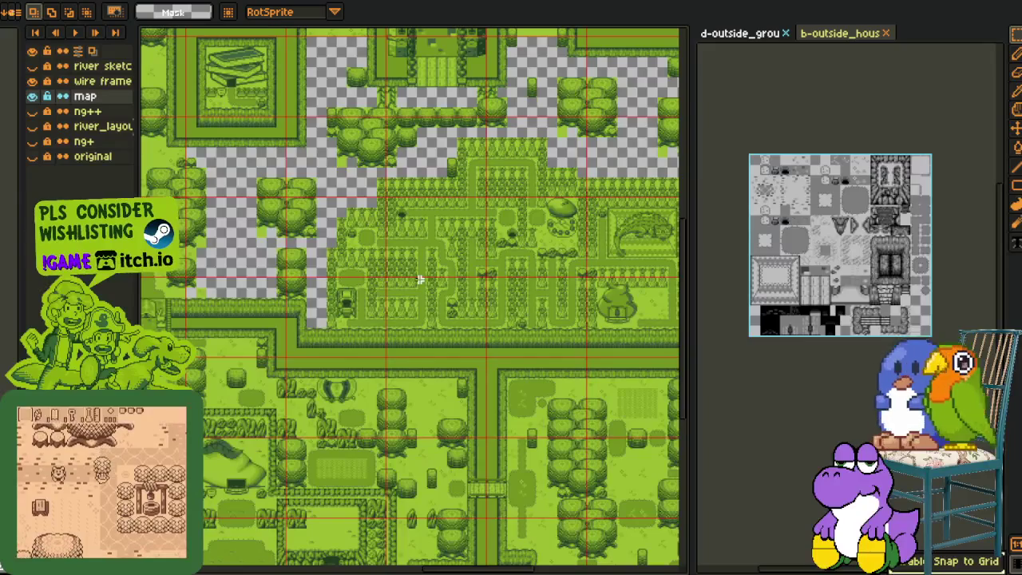
mouse_move(420, 279)
left_mouse_down()
mouse_move(386, 308)
mouse_move(491, 304)
left_mouse_up()
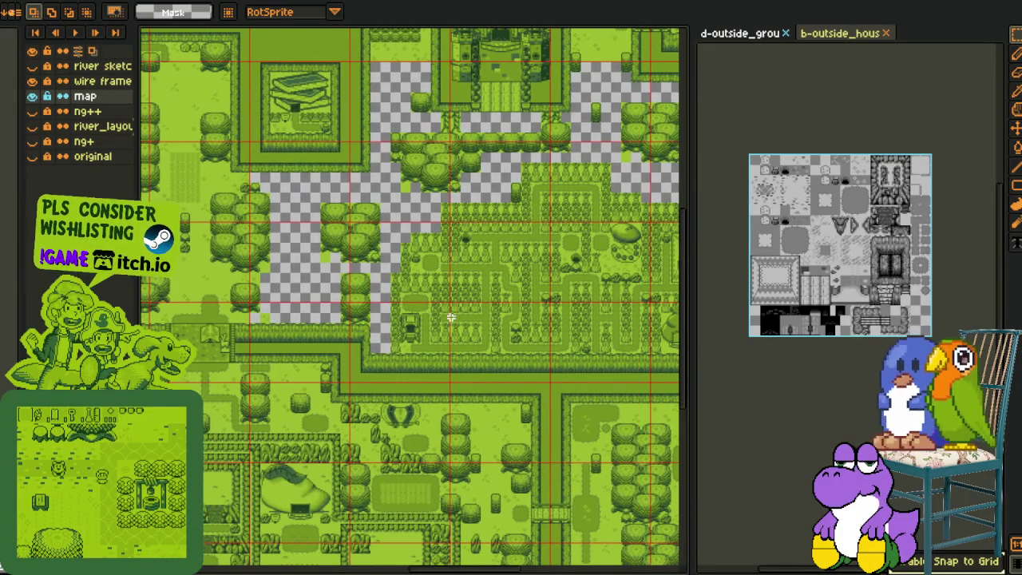
scroll(467, 316, "up", 2)
mouse_move(258, 296)
left_mouse_down()
mouse_move(391, 335)
mouse_move(402, 301)
left_mouse_up()
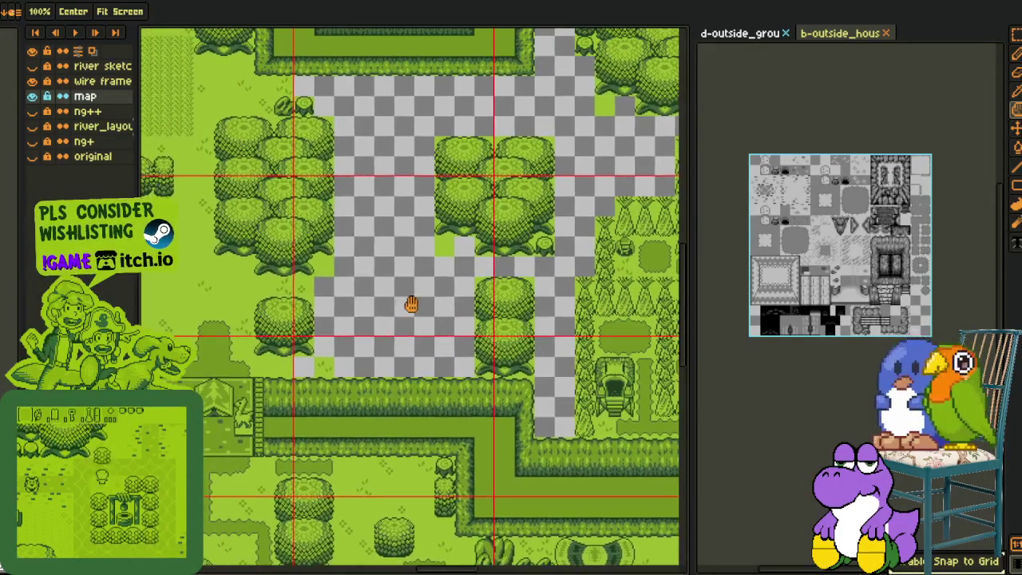
scroll(406, 317, "down", 2)
scroll(306, 317, "up", 2)
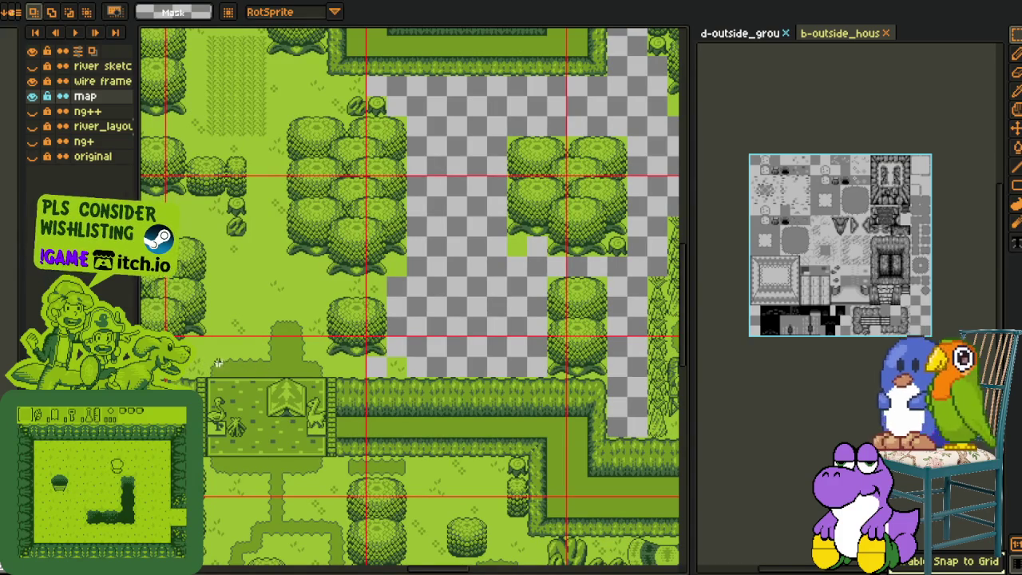
- Move the grass strip into the empty area among trees, extend it a tile, and reposition its rounded end
left_click_drag(264, 379, 467, 221)
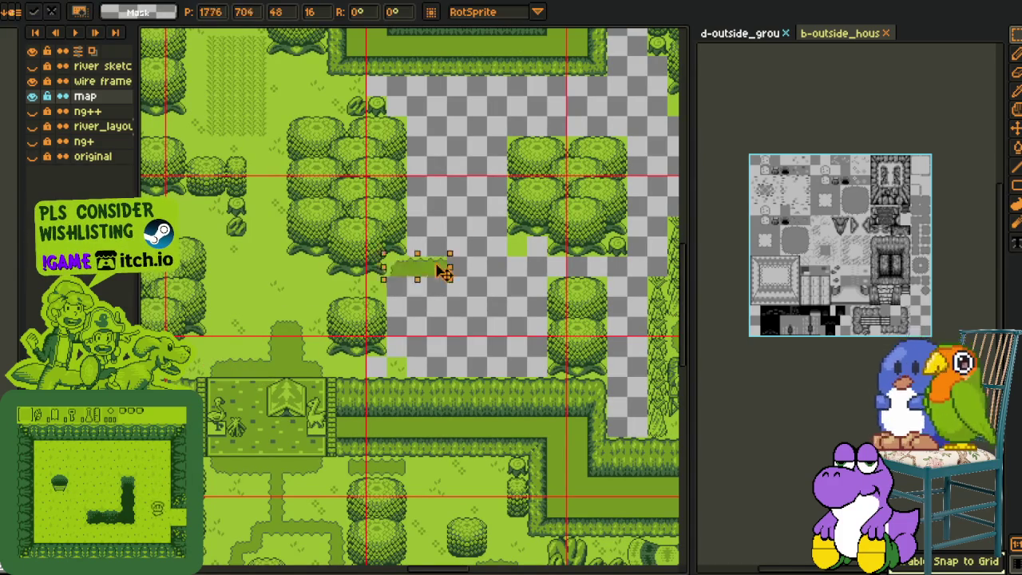
left_click(439, 219)
scroll(438, 220, "up", 2)
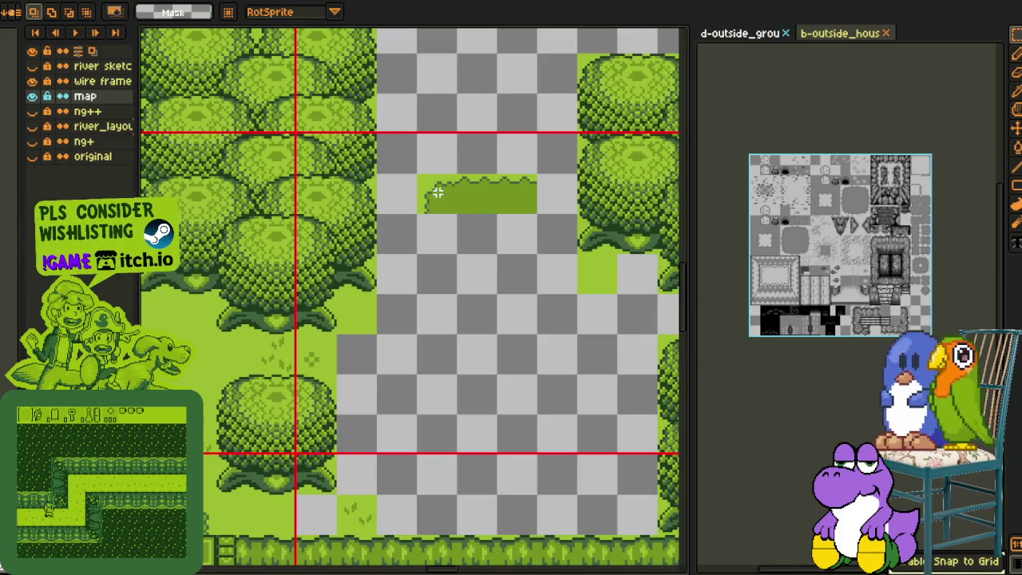
left_click_drag(422, 187, 559, 209)
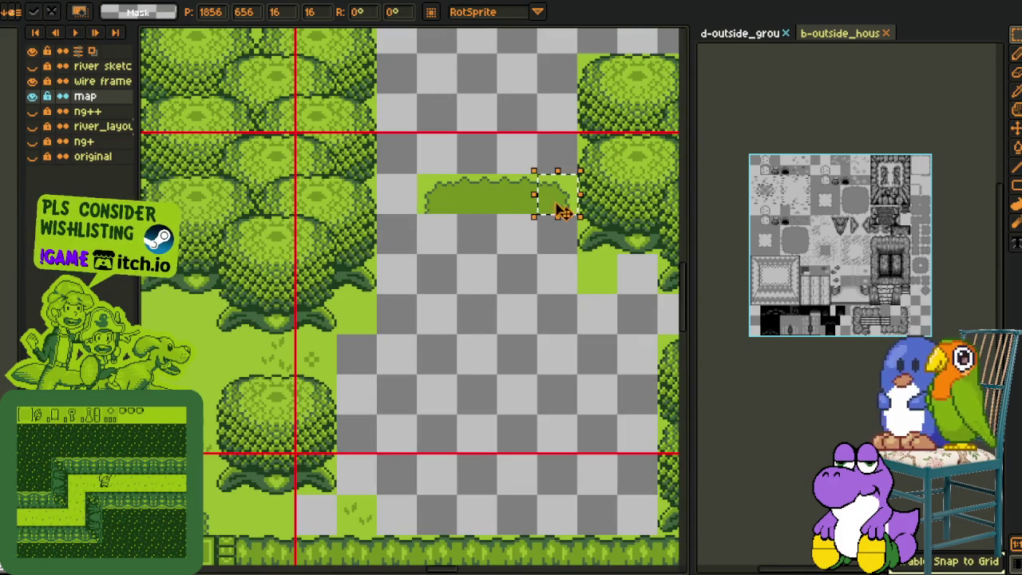
left_click_drag(417, 170, 503, 209)
mouse_move(497, 172)
left_mouse_down()
mouse_move(582, 216)
mouse_move(539, 194)
left_mouse_up()
key("ctrl+d")
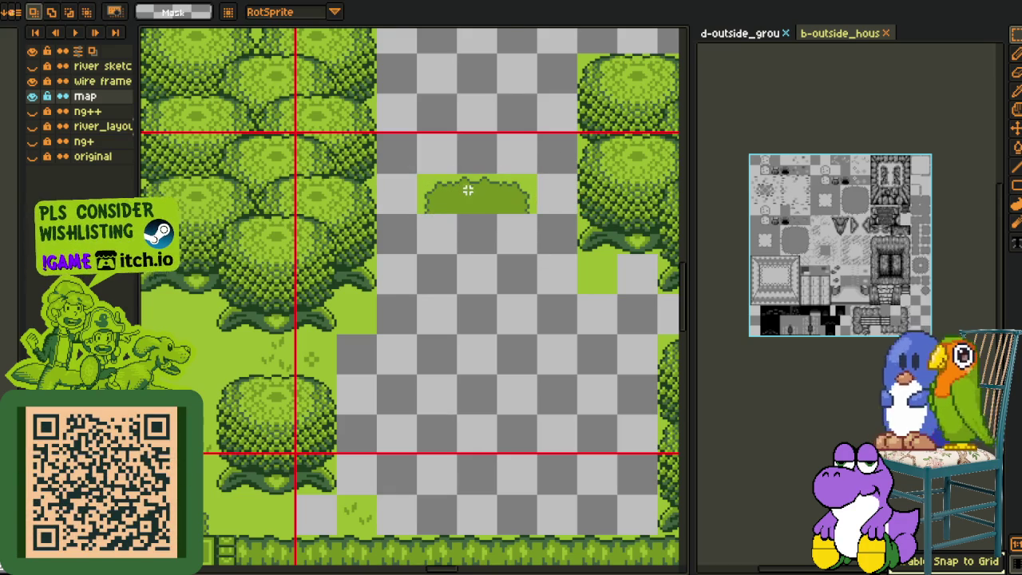
- Add grass edge pieces left and right, then copy them downward flipped vertically for the bottom
left_click_drag(450, 209, 416, 247)
key("ctrl+d")
left_click_drag(531, 208, 574, 249)
key("ctrl+d")
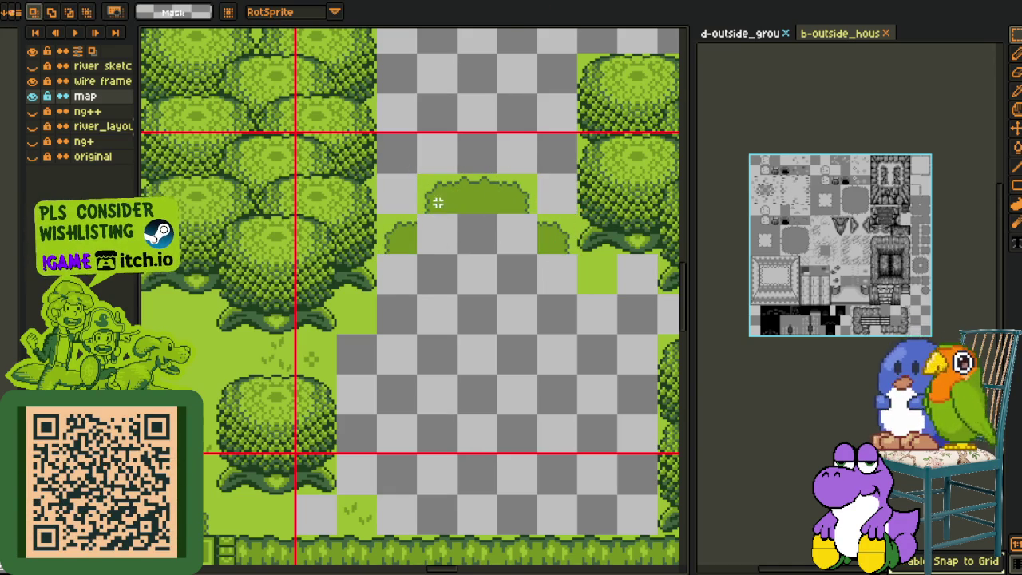
left_click_drag(394, 180, 566, 249)
left_click_drag(506, 219, 515, 363)
key("shift+v")
key("ctrl+d")
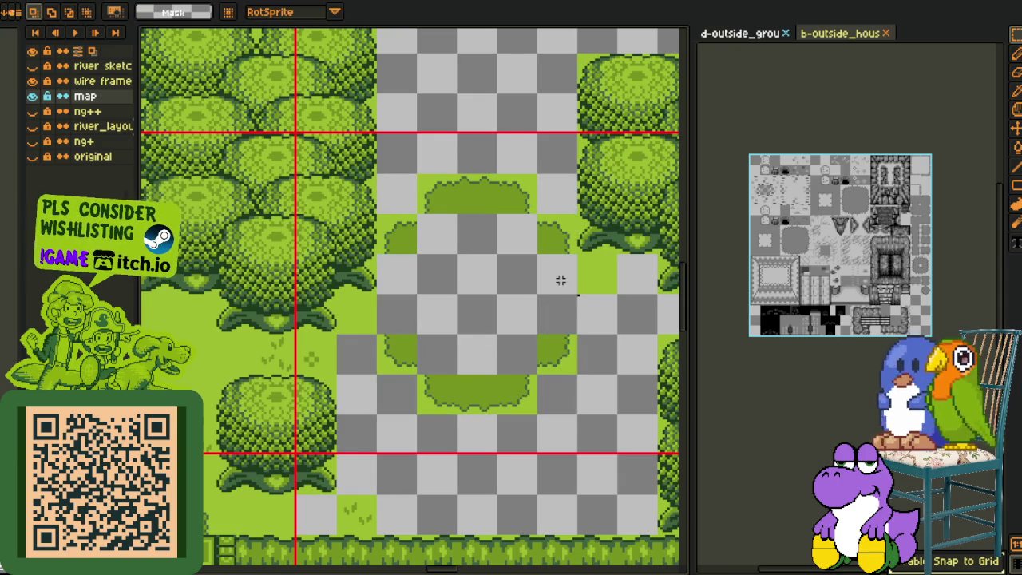
- Shift a grass piece up one tile to close the clearing ring
key("space")
scroll(550, 292, "up", 1)
scroll(431, 304, "down", 1)
scroll(376, 346, "down", 1)
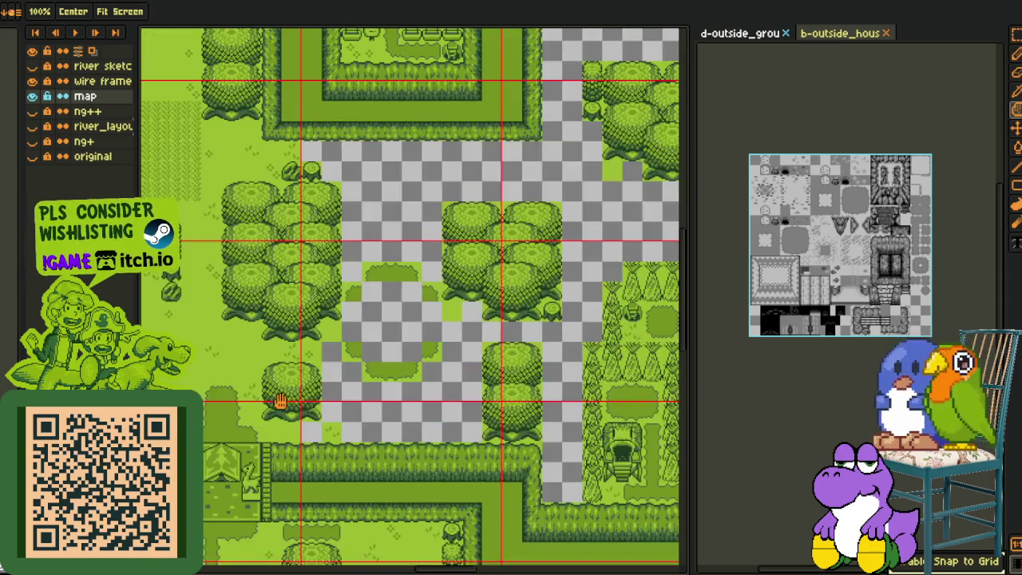
scroll(279, 401, "up", 1)
scroll(286, 374, "up", 2)
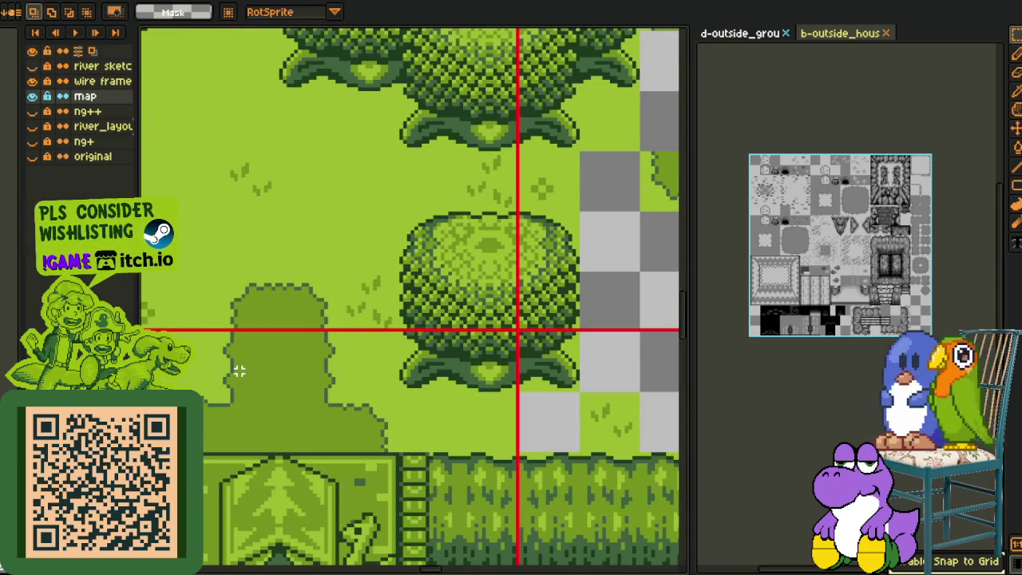
mouse_move(249, 379)
left_mouse_down()
mouse_move(274, 392)
mouse_move(598, 187)
mouse_move(383, 140)
mouse_move(372, 326)
mouse_move(376, 269)
left_mouse_up()
key("space")
mouse_move(365, 232)
left_mouse_down()
mouse_move(594, 327)
mouse_move(534, 392)
left_mouse_up()
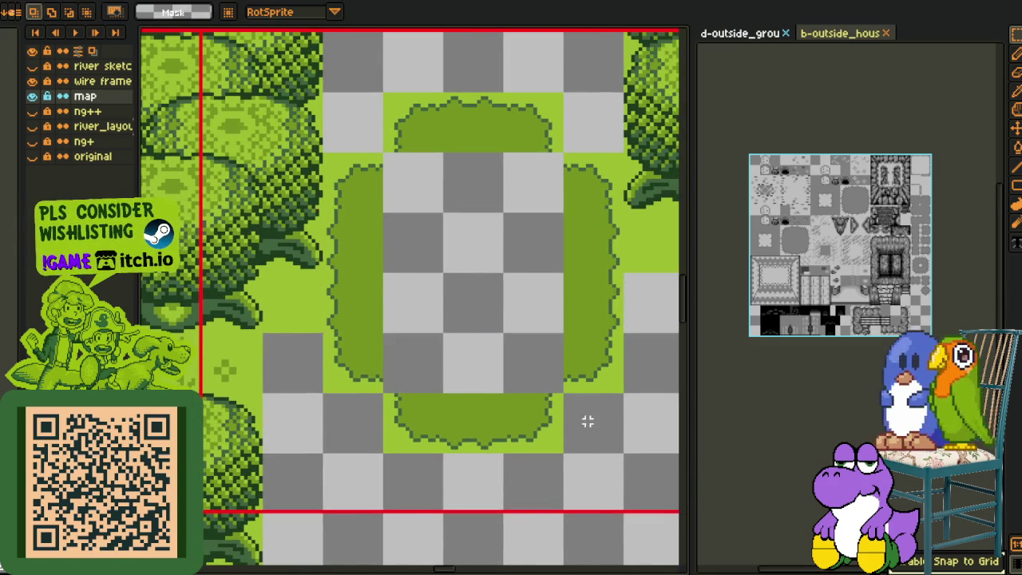
scroll(586, 424, "down", 3)
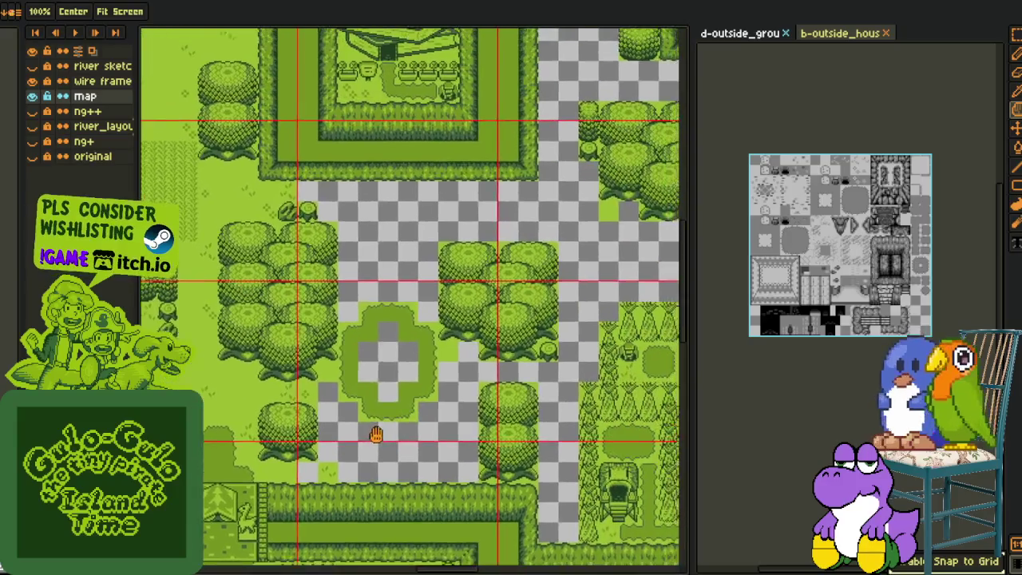
- Paste the copied tile block onto the map and commit it further left
left_click_drag(431, 376, 302, 355)
left_click(844, 35)
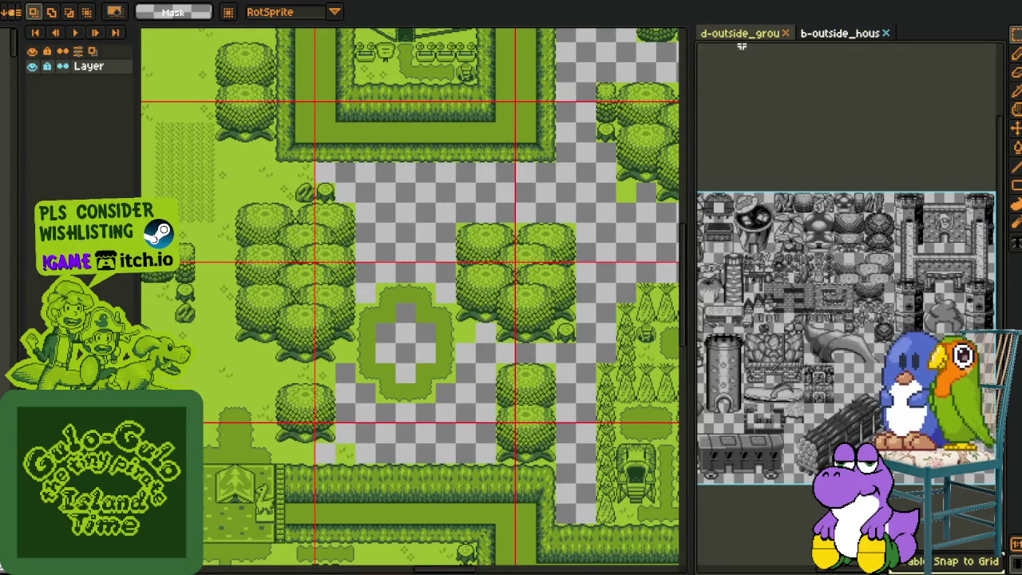
left_click(744, 35)
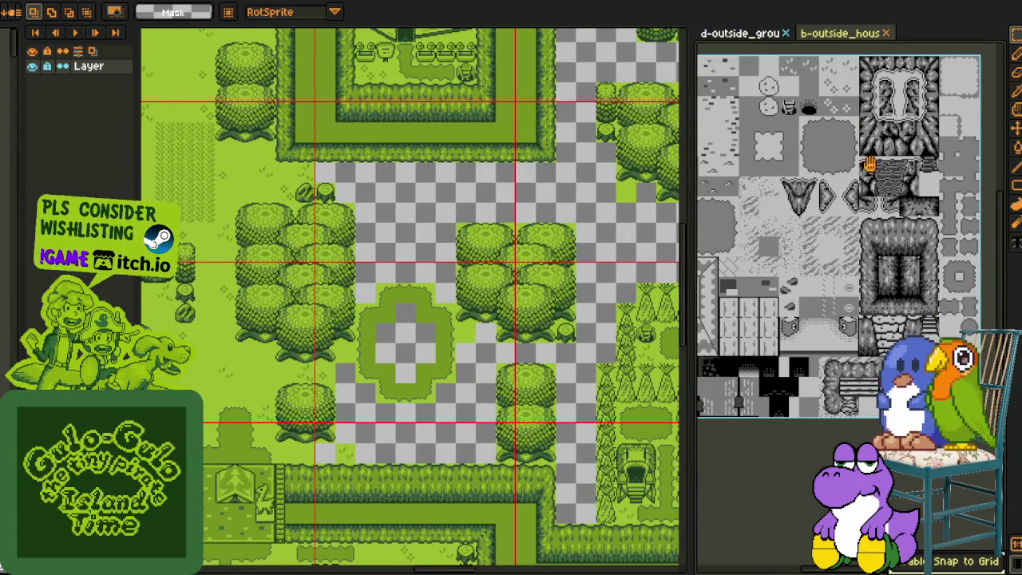
scroll(866, 199, "up", 1)
scroll(864, 256, "up", 1)
scroll(861, 312, "up", 1)
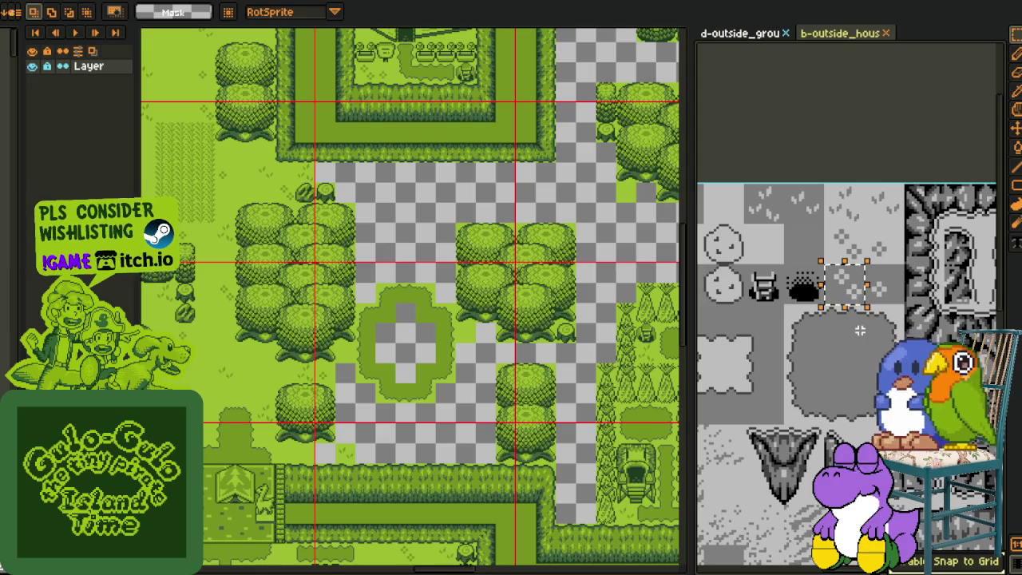
scroll(373, 354, "up", 4)
key("ctrl+v")
mouse_move(433, 335)
left_mouse_down()
mouse_move(394, 332)
mouse_move(564, 423)
left_mouse_up()
key("Return")
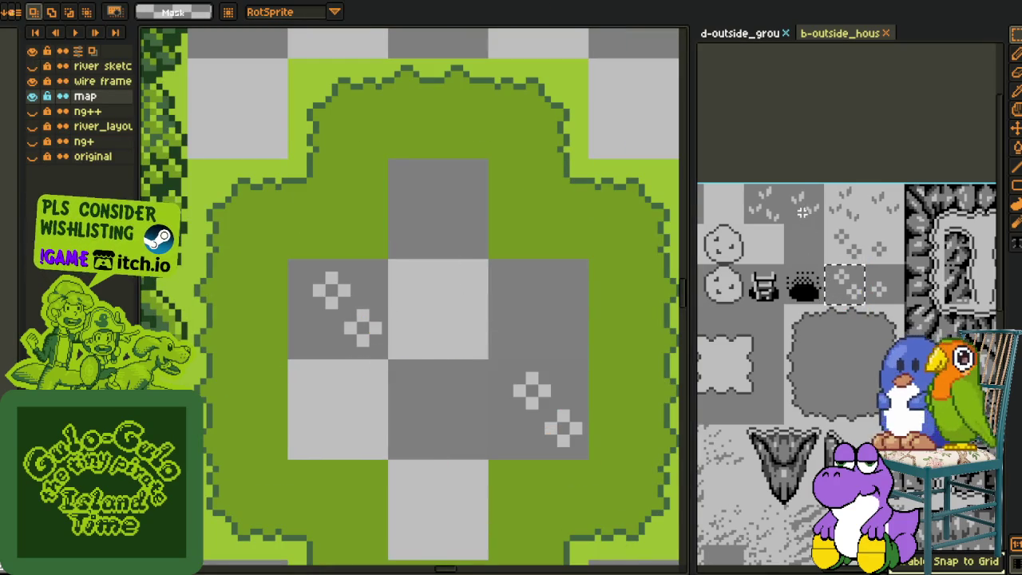
- Place grass tiles on the top grey tile and the centre tile of the clearing
left_click(806, 212)
left_click(471, 318)
key("ctrl+v")
mouse_move(471, 319)
left_mouse_down()
mouse_move(455, 319)
mouse_move(472, 258)
mouse_move(472, 495)
left_mouse_up()
key("Return")
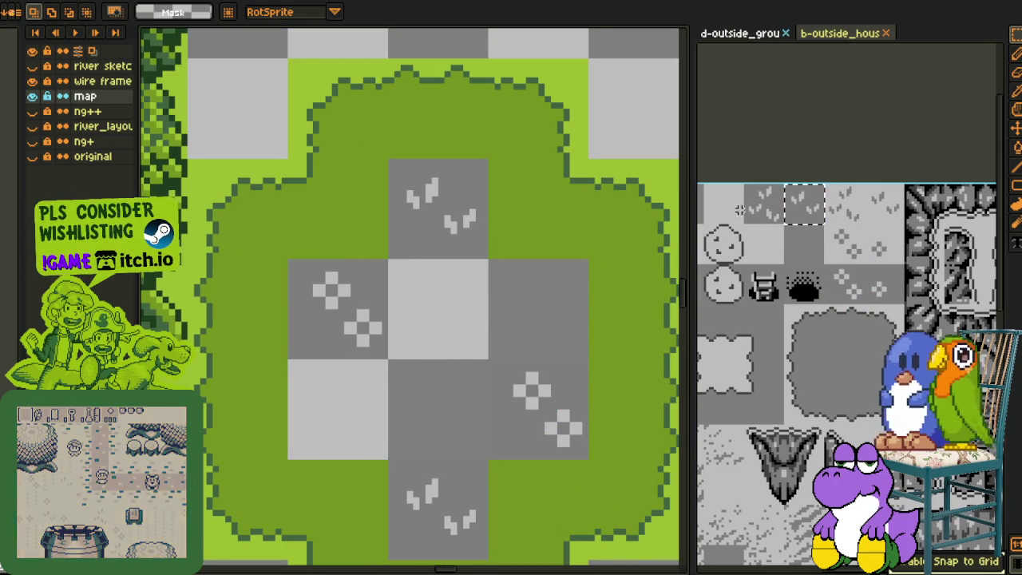
left_click(764, 204)
key("ctrl+v")
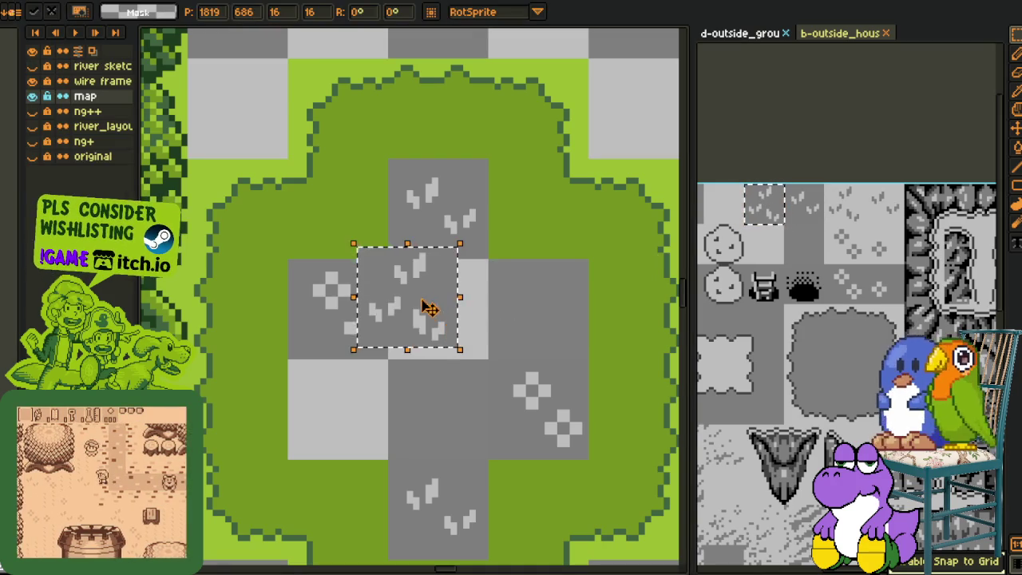
left_click_drag(422, 303, 485, 331)
key("Return")
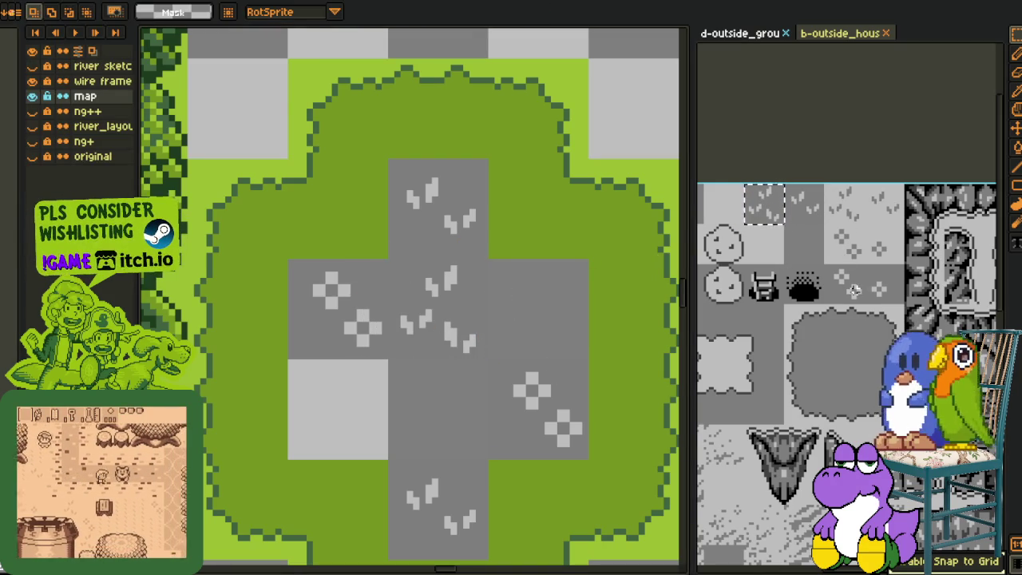
- Copy a flower tile from the tileset into the grey clearing
left_click(878, 286)
key("ctrl+c")
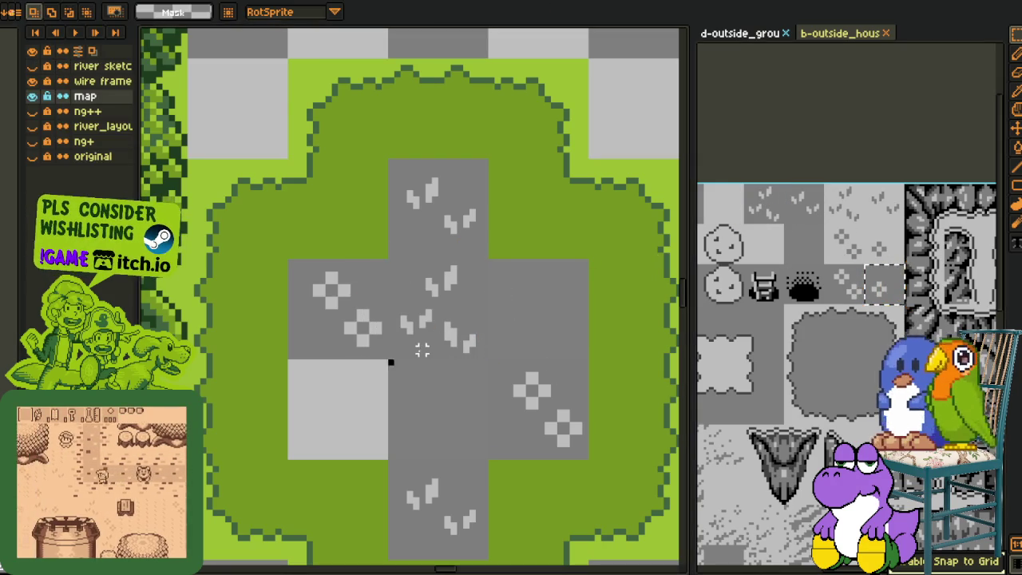
key("ctrl+v")
mouse_move(406, 317)
left_mouse_down()
mouse_move(527, 337)
mouse_move(426, 337)
left_mouse_up()
key("Return")
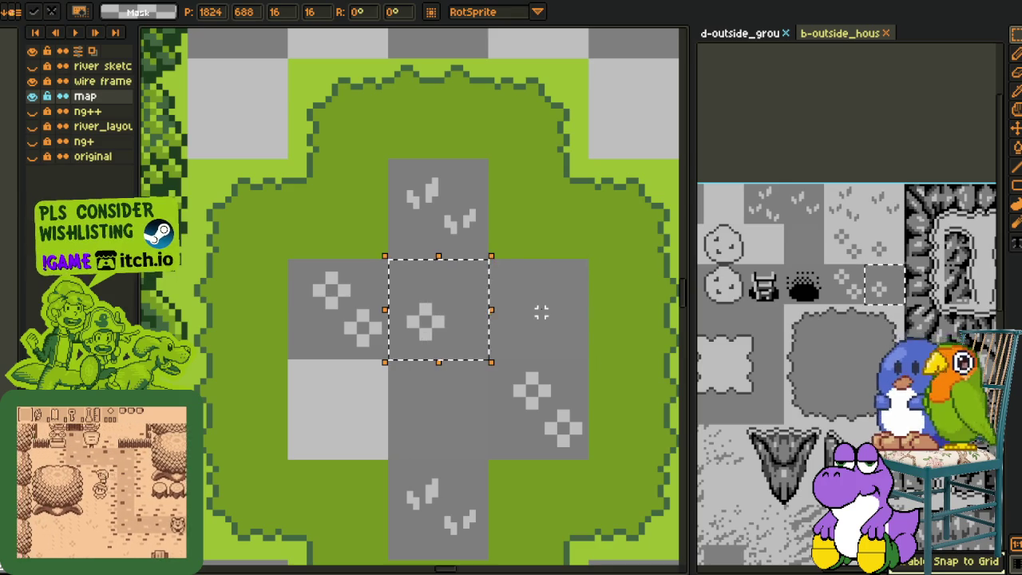
key("ctrl+d")
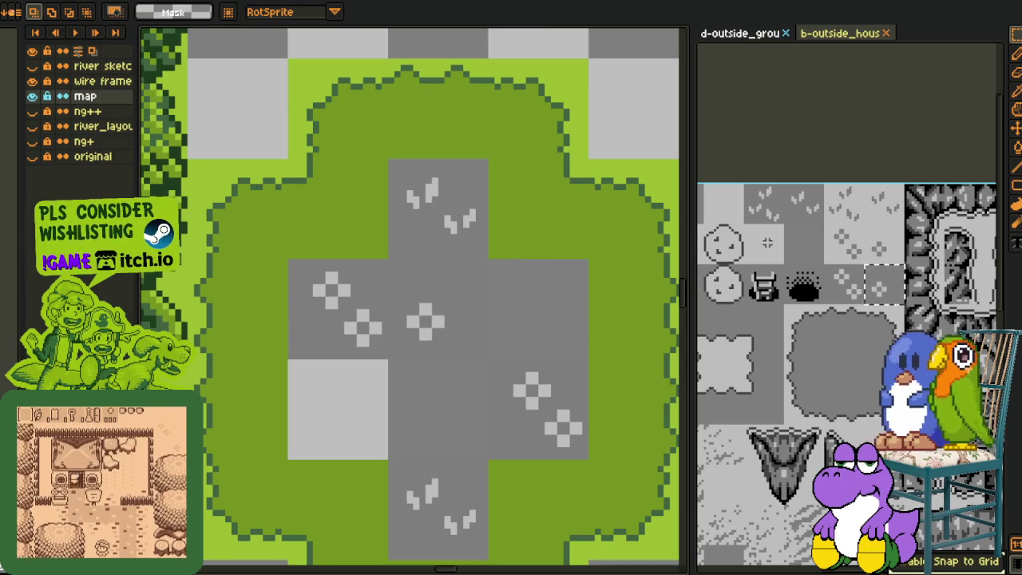
- Place a grass-tuft tile in the clearing and stamp a second copy
left_click(764, 206)
key("ctrl+c")
key("ctrl+v")
mouse_move(388, 308)
left_mouse_down()
mouse_move(376, 399)
mouse_move(347, 404)
mouse_move(407, 409)
mouse_move(511, 354)
mouse_move(545, 322)
mouse_move(389, 411)
mouse_move(409, 405)
left_mouse_up()
key("ctrl+v")
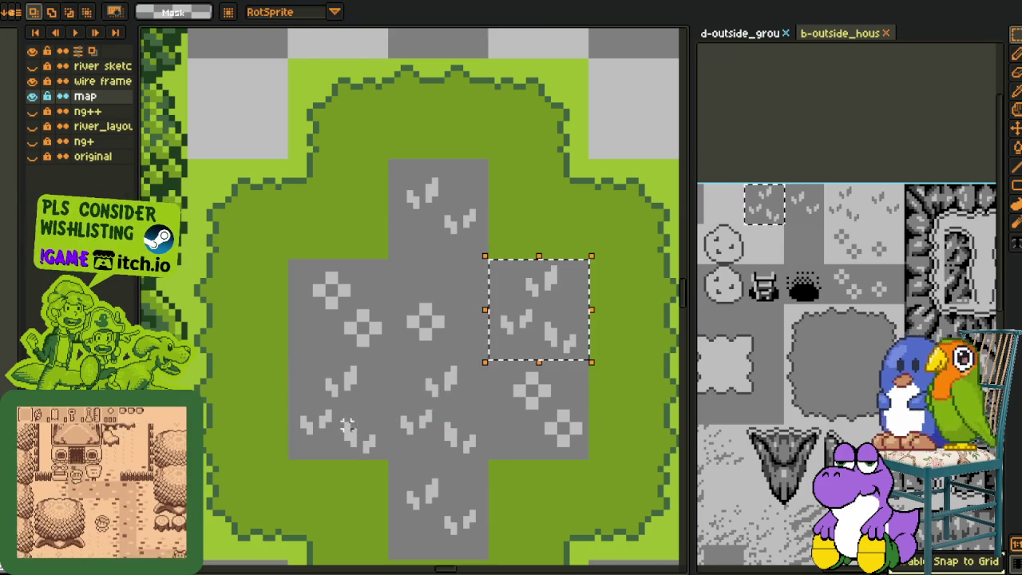
left_click(447, 273)
- Try another grass-tuft copy lower left, then undo the misplaced paste
scroll(450, 279, "down", 2)
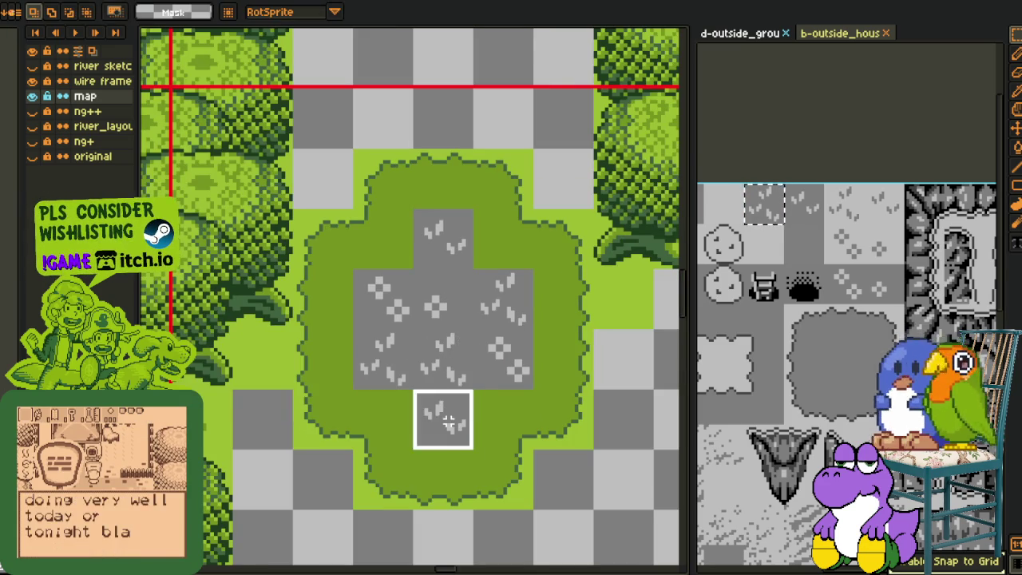
scroll(519, 316, "down", 1)
scroll(550, 311, "down", 1)
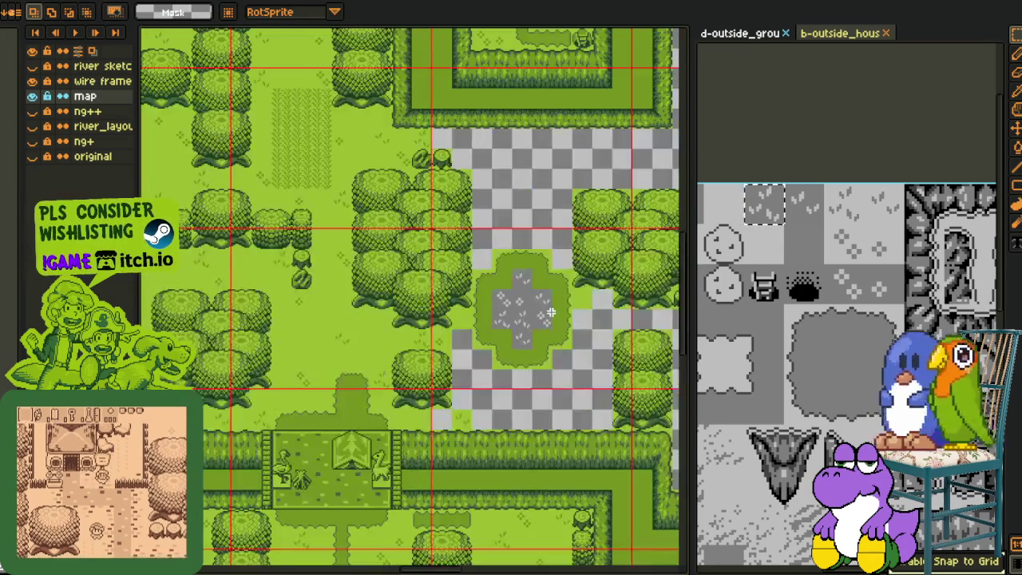
scroll(550, 312, "down", 1)
scroll(519, 308, "up", 3)
key("ctrl+v")
left_click_drag(468, 266, 410, 329)
scroll(551, 277, "down", 1)
scroll(551, 277, "down", 1)
scroll(551, 277, "up", 3)
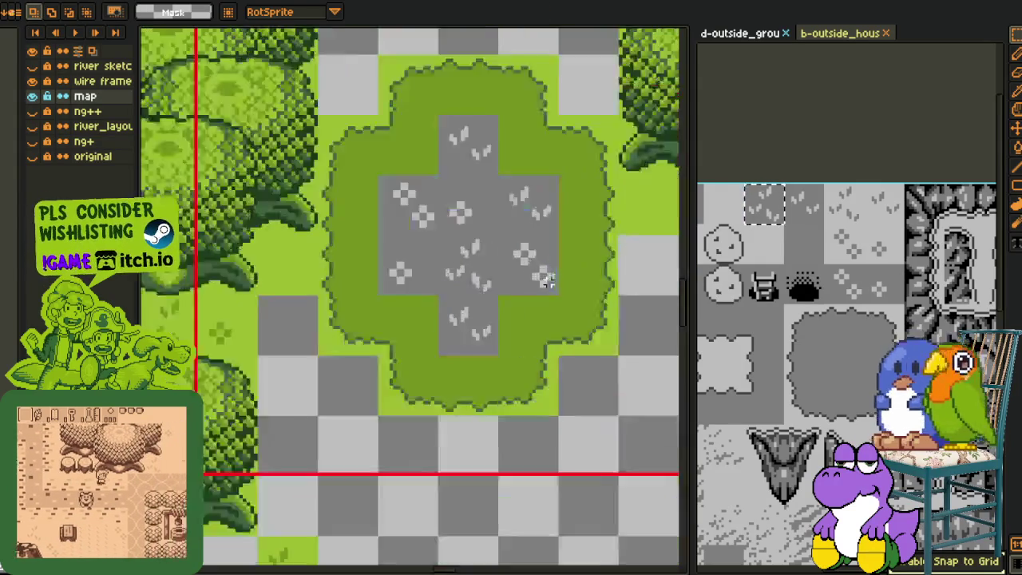
scroll(540, 273, "up", 1)
key("ctrl+z")
- Add grass-tuft copies below the centre tile and one tile down-right
key("ctrl+v")
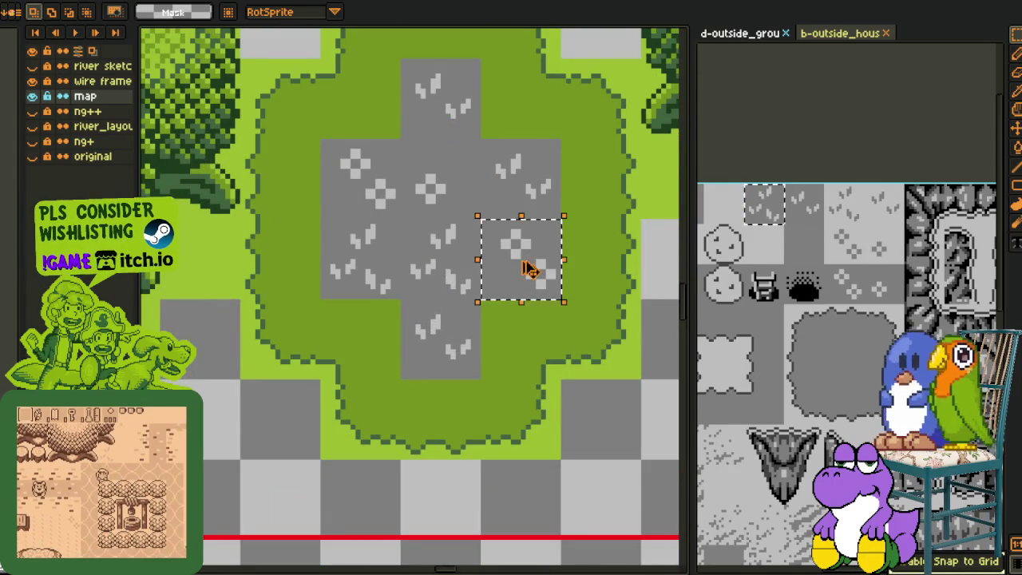
left_click_drag(529, 269, 478, 269)
left_click(481, 221)
key("ctrl+v")
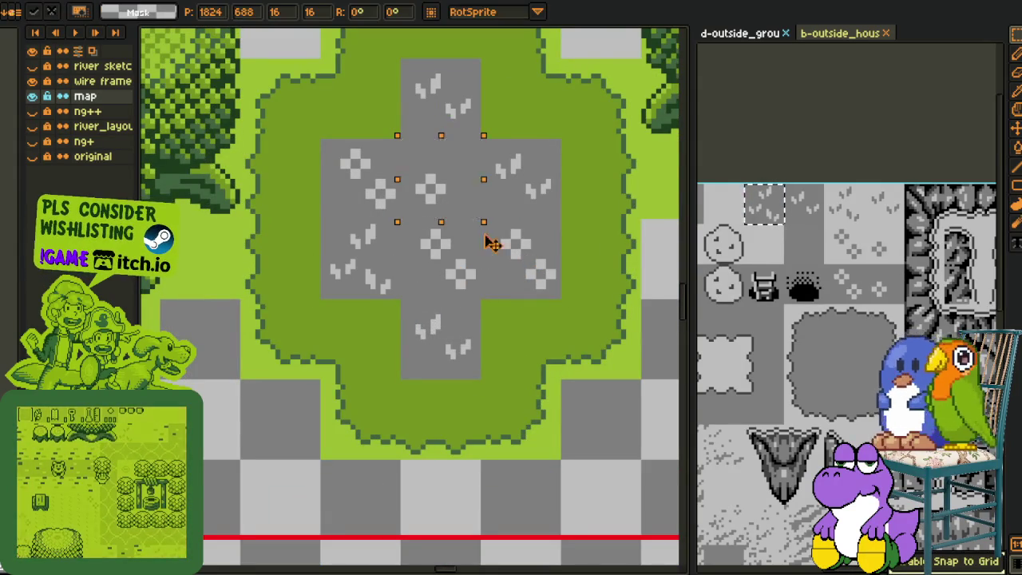
left_click_drag(463, 217, 543, 296)
left_click(582, 237)
- Replace the grey of the clearing tiles, then of the flower tiles, with green
key("i")
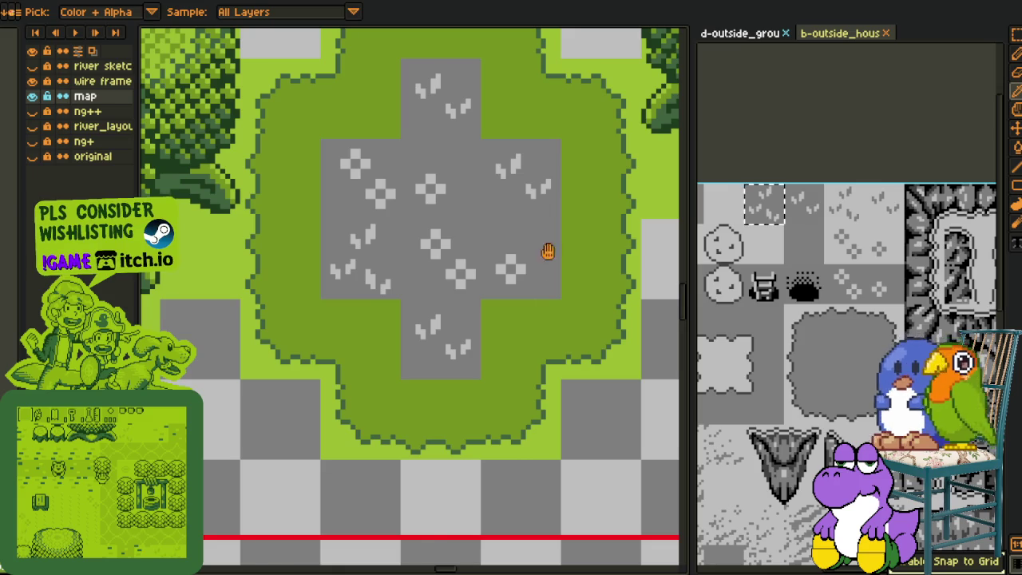
key("shift+r")
left_click(423, 451)
scroll(535, 388, "up", 1)
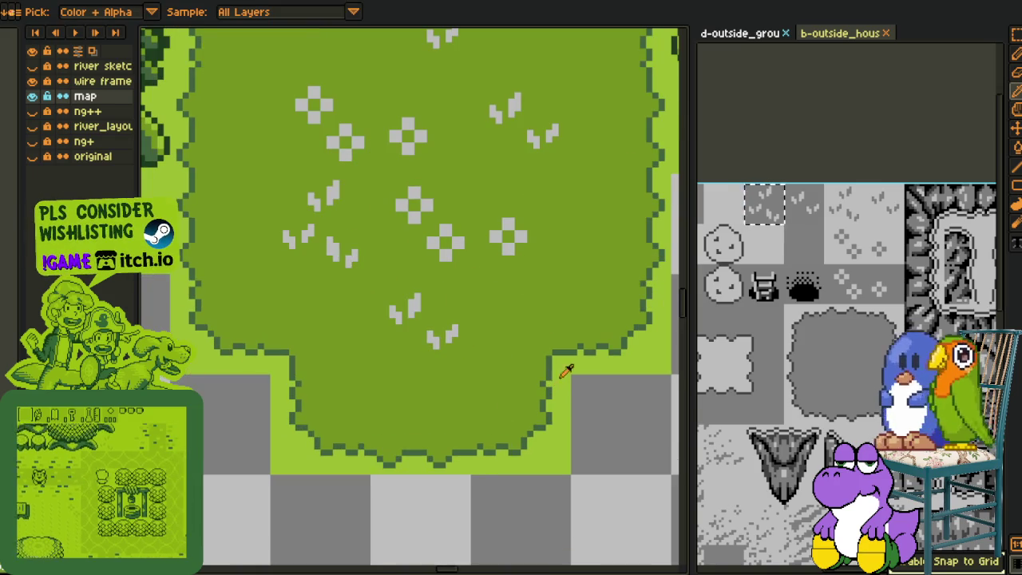
key("shift+r")
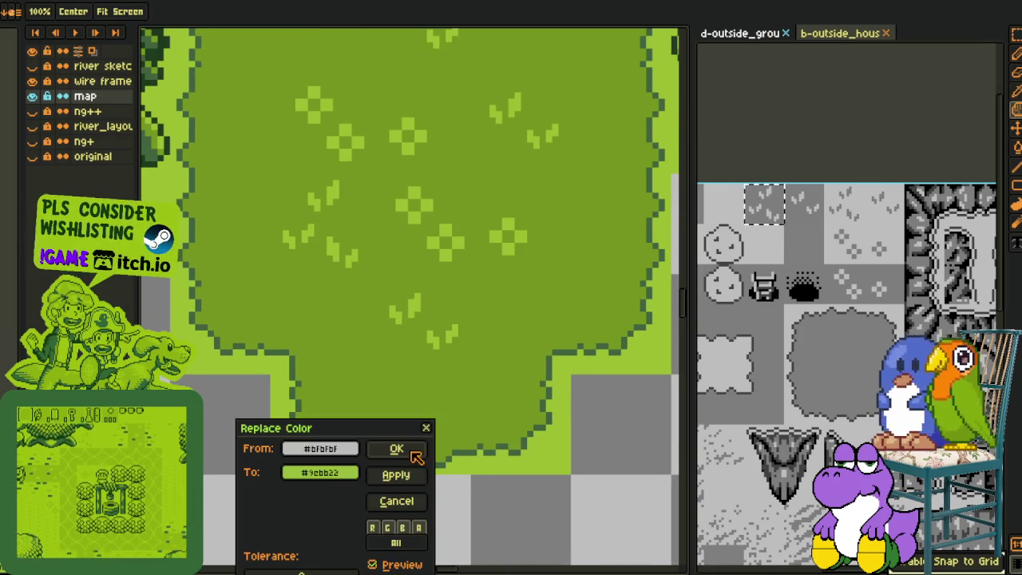
left_click(403, 449)
- Return to tile selection in the tileset editor and zoom out over the whole map
left_click(774, 122)
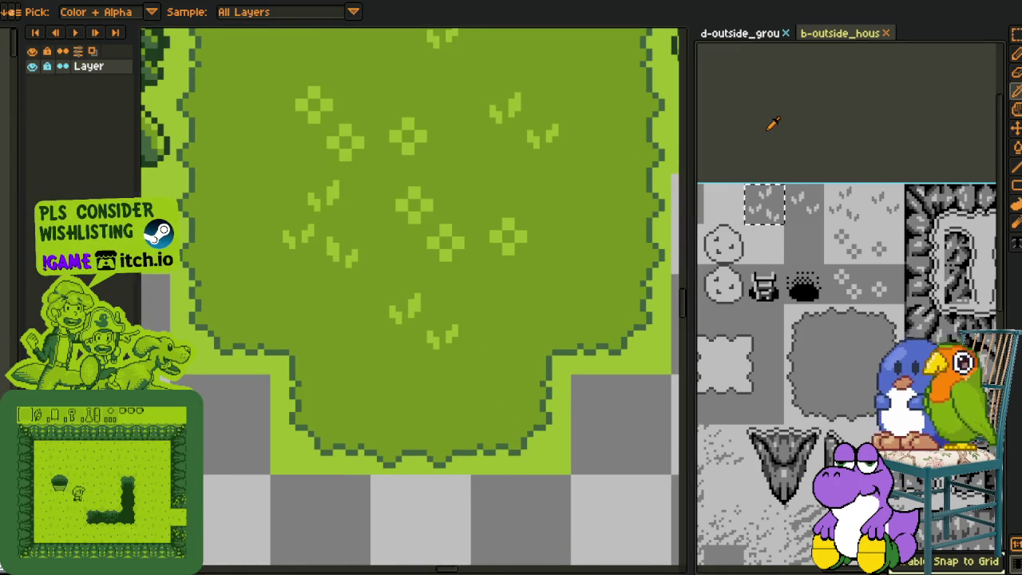
key("m")
scroll(491, 329, "down", 2)
scroll(490, 328, "down", 2)
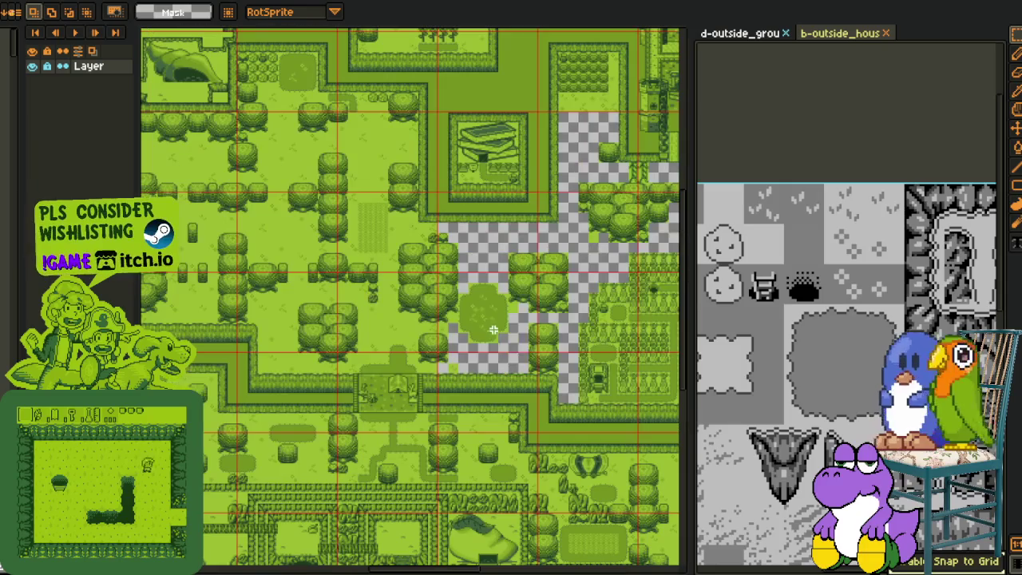
scroll(511, 336, "up", 1)
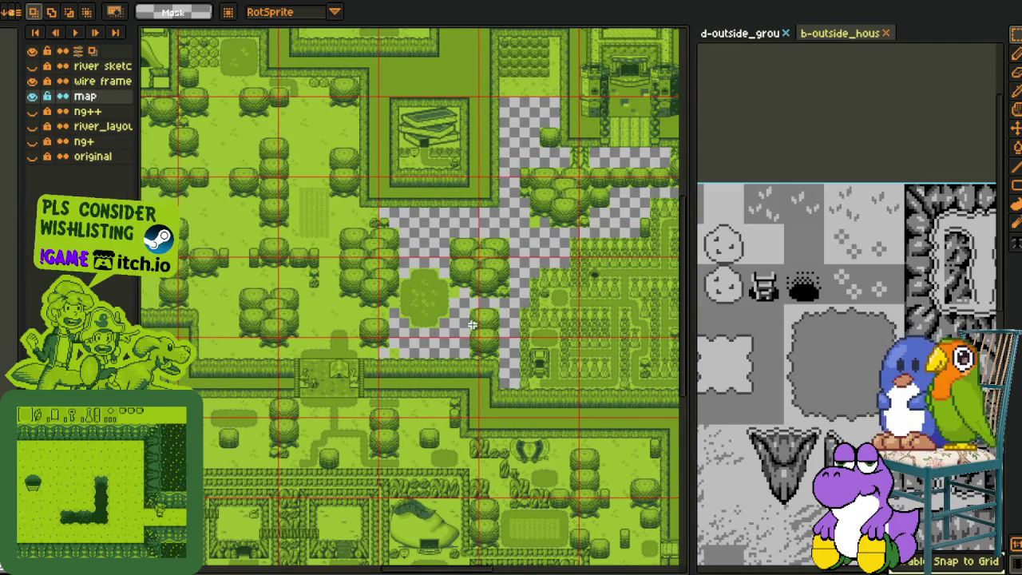
scroll(472, 322, "up", 2)
key("h")
scroll(468, 335, "down", 1)
scroll(455, 326, "up", 1)
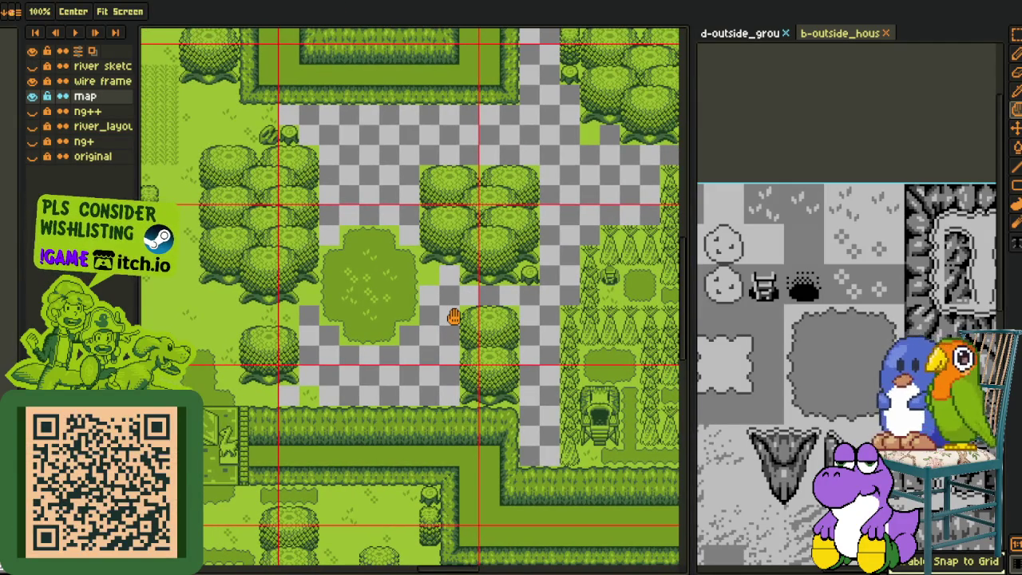
scroll(453, 313, "down", 3)
scroll(536, 312, "up", 2)
scroll(511, 329, "up", 1)
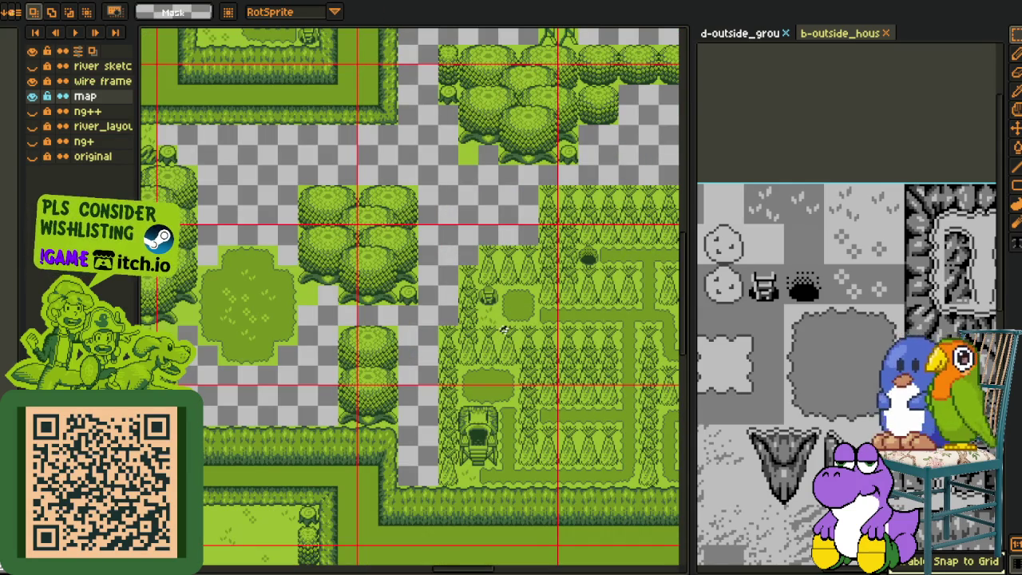
mouse_move(341, 311)
left_mouse_down()
mouse_move(246, 356)
mouse_move(226, 349)
left_mouse_up()
scroll(313, 345, "down", 2)
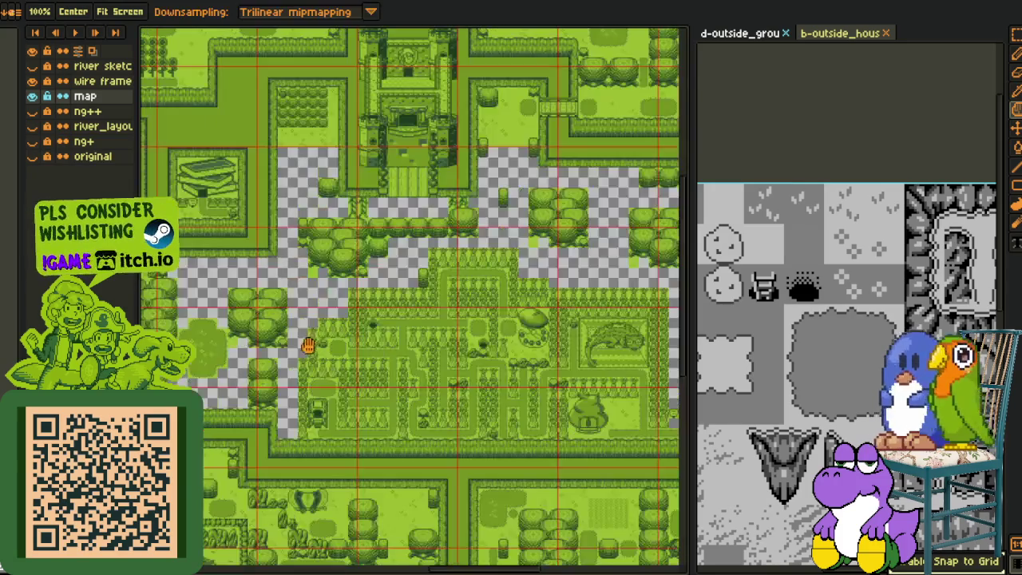
scroll(308, 352, "up", 2)
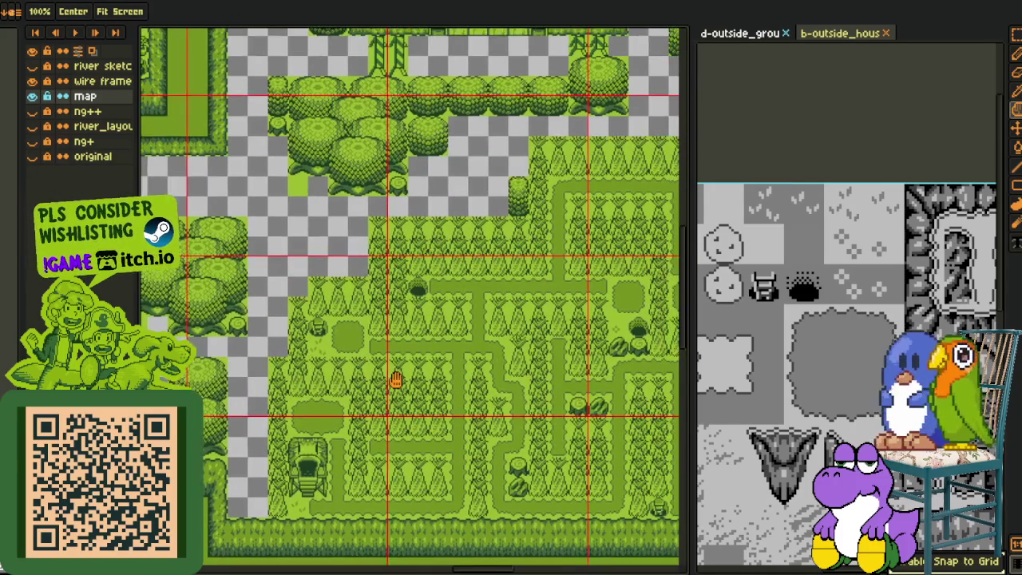
mouse_move(399, 385)
left_mouse_down()
mouse_move(386, 375)
mouse_move(452, 388)
left_mouse_up()
left_click_drag(383, 343, 447, 354)
scroll(337, 385, "down", 1)
scroll(336, 386, "up", 1)
scroll(336, 386, "up", 1)
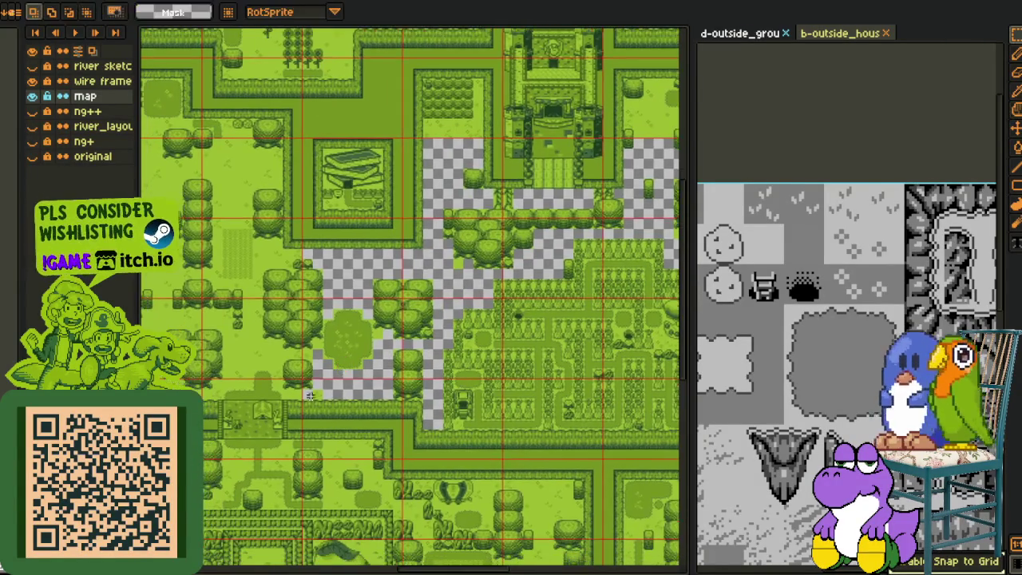
scroll(347, 392, "up", 2)
scroll(275, 364, "up", 1)
mouse_move(293, 372)
left_mouse_down()
mouse_move(399, 335)
mouse_move(543, 238)
mouse_move(308, 216)
left_mouse_up()
- Move a grass tile up and left, then zoom in around the clearing
scroll(311, 152, "up", 2)
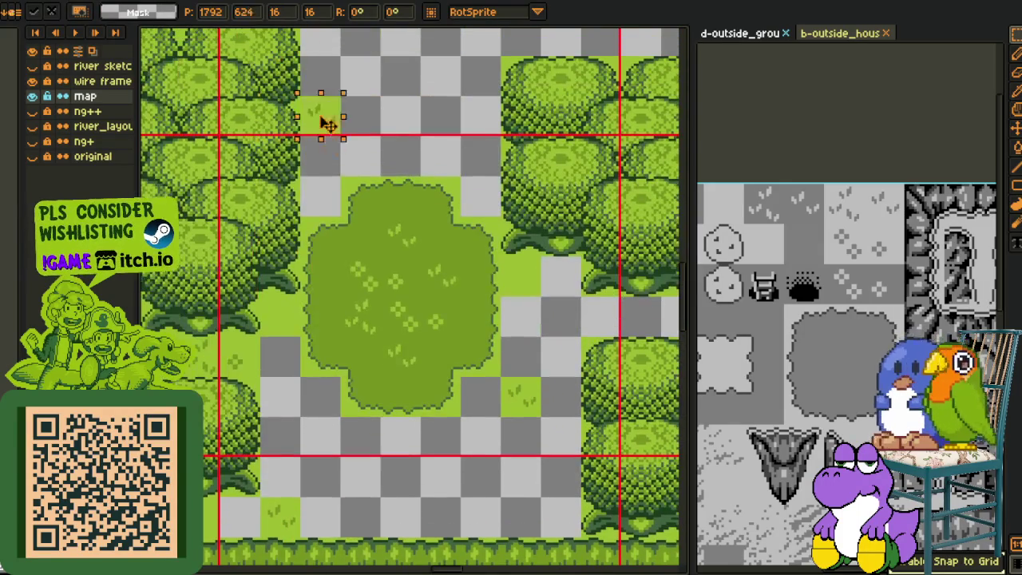
mouse_move(314, 96)
left_mouse_down()
mouse_move(376, 156)
mouse_move(559, 76)
mouse_move(455, 96)
left_mouse_up()
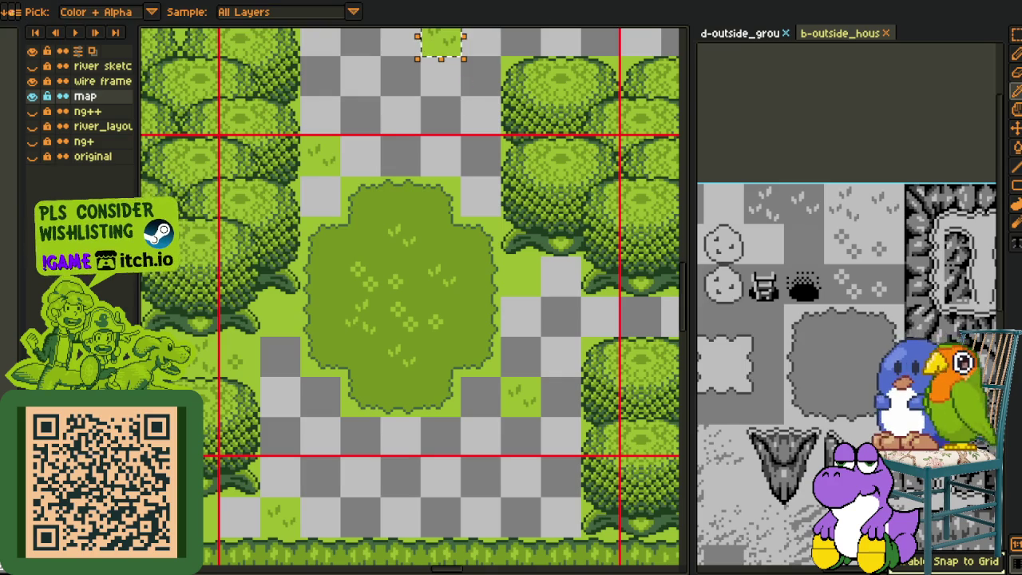
scroll(393, 50, "down", 5)
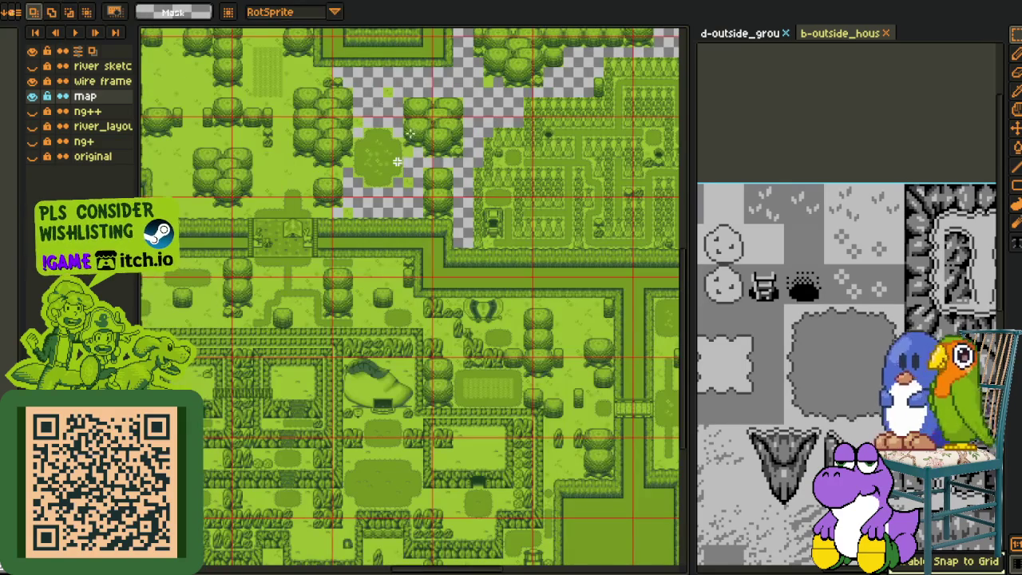
key("z")
left_click(479, 370)
left_click(363, 275)
key("m")
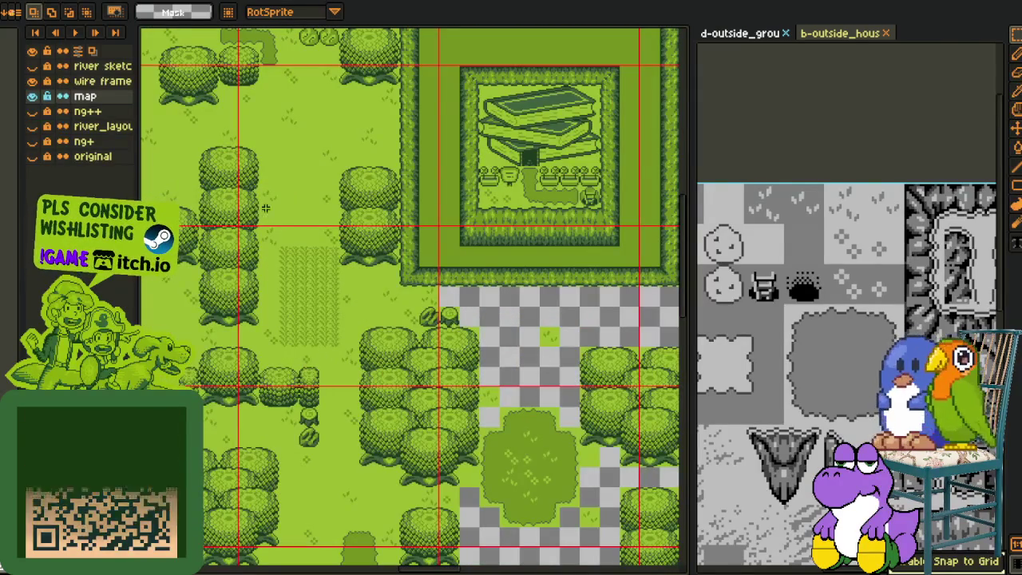
- Move the selected grass tile down-right into a new spot and deselect it
left_click_drag(272, 246, 501, 317)
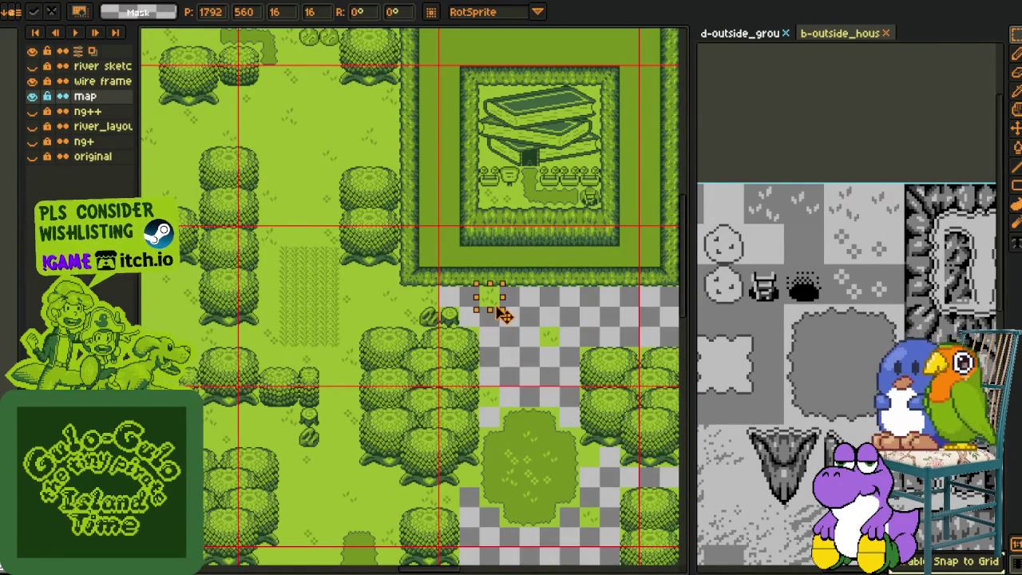
scroll(495, 304, "down", 3)
scroll(566, 233, "down", 2)
scroll(566, 216, "right", 3)
mouse_move(495, 304)
left_mouse_down()
mouse_move(294, 320)
mouse_move(426, 361)
mouse_move(416, 270)
left_mouse_up()
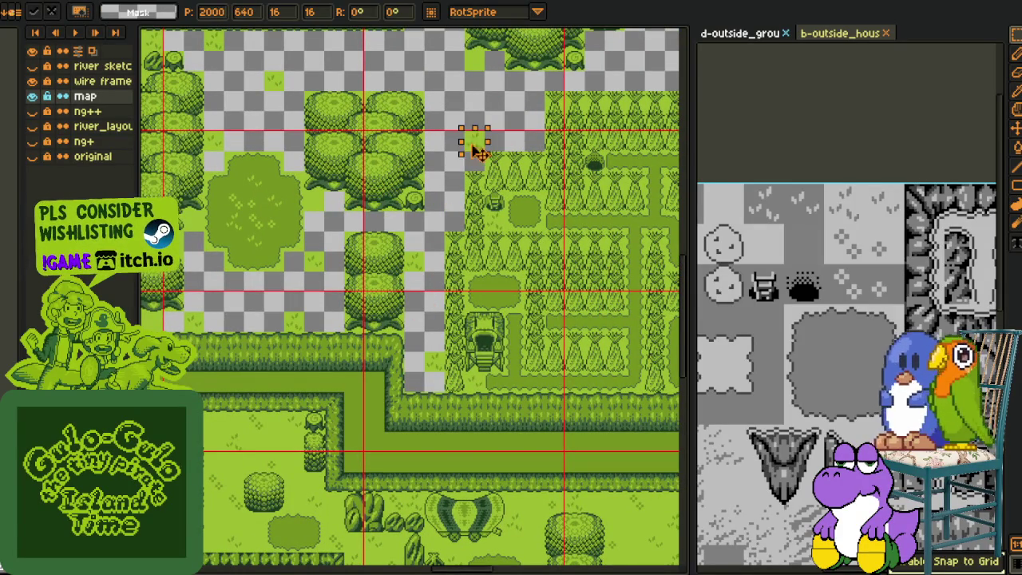
scroll(415, 240, "up", 1)
scroll(263, 336, "up", 1)
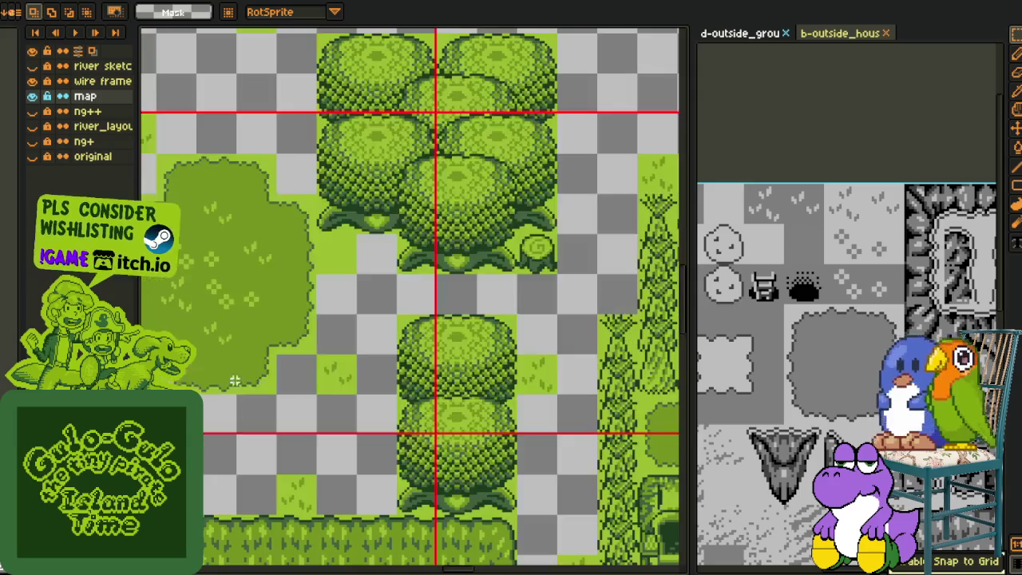
left_click_drag(266, 390, 607, 136)
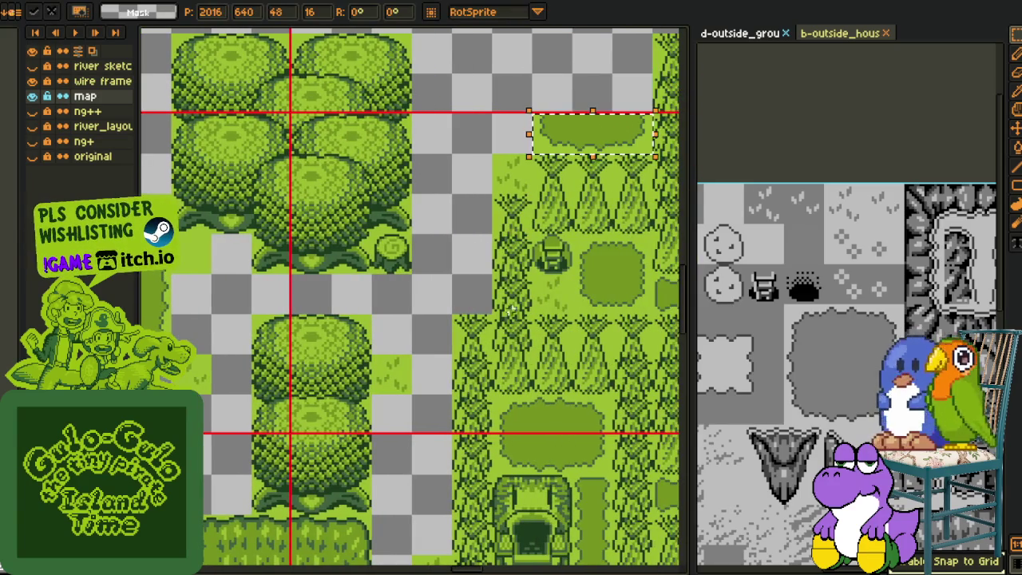
left_click(510, 309)
scroll(487, 279, "right", 5)
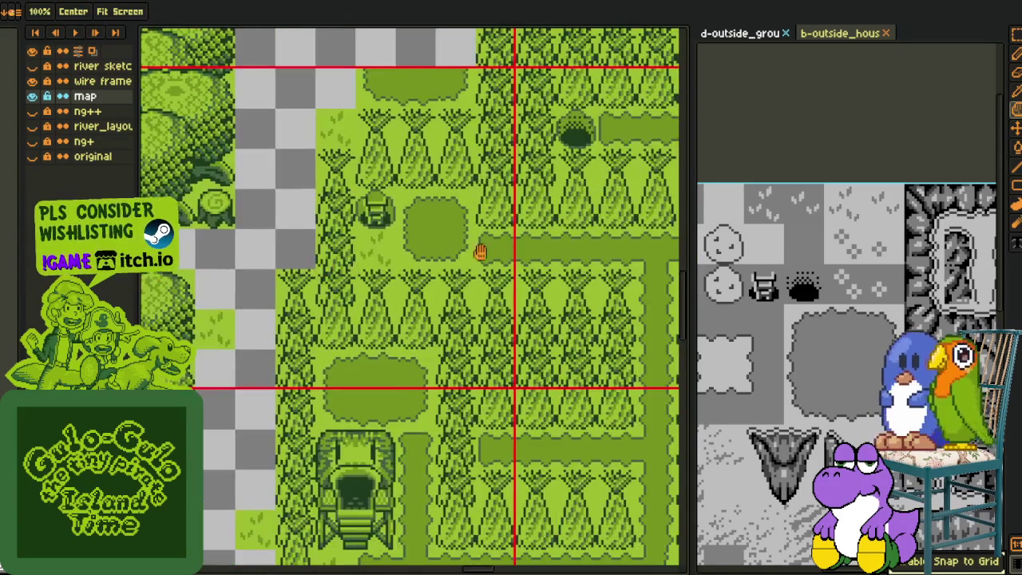
left_click(542, 254)
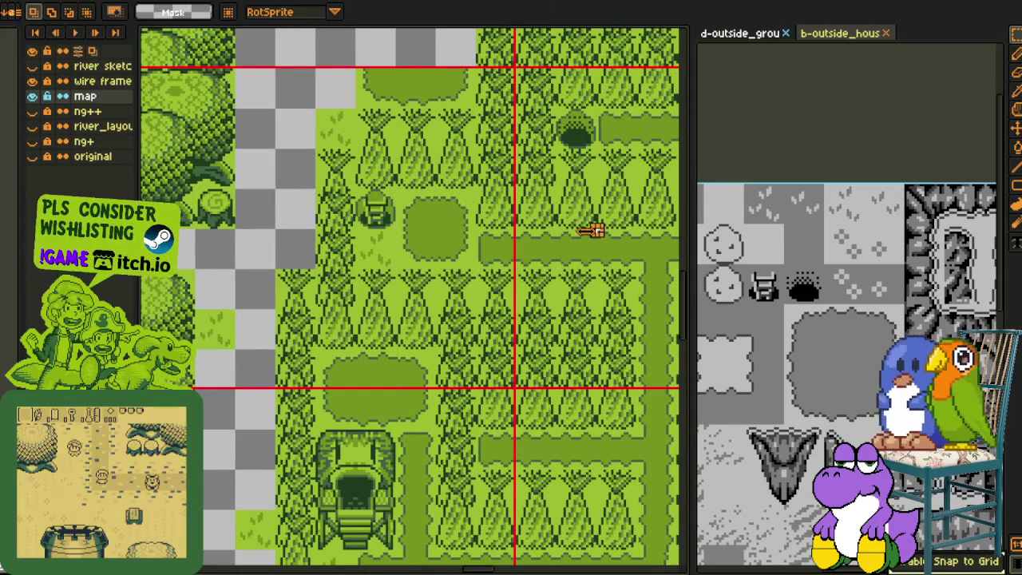
- Shift a grass strip one tile right between trees and another up one row
scroll(551, 264, "left", 5)
key("ctrl+v")
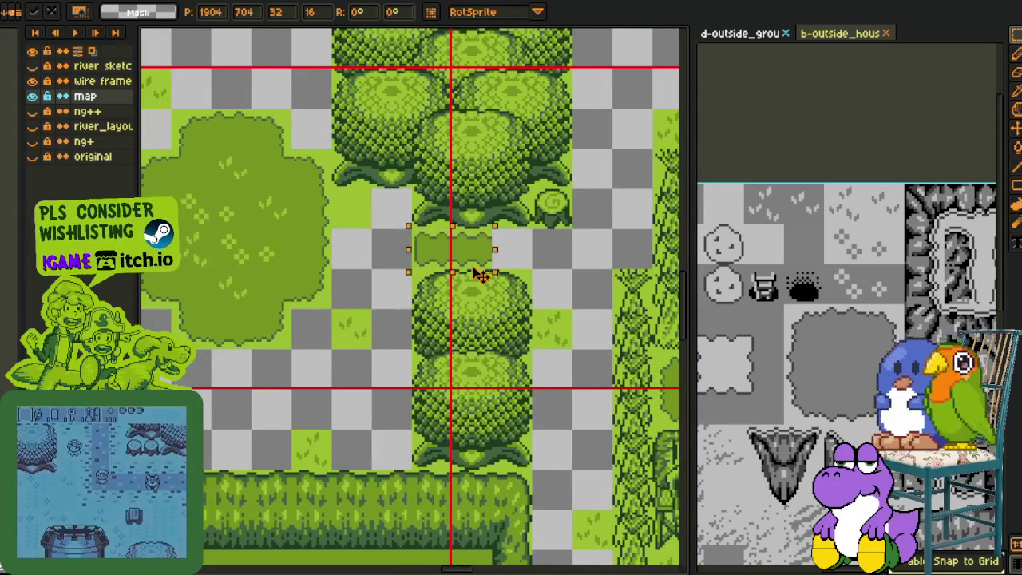
left_click_drag(452, 262, 492, 261)
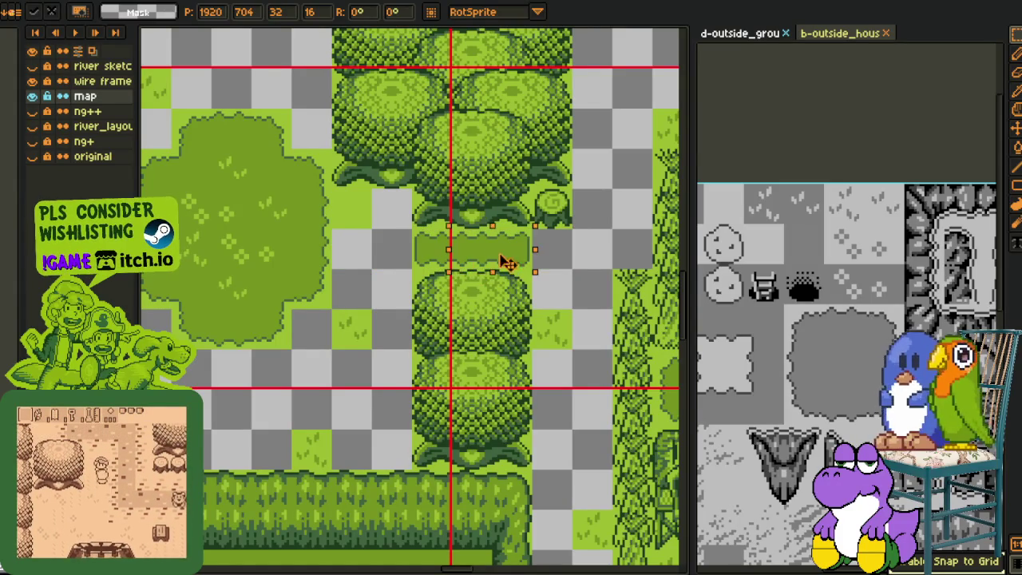
scroll(598, 219, "down", 2)
left_click_drag(561, 183, 474, 289)
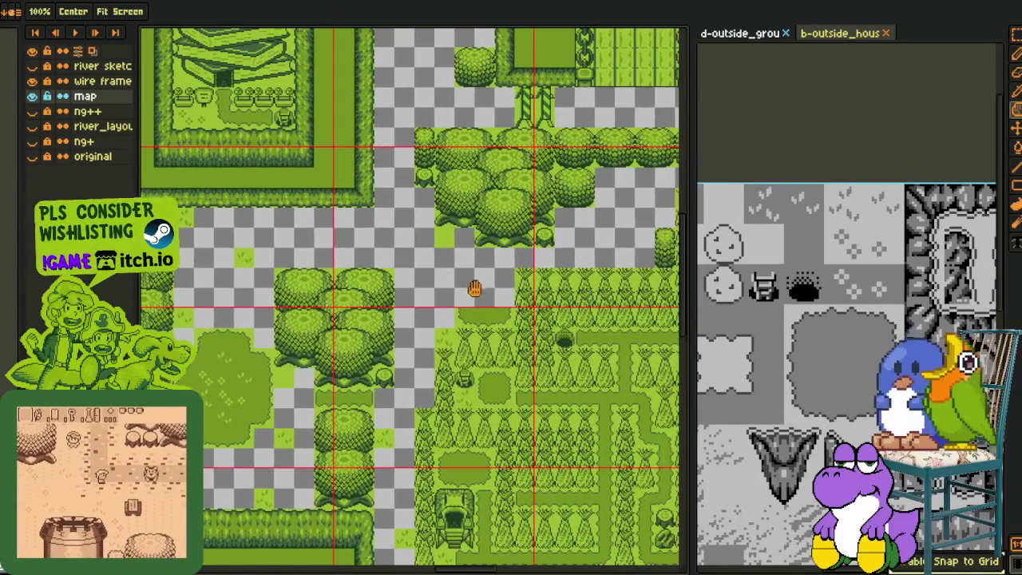
scroll(475, 292, "up", 2)
left_click_drag(417, 317, 546, 363)
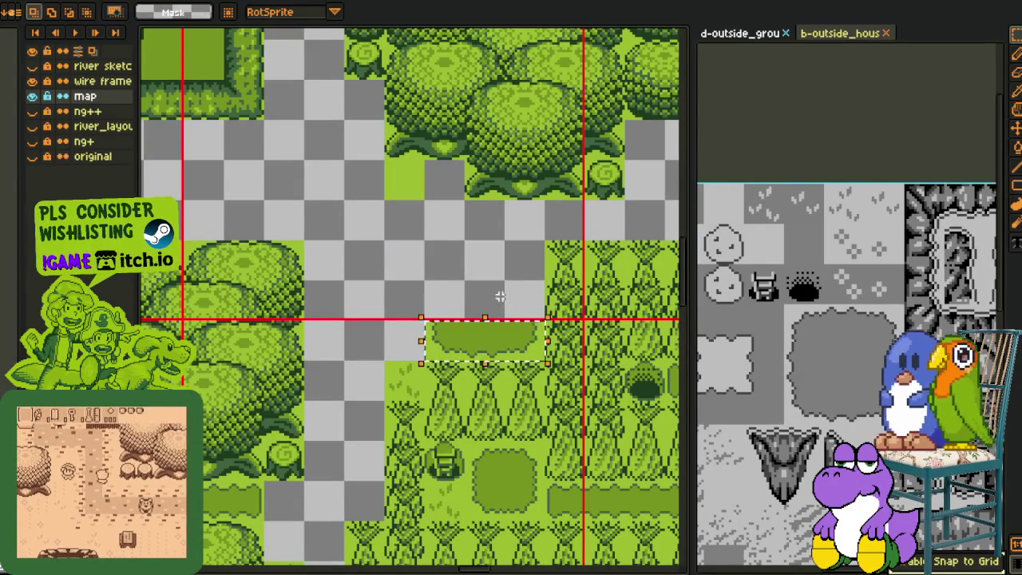
left_click_drag(490, 338, 501, 285)
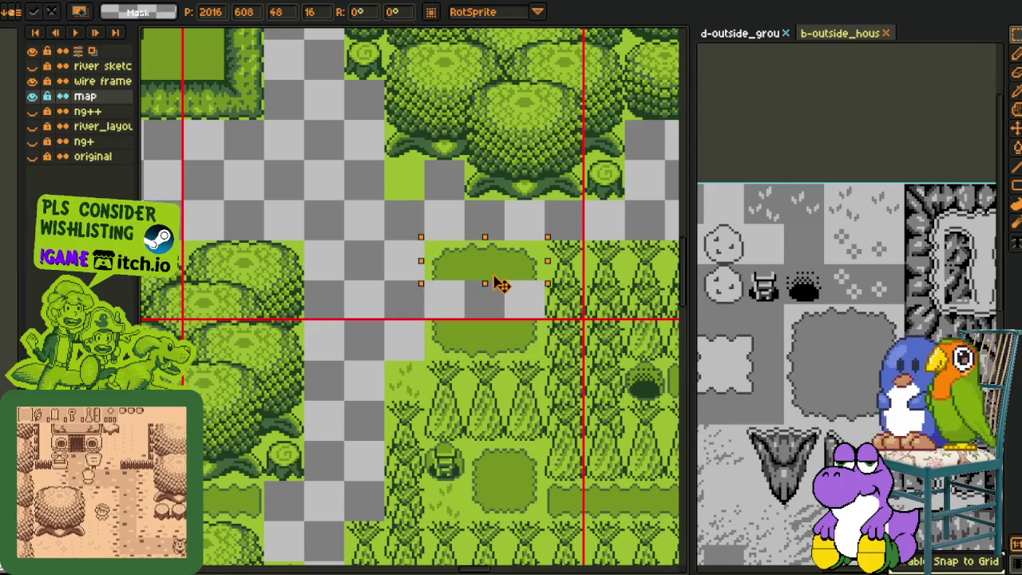
left_click(473, 198)
- Move a piece of the grass clearing right into a hole and commit it
scroll(433, 249, "down", 2)
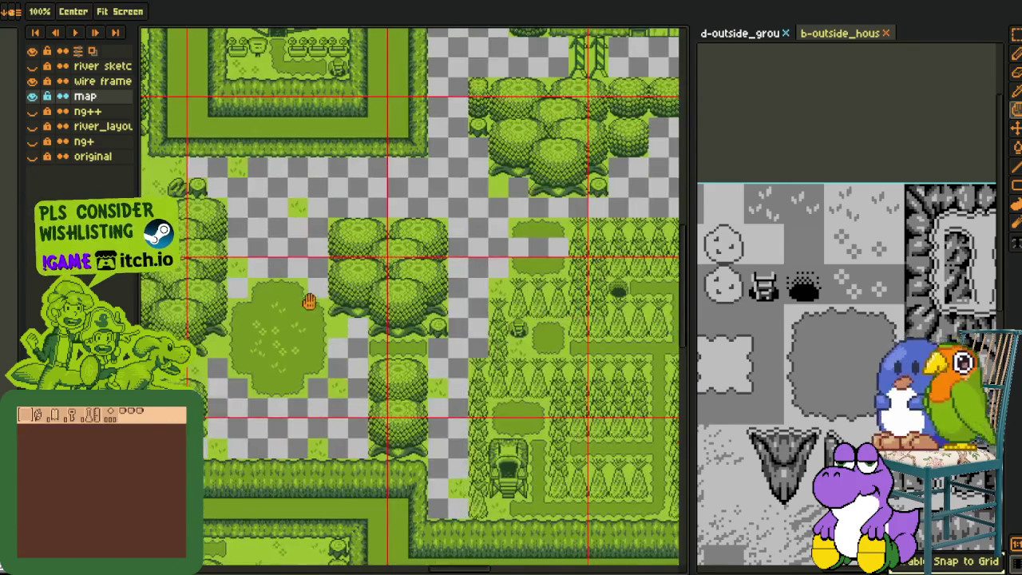
scroll(228, 335, "up", 2)
key("m")
left_click_drag(163, 326, 232, 361)
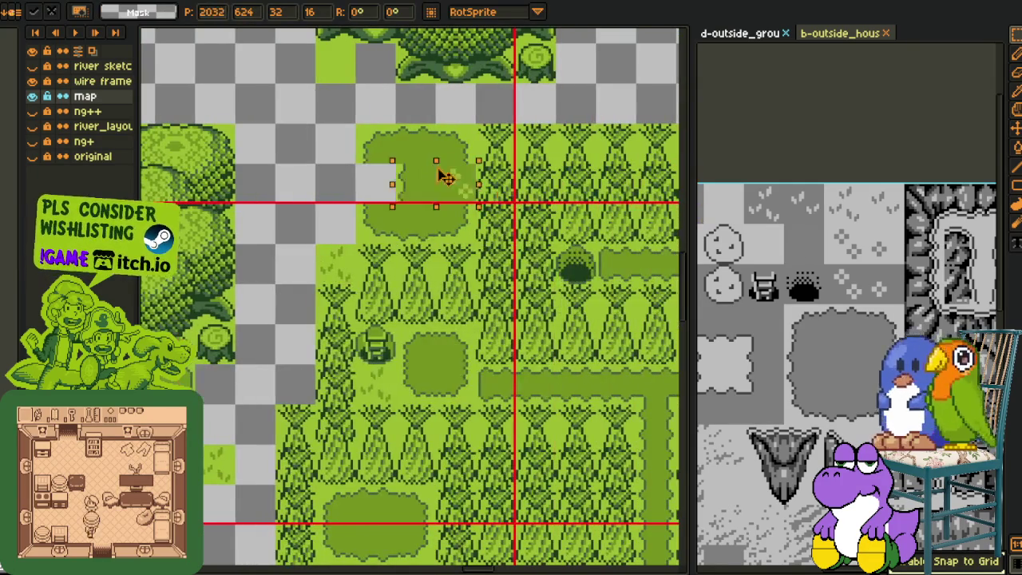
mouse_move(226, 332)
left_mouse_down()
mouse_move(361, 185)
mouse_move(449, 194)
mouse_move(456, 307)
mouse_move(354, 342)
mouse_move(333, 389)
mouse_move(473, 242)
left_mouse_up()
left_click(361, 185)
key("h")
scroll(391, 194, "down", 2)
scroll(392, 195, "up", 1)
scroll(463, 233, "down", 1)
scroll(436, 319, "up", 1)
key("m")
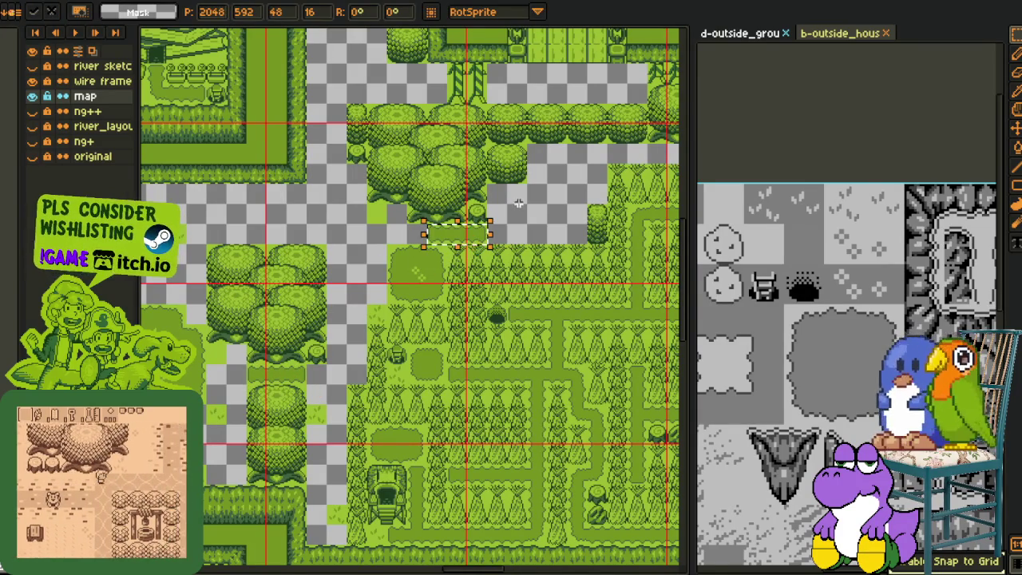
key("Return")
- Copy a tree tile into an empty gap beside the upper tree cluster
key("h")
left_click_drag(369, 143, 410, 206)
scroll(410, 206, "up", 1)
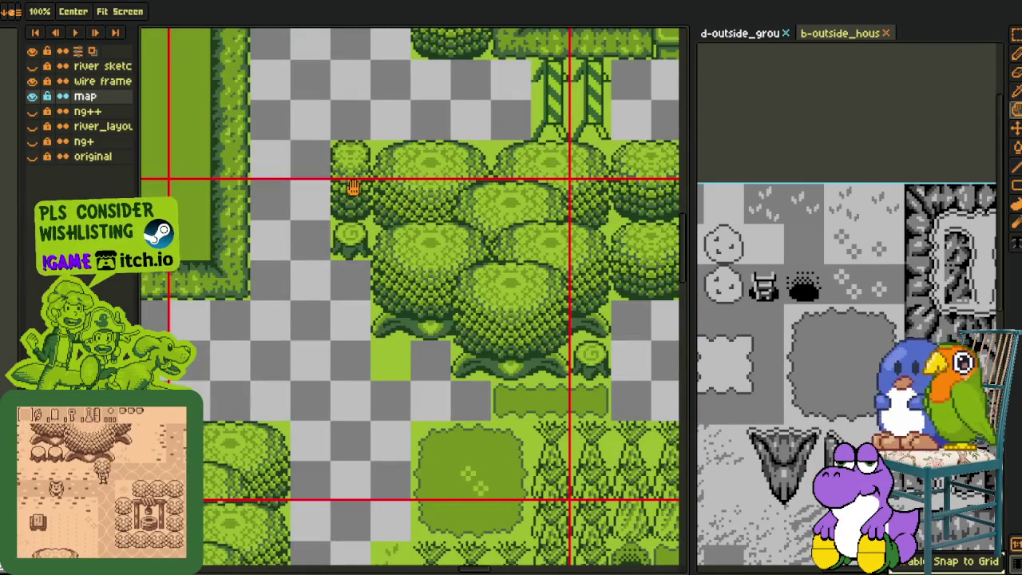
scroll(356, 192, "down", 1)
scroll(341, 157, "up", 2)
key("m")
mouse_move(330, 133)
left_mouse_down()
mouse_move(388, 254)
mouse_move(249, 297)
left_mouse_up()
key("ctrl+d")
scroll(411, 211, "down", 3)
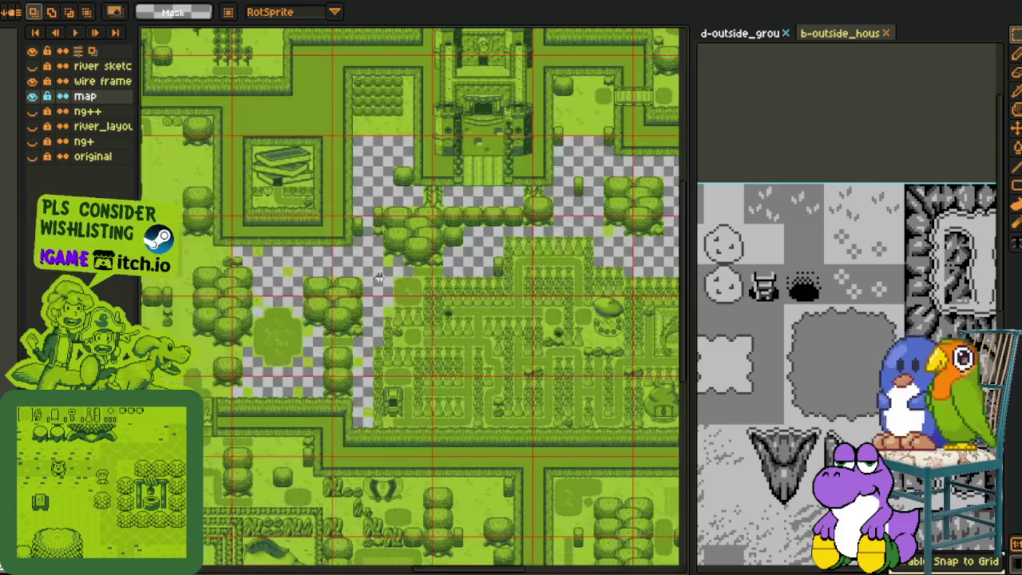
- Drag the 16×16 foliage tile left into the gap at the lower tree cluster's edge
left_click_drag(490, 349, 405, 186)
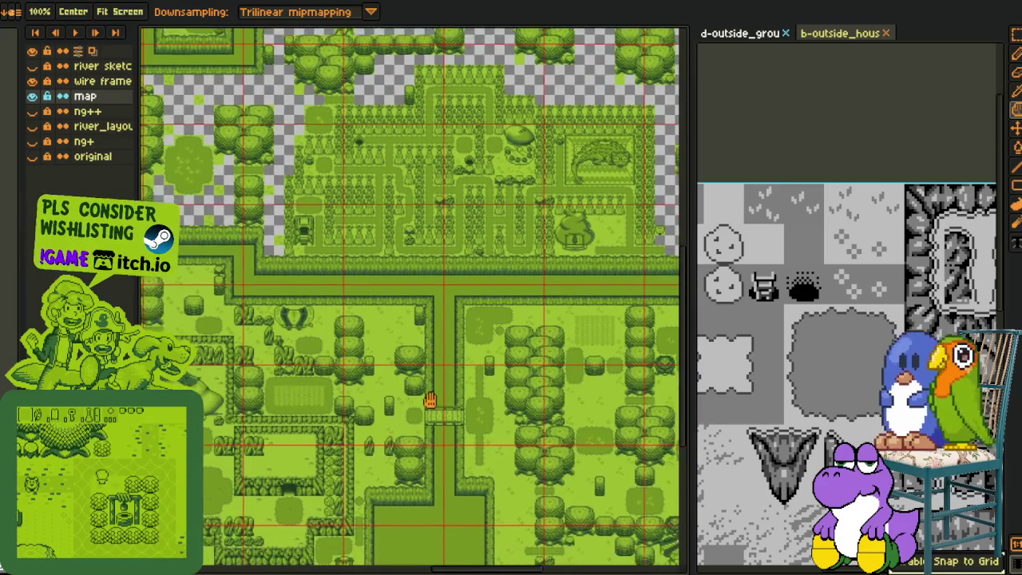
left_click_drag(417, 475, 349, 438)
scroll(357, 438, "up", 3)
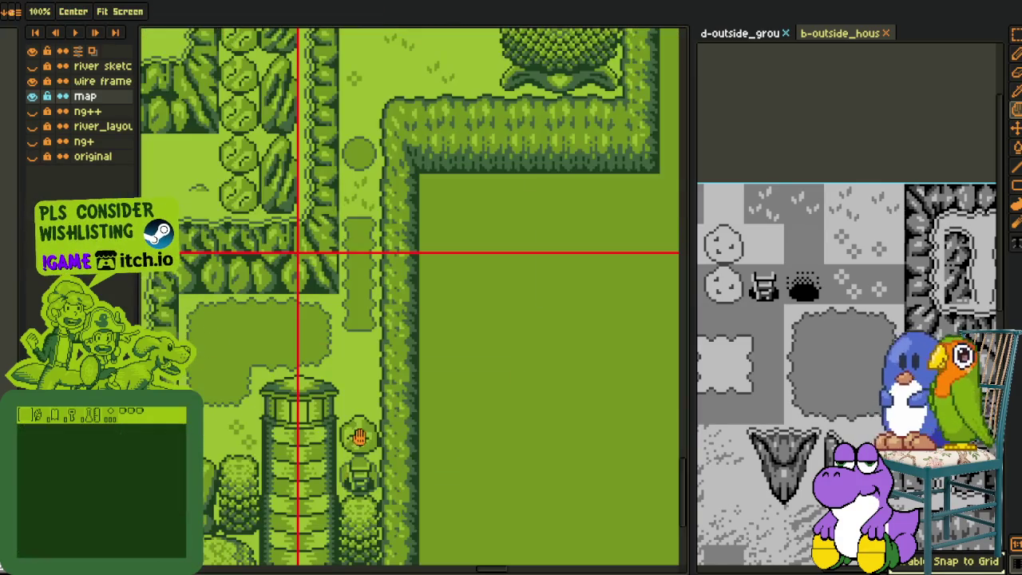
scroll(363, 447, "left", 3)
scroll(403, 381, "up", 3)
scroll(370, 228, "right", 2)
left_click_drag(377, 193, 410, 225)
scroll(517, 216, "down", 3)
key("h")
scroll(449, 210, "up", 2)
scroll(422, 253, "up", 2)
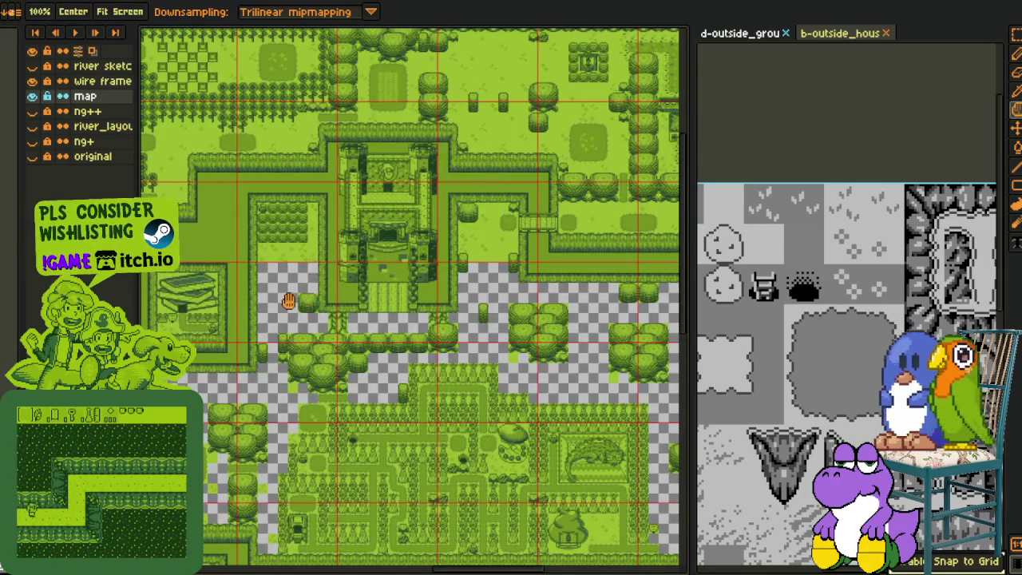
scroll(298, 298, "up", 3)
key("r")
left_click_drag(409, 294, 264, 319)
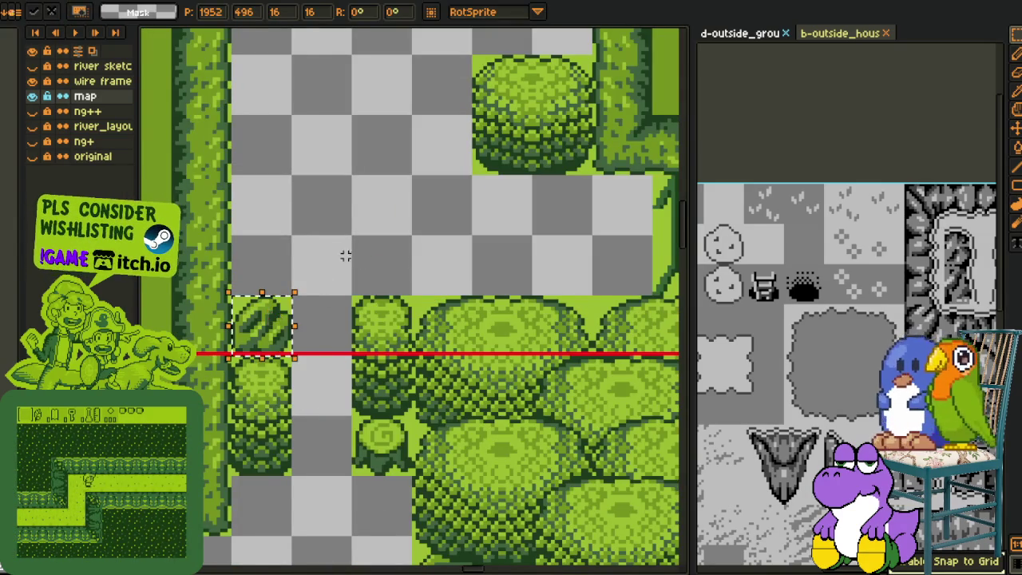
- Commit the repositioned foliage tile and select the tile column beside the hedge
key("Return")
scroll(366, 290, "down", 2)
scroll(366, 291, "down", 2)
scroll(364, 326, "up", 2)
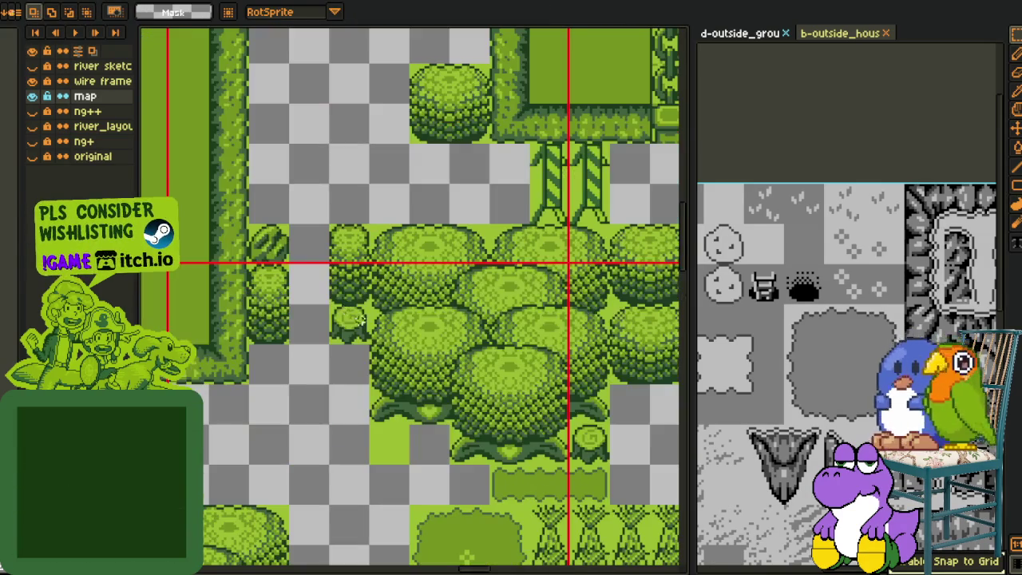
left_click_drag(326, 336, 327, 343)
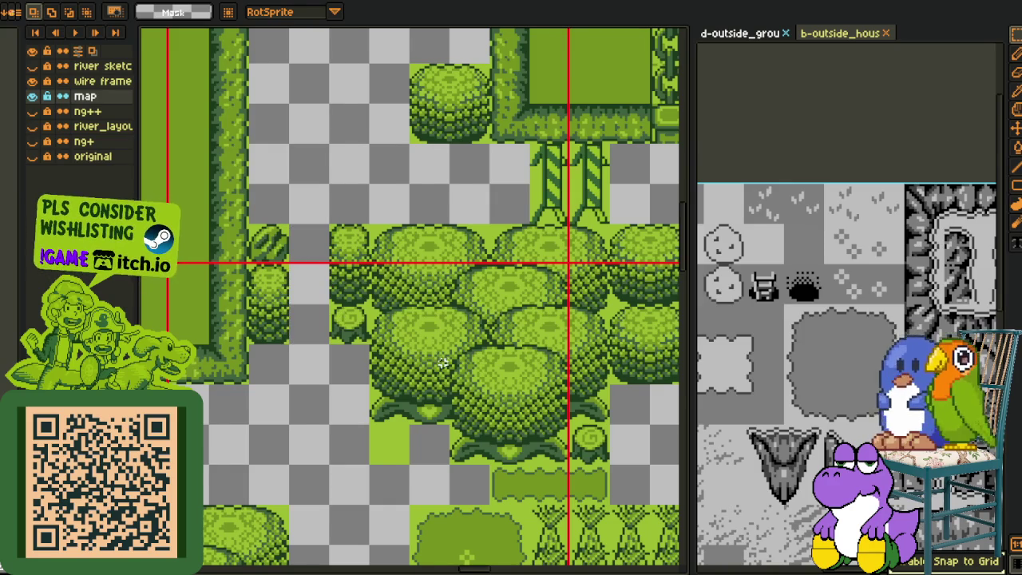
- Move a 48×16 grass patch into the empty checkered gap at the map's left edge
scroll(444, 363, "down", 2)
scroll(325, 341, "up", 1)
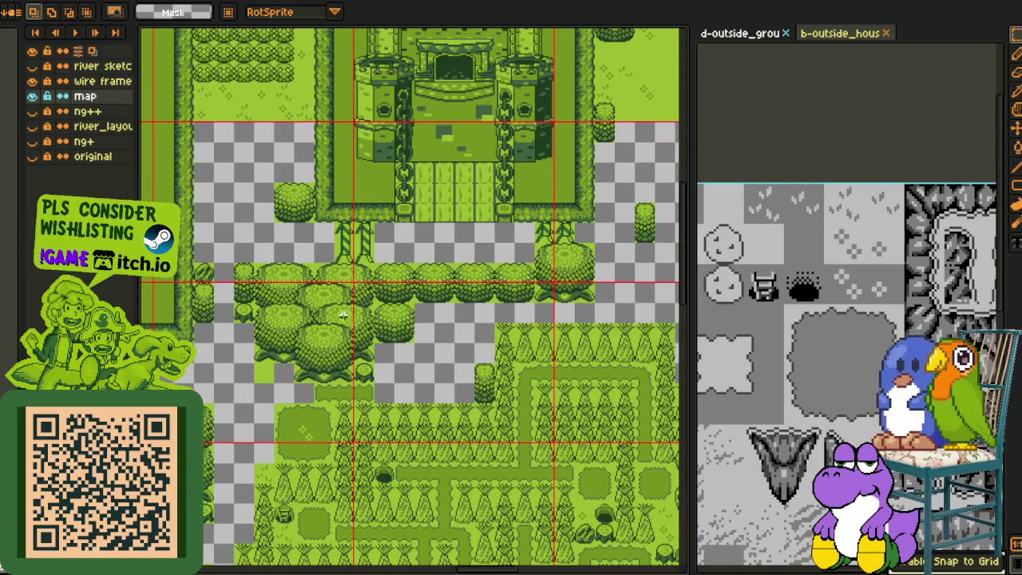
scroll(343, 315, "down", 1)
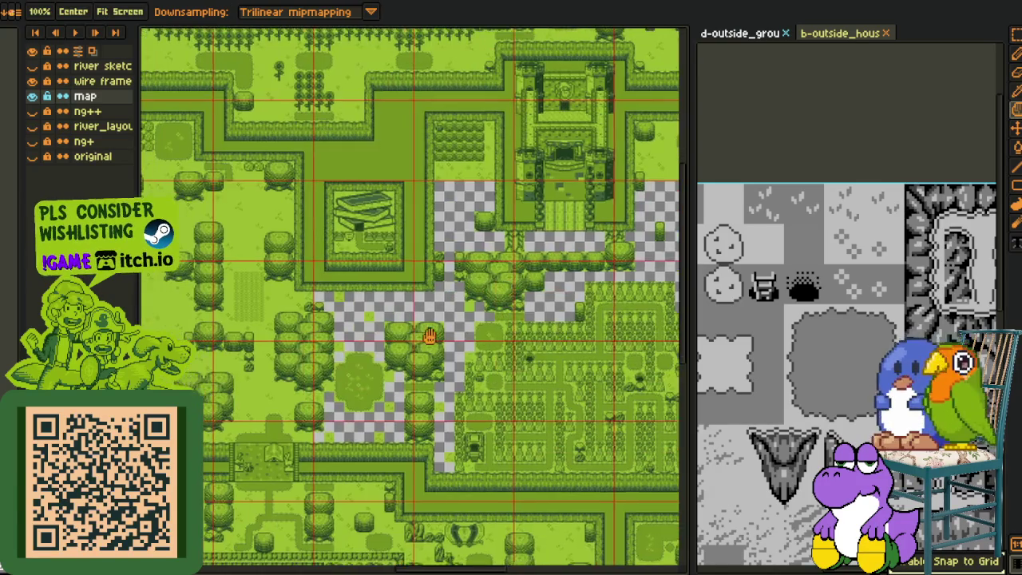
scroll(521, 289, "up", 2)
scroll(521, 289, "up", 2)
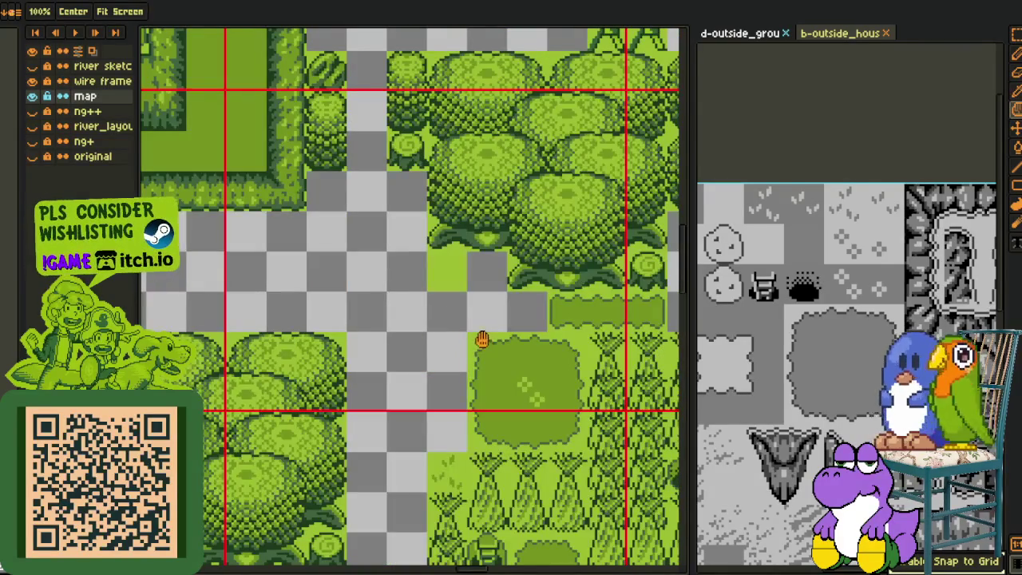
left_click_drag(467, 331, 588, 382)
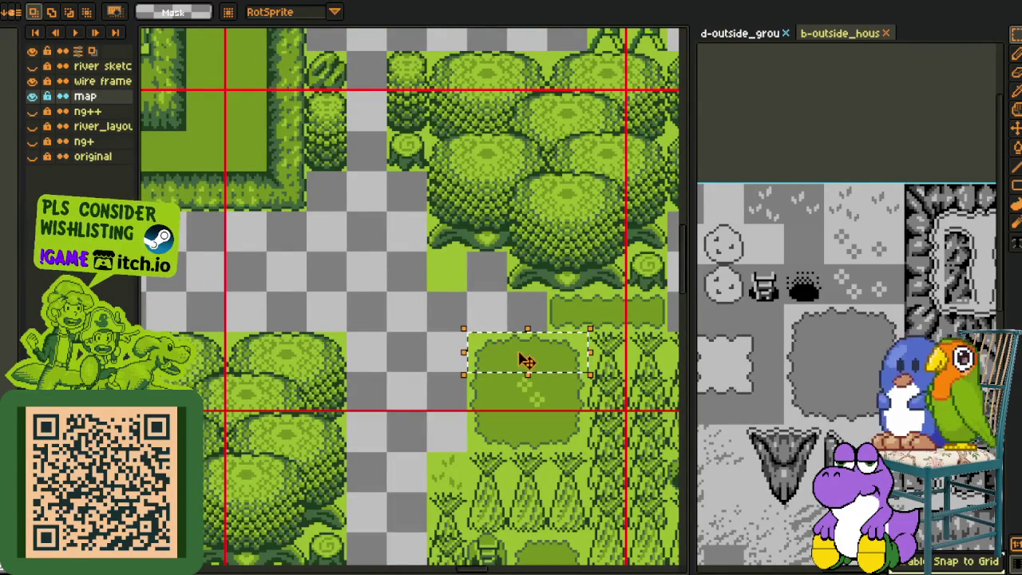
left_click_drag(523, 361, 302, 254)
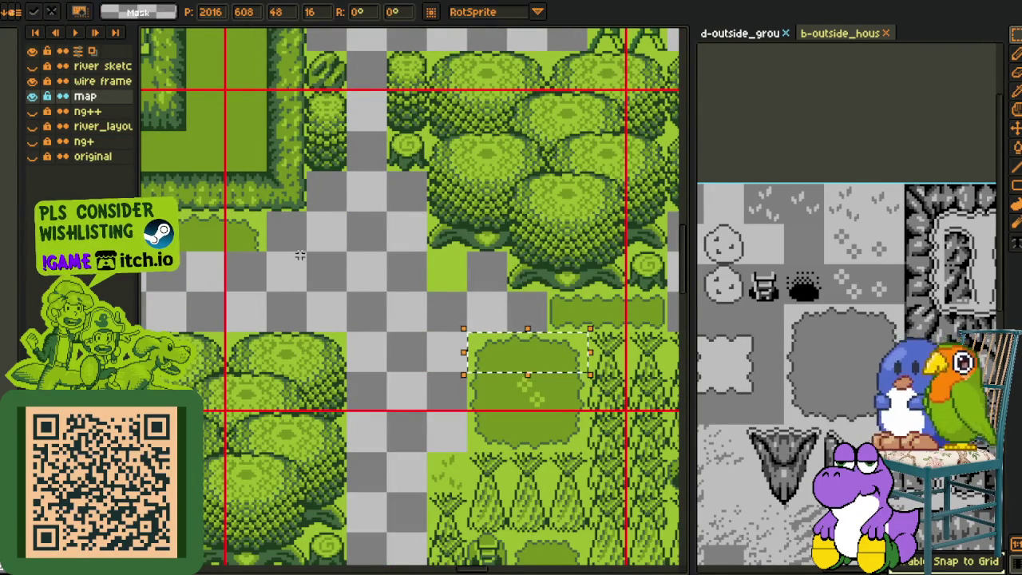
left_click_drag(542, 355, 225, 295)
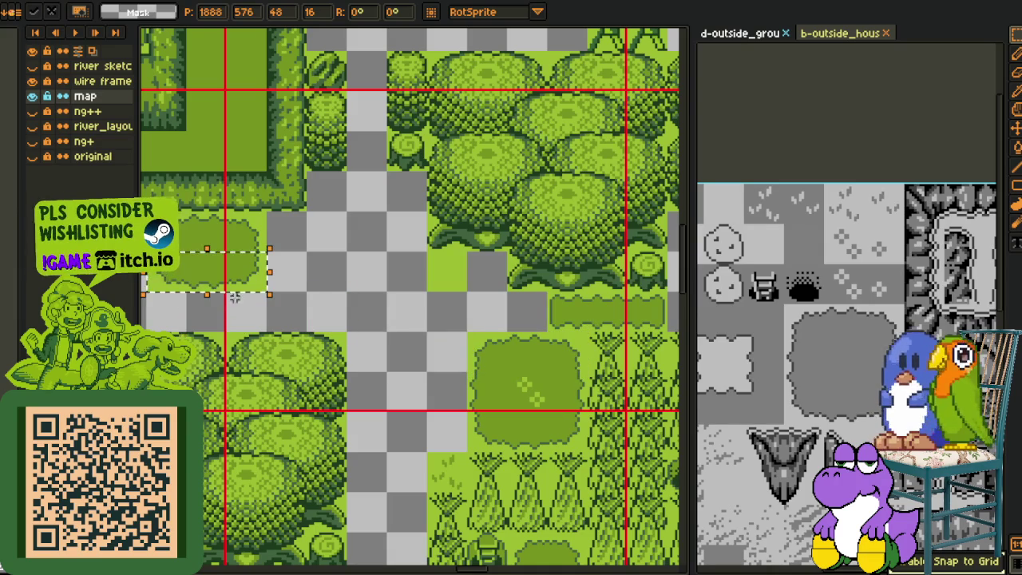
left_click(250, 313)
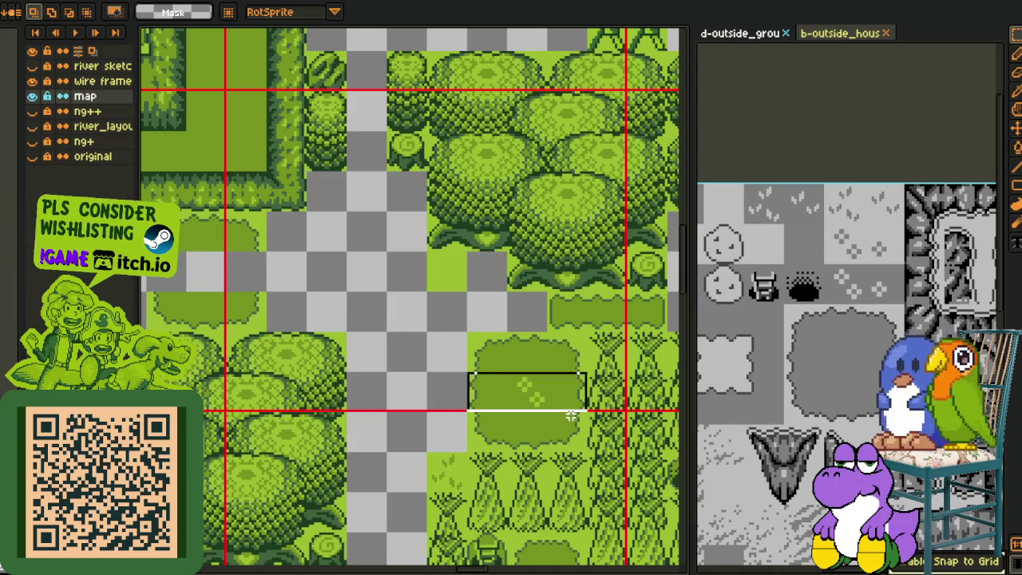
- Zoom out over the map and save the file with Ctrl+S
scroll(375, 332, "down", 2)
scroll(376, 333, "up", 2)
key("space")
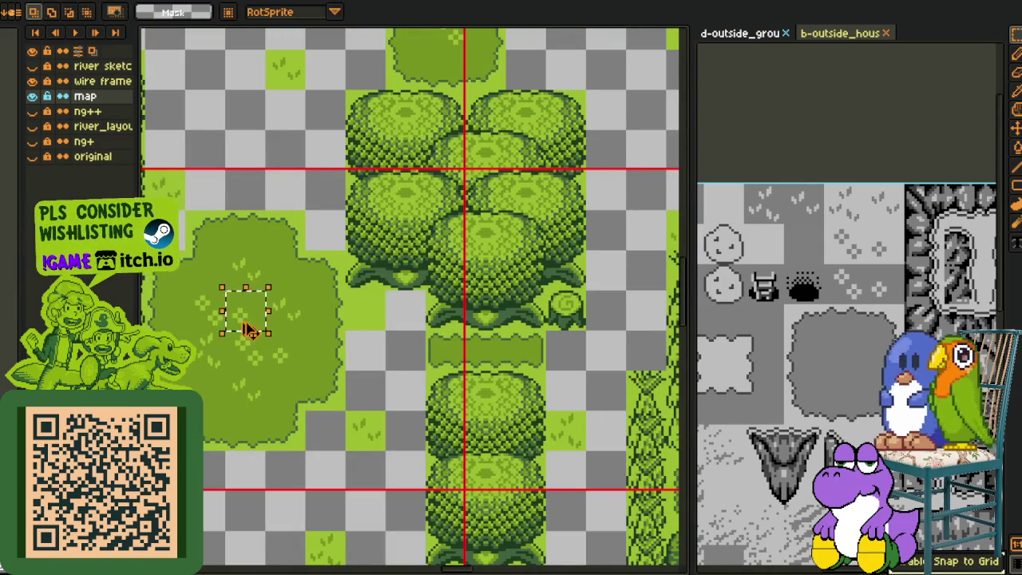
scroll(249, 332, "down", 1)
scroll(579, 241, "down", 1)
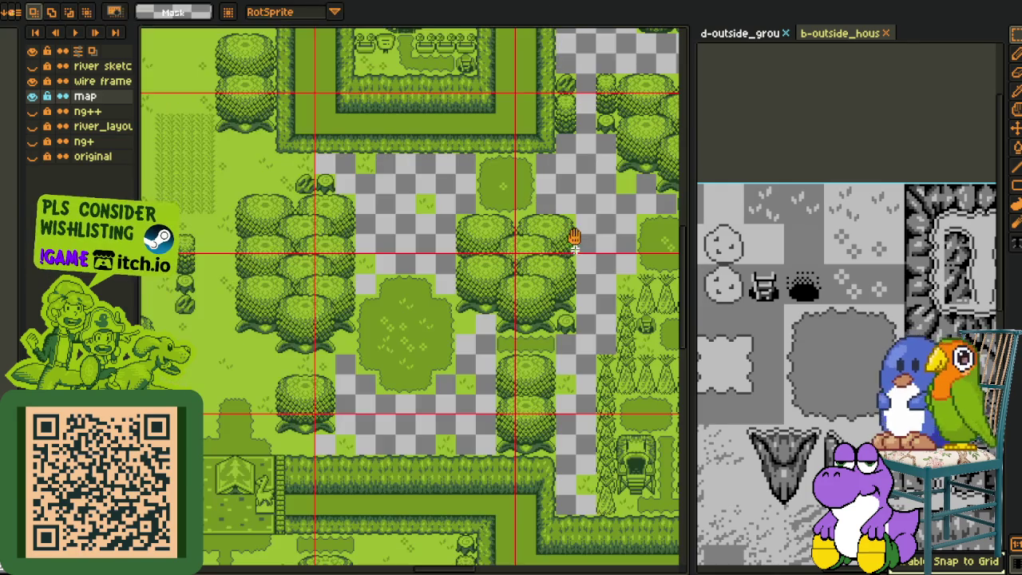
scroll(495, 236, "down", 2)
scroll(415, 240, "down", 1)
key("ctrl+s")
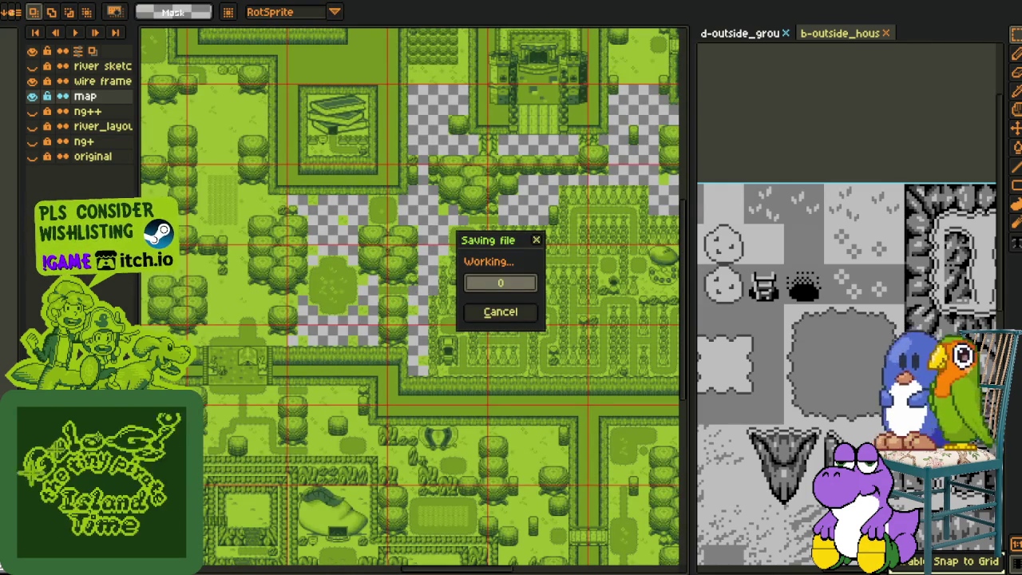
- Select a single grass tile on the map, then cancel its move to restore it
scroll(296, 160, "up", 3)
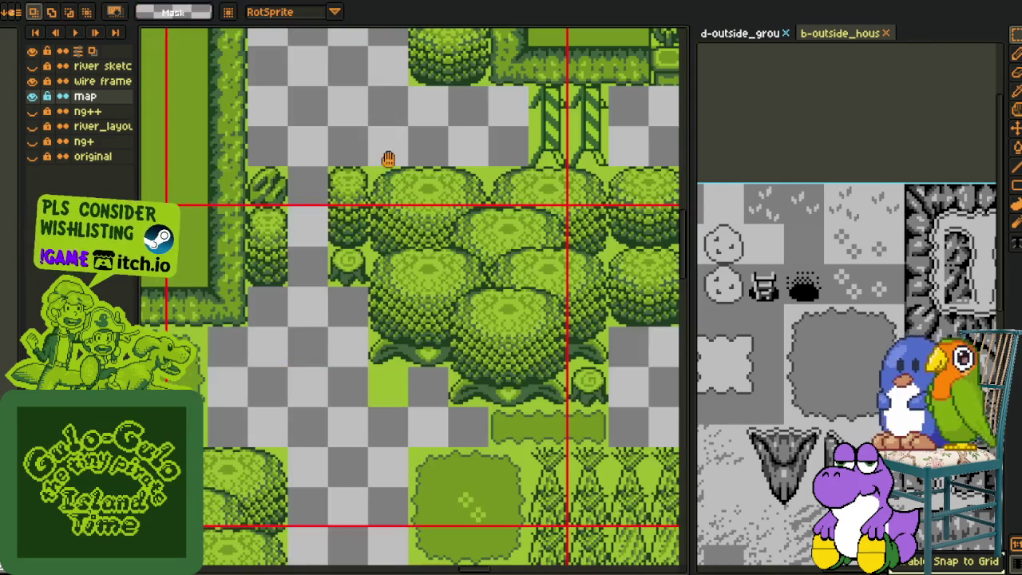
scroll(319, 327, "up", 1)
scroll(335, 352, "down", 2)
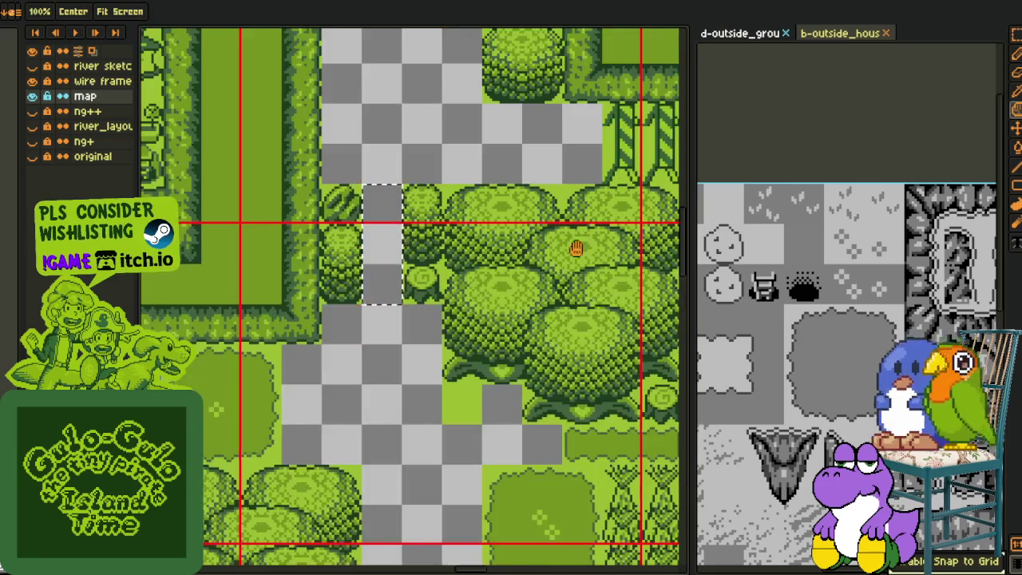
scroll(383, 407, "down", 1)
scroll(413, 457, "down", 2)
scroll(410, 479, "up", 1)
scroll(355, 503, "up", 1)
scroll(372, 459, "up", 1)
scroll(428, 452, "up", 2)
scroll(428, 452, "up", 1)
left_click_drag(390, 410, 429, 450)
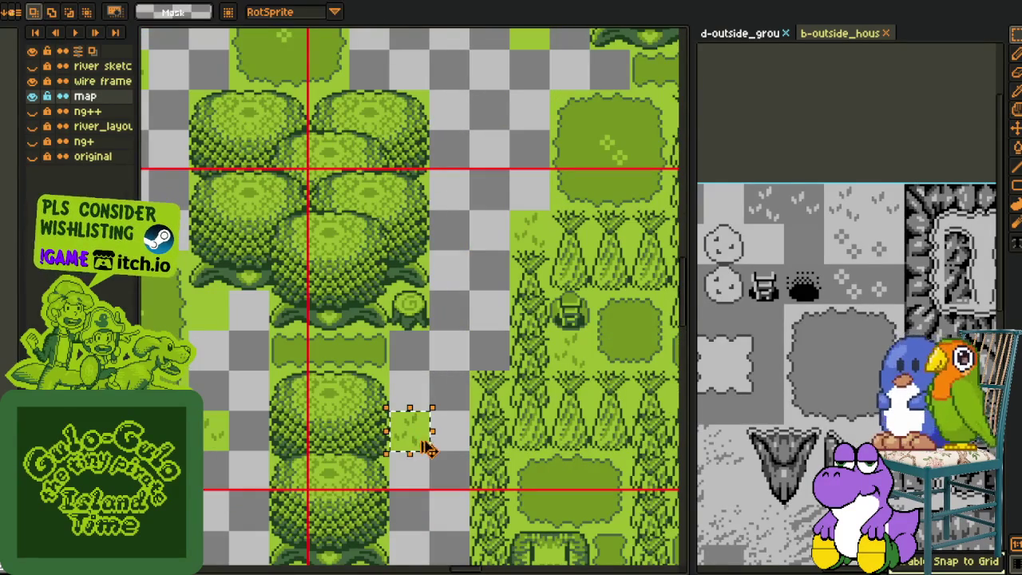
left_click(433, 423)
key("Escape")
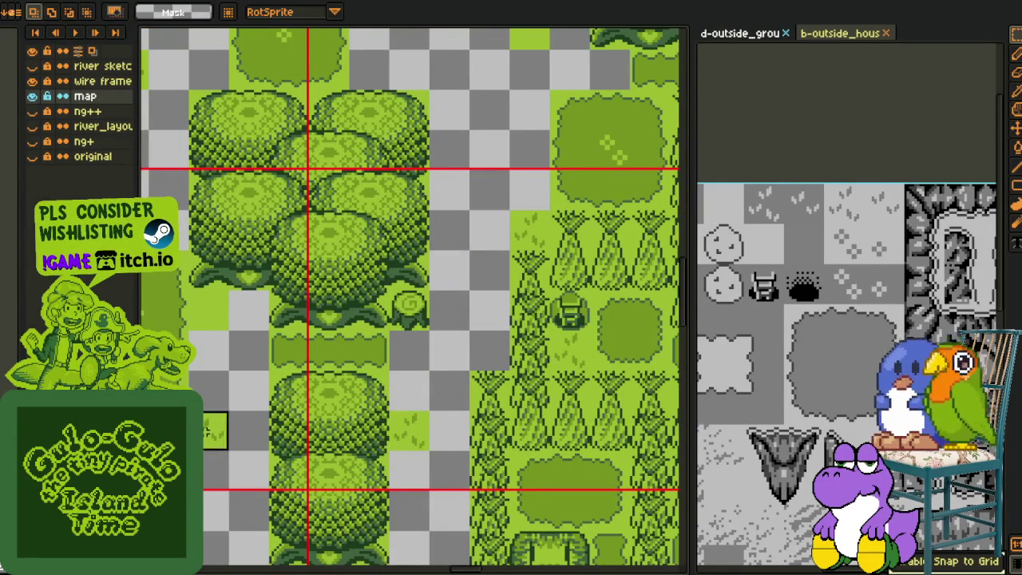
- Copy a grass-tuft tile from the tileset and paste it into the gap between trees
left_click_drag(212, 439, 611, 479)
scroll(612, 479, "up", 3)
scroll(418, 118, "up", 3)
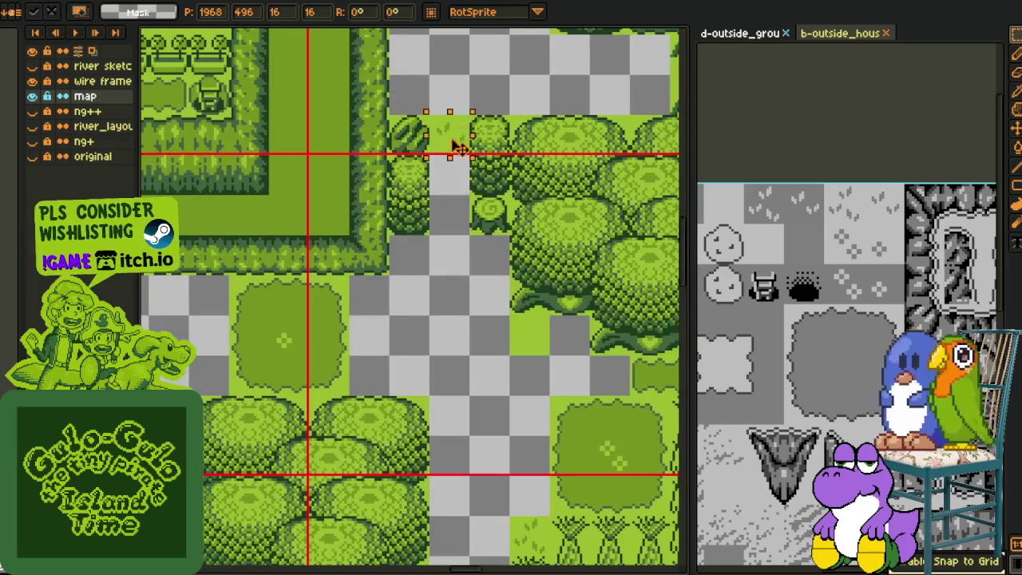
left_click_drag(455, 141, 581, 120)
left_click_drag(827, 186, 864, 223)
key("ctrl+c")
key("ctrl+v")
left_click_drag(415, 289, 450, 191)
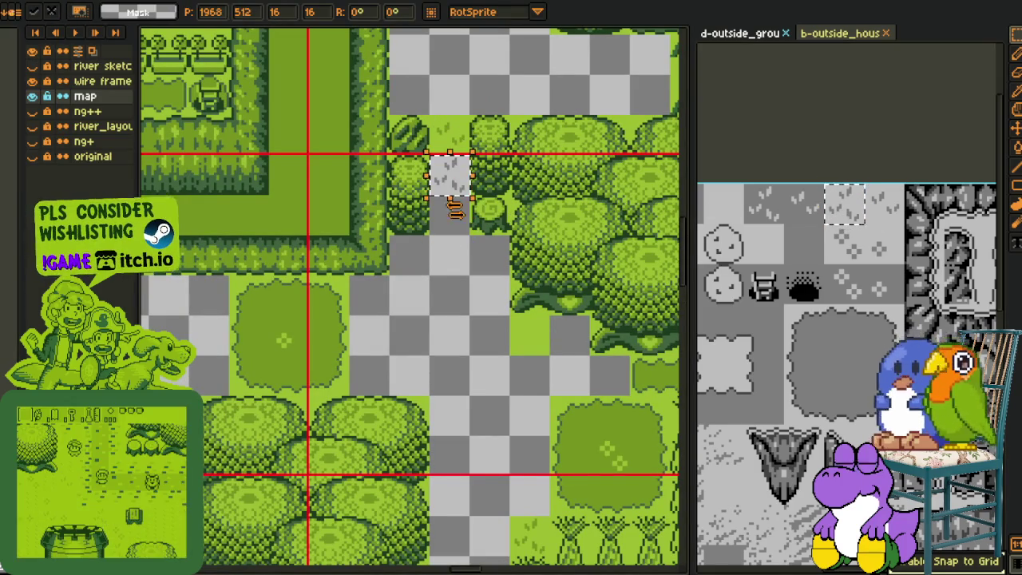
key("Return")
- Paste another grass-tuft tile into a second empty gap between the lower tree clusters
scroll(474, 280, "down", 2)
mouse_move(484, 292)
left_mouse_down()
mouse_move(361, 283)
mouse_move(365, 250)
mouse_move(422, 332)
left_mouse_up()
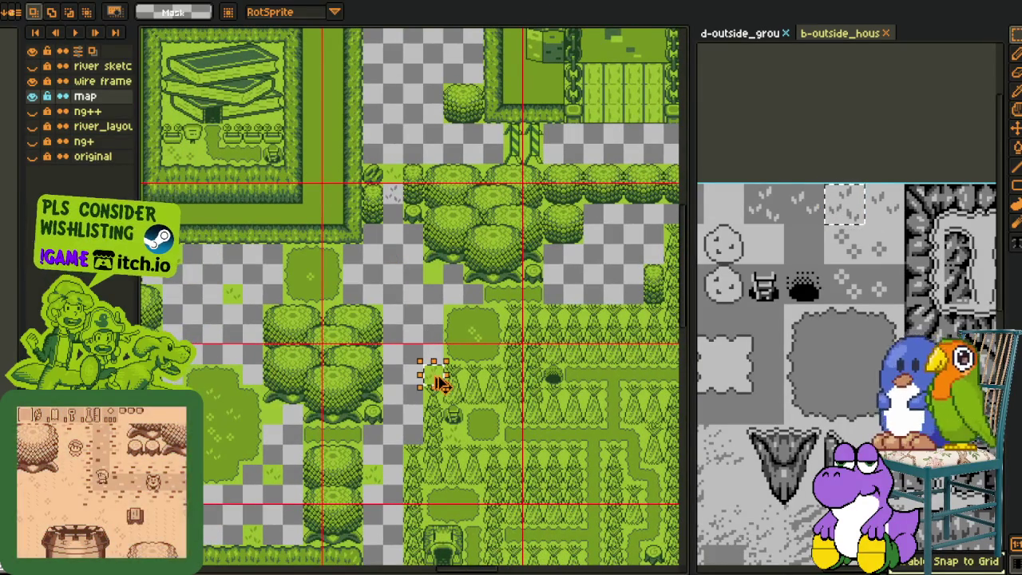
key("ctrl+v")
key("Return")
scroll(437, 237, "down", 2)
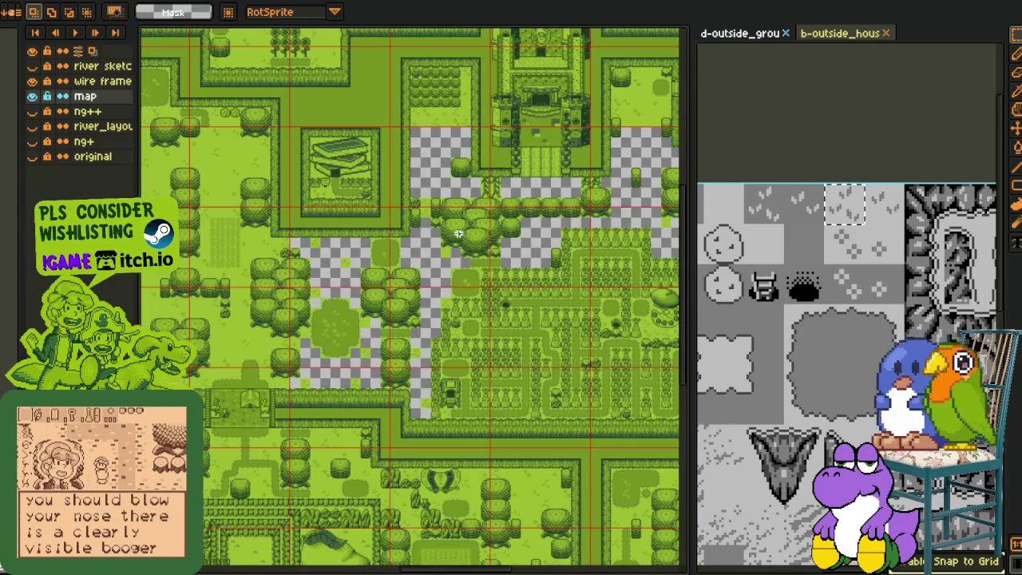
- Select a single grass tile and move it onto an empty checker square
left_click_drag(475, 287, 363, 312)
left_click_drag(283, 367, 364, 311)
scroll(363, 312, "up", 3)
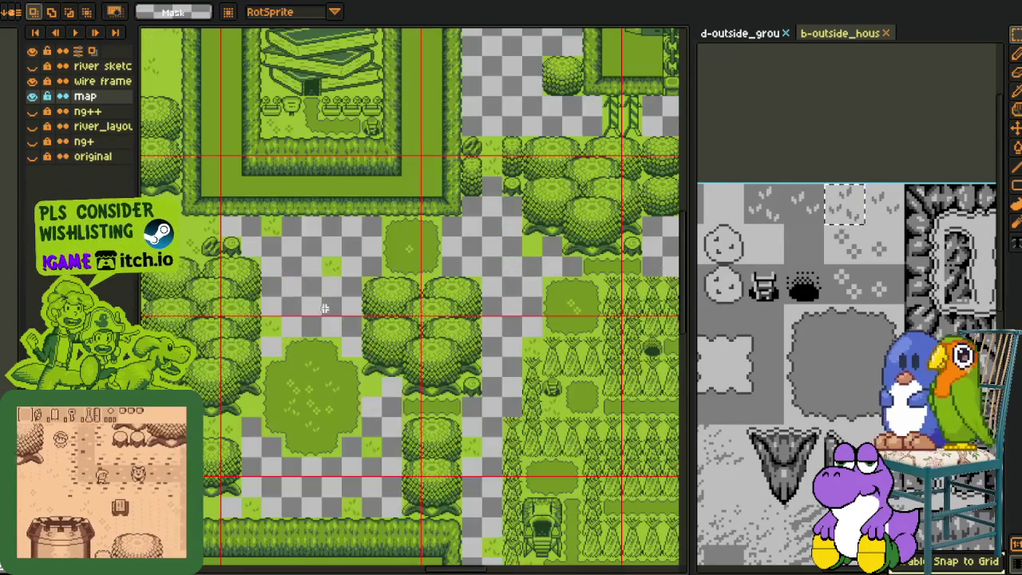
scroll(343, 279, "up", 1)
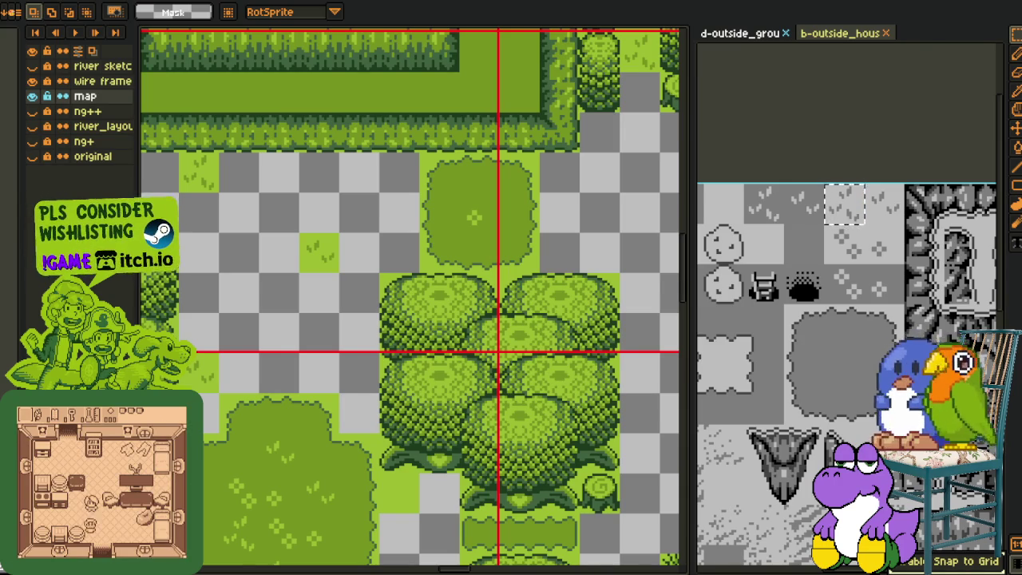
scroll(377, 300, "down", 1)
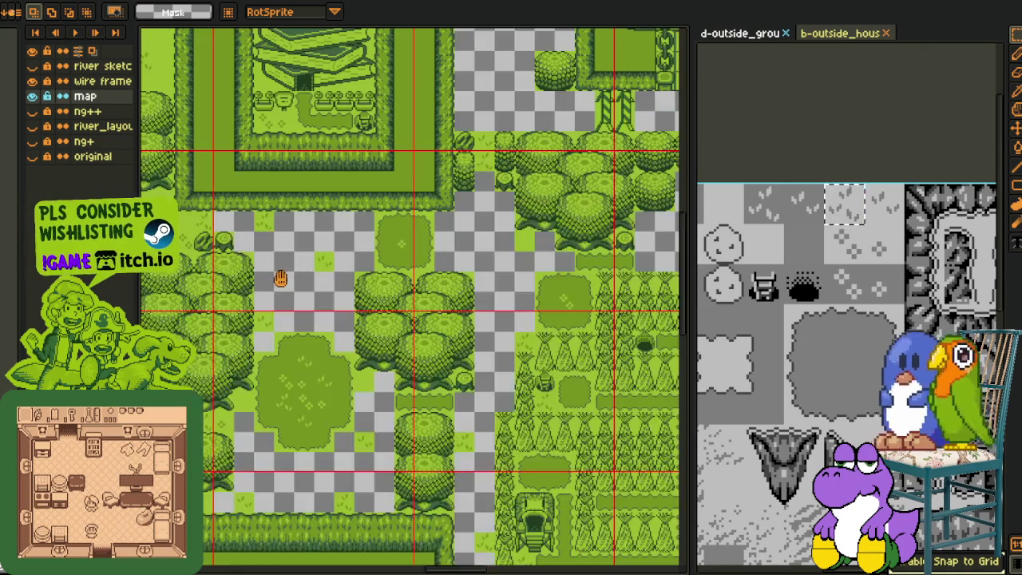
scroll(343, 276, "down", 1)
scroll(360, 276, "up", 2)
scroll(384, 262, "up", 1)
scroll(374, 296, "down", 1)
mouse_move(384, 463)
left_mouse_down()
mouse_move(403, 499)
mouse_move(501, 412)
left_mouse_up()
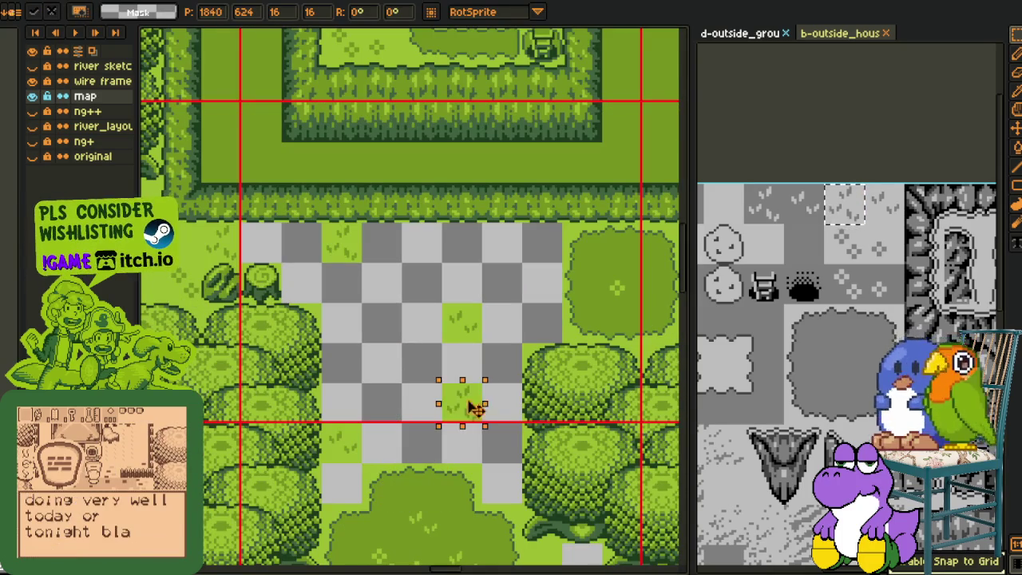
left_click_drag(495, 357, 431, 246)
- Move the grass tile onto an empty square further right and drop it there
mouse_move(381, 190)
left_mouse_down()
mouse_move(418, 226)
mouse_move(257, 496)
left_mouse_up()
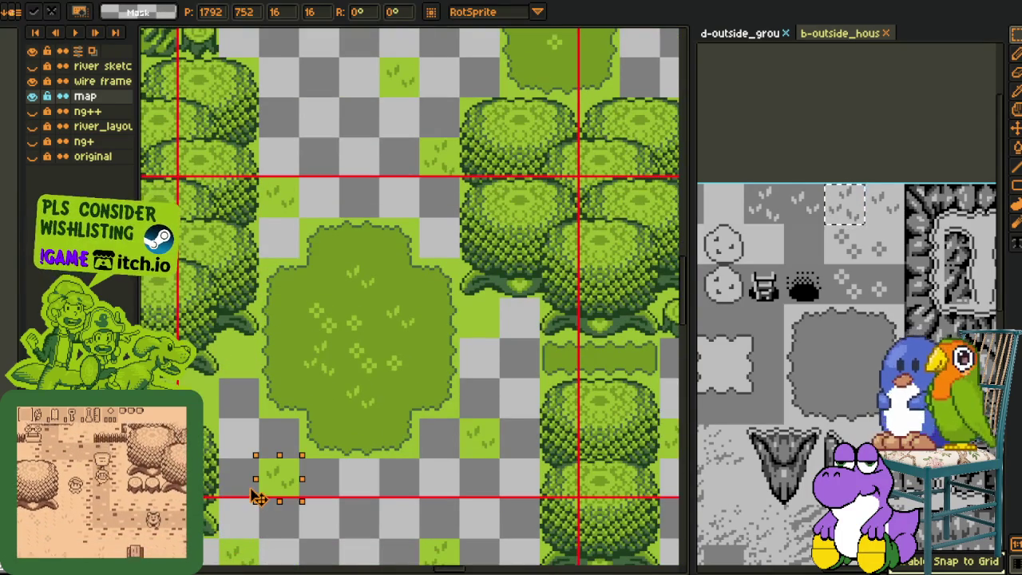
left_click_drag(435, 386, 417, 358)
scroll(360, 239, "down", 1)
mouse_move(527, 307)
left_mouse_down()
mouse_move(547, 335)
mouse_move(527, 326)
left_mouse_up()
key("r")
scroll(241, 307, "up", 1)
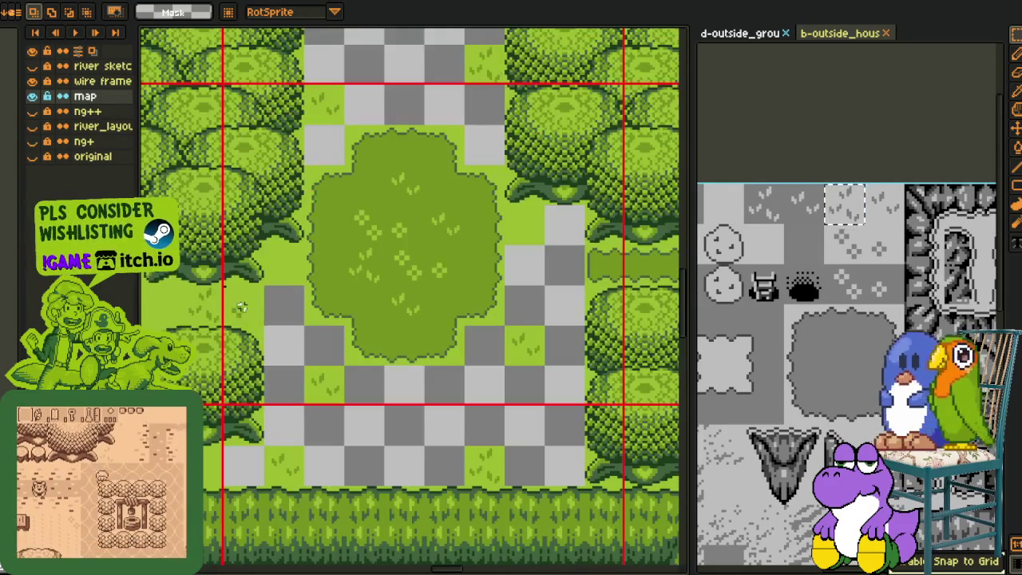
mouse_move(249, 315)
left_mouse_down()
mouse_move(585, 289)
mouse_move(575, 237)
mouse_move(545, 239)
mouse_move(338, 397)
mouse_move(616, 226)
left_mouse_up()
left_click(531, 188)
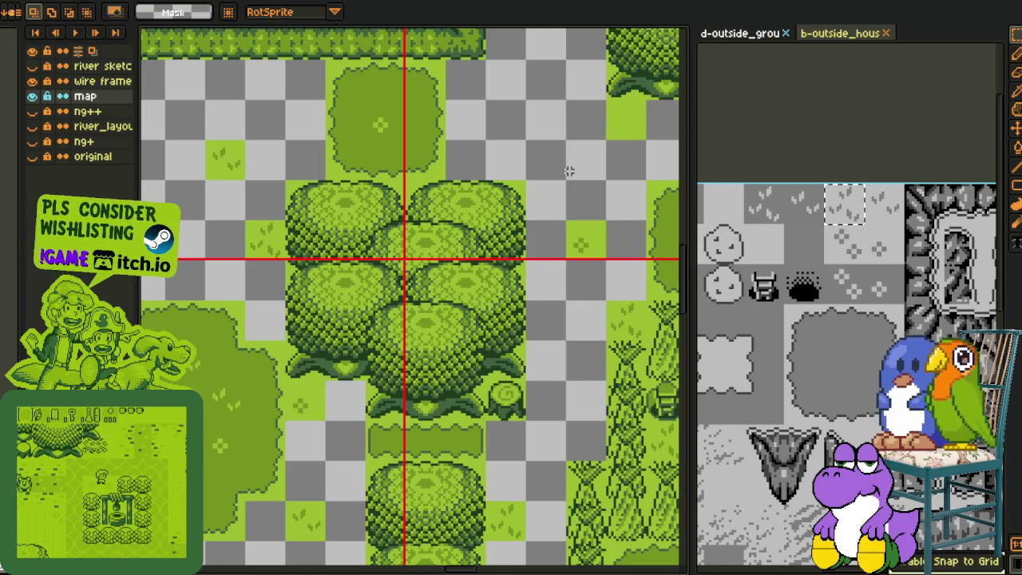
- Select a single tile and move it up and right onto an empty square
scroll(335, 282, "down", 2)
scroll(335, 282, "up", 1)
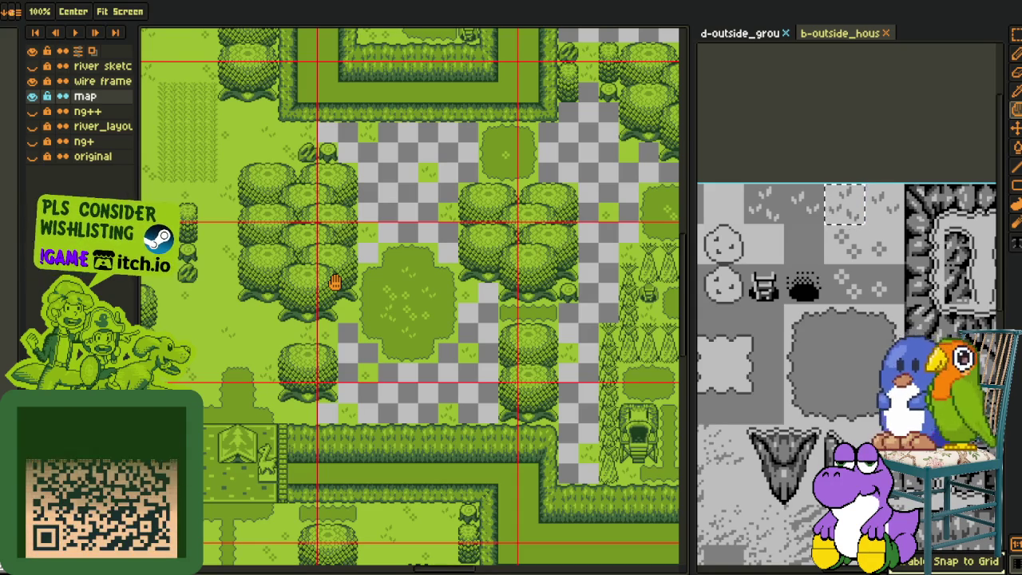
scroll(334, 313, "up", 2)
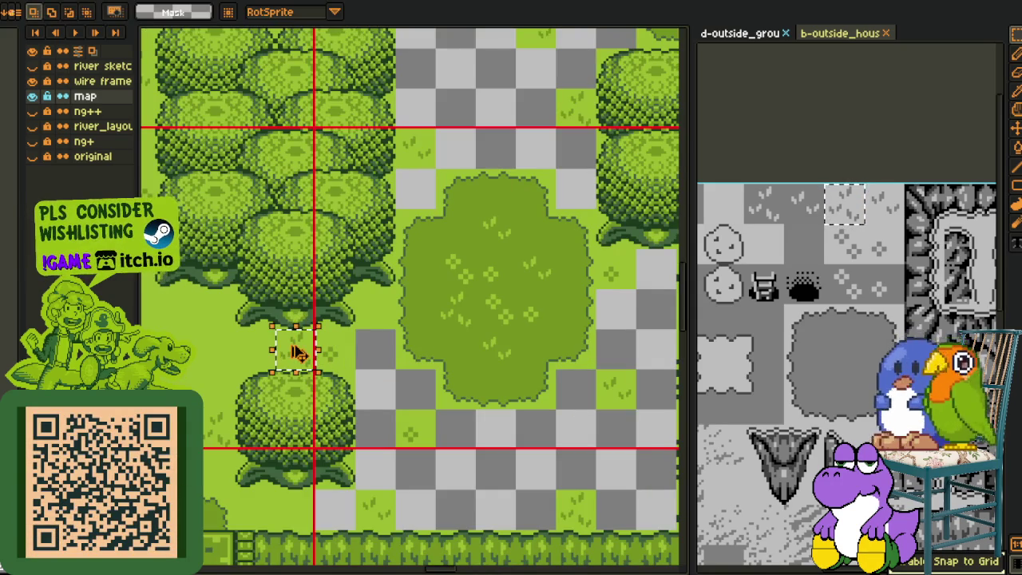
left_click(650, 523)
mouse_move(650, 523)
left_mouse_down()
mouse_move(547, 250)
mouse_move(153, 192)
left_mouse_up()
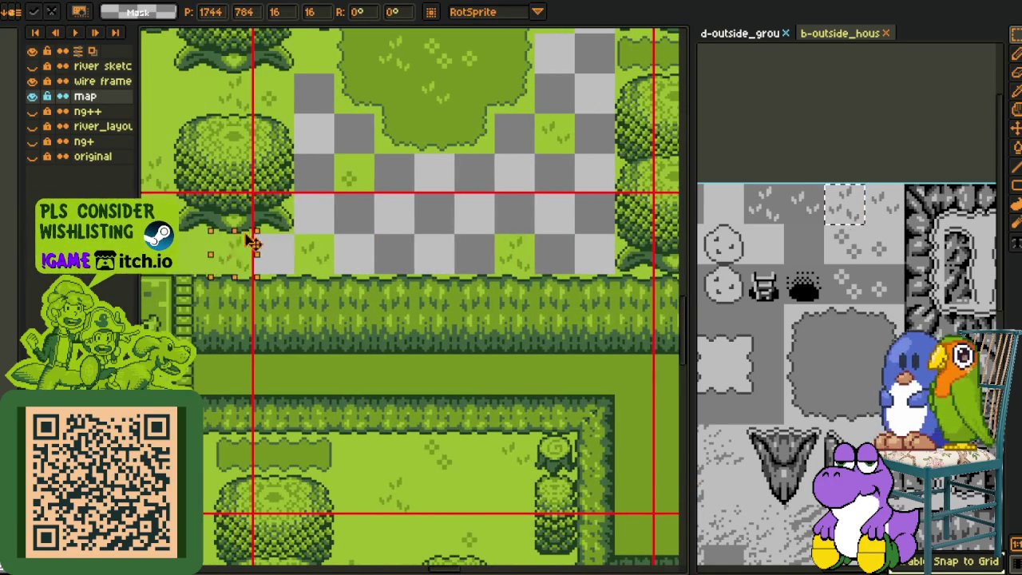
mouse_move(253, 242)
left_mouse_down()
mouse_move(285, 91)
mouse_move(577, 63)
mouse_move(595, 170)
left_mouse_up()
key("space")
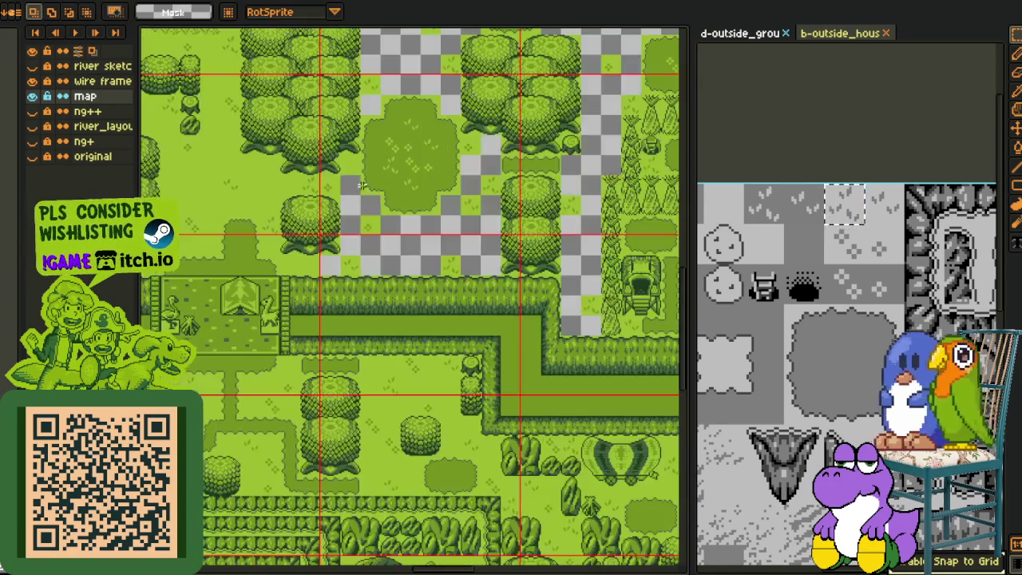
- Move a grass tile onto another empty square, then clear the selection
mouse_move(456, 208)
left_mouse_down()
mouse_move(295, 250)
mouse_move(304, 255)
left_mouse_up()
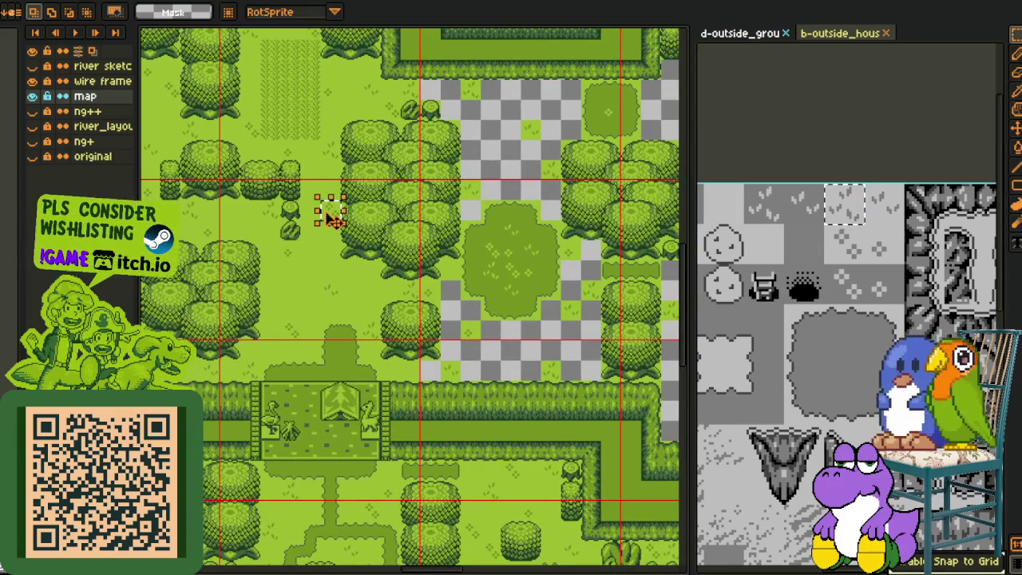
left_click_drag(331, 219, 588, 400)
scroll(486, 406, "up", 1)
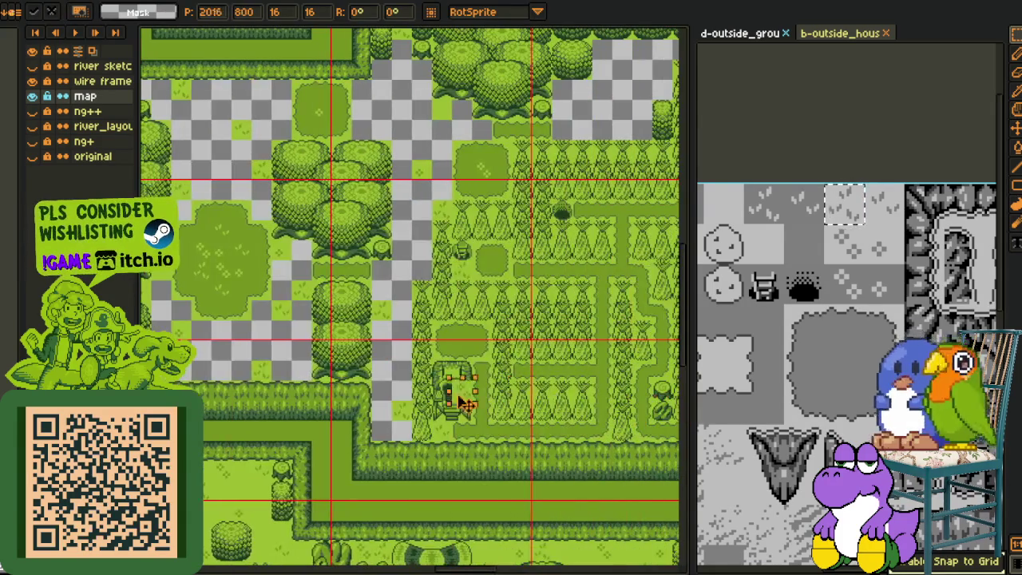
scroll(397, 401, "up", 1)
scroll(387, 395, "up", 1)
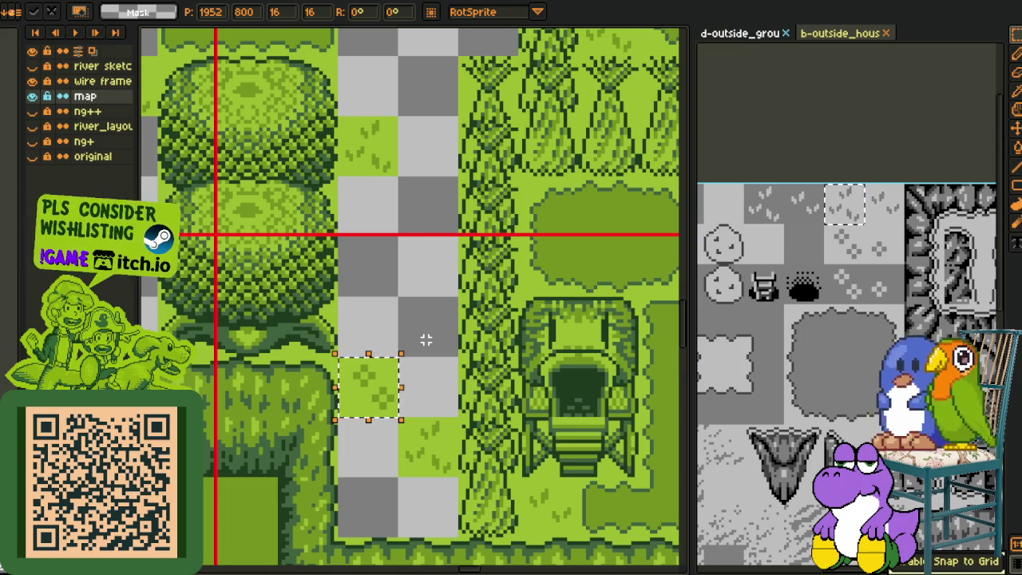
key("ctrl+d")
- Carry a selected grass tile to another map area and shift it one tile left
scroll(425, 340, "down", 2)
scroll(409, 320, "up", 2)
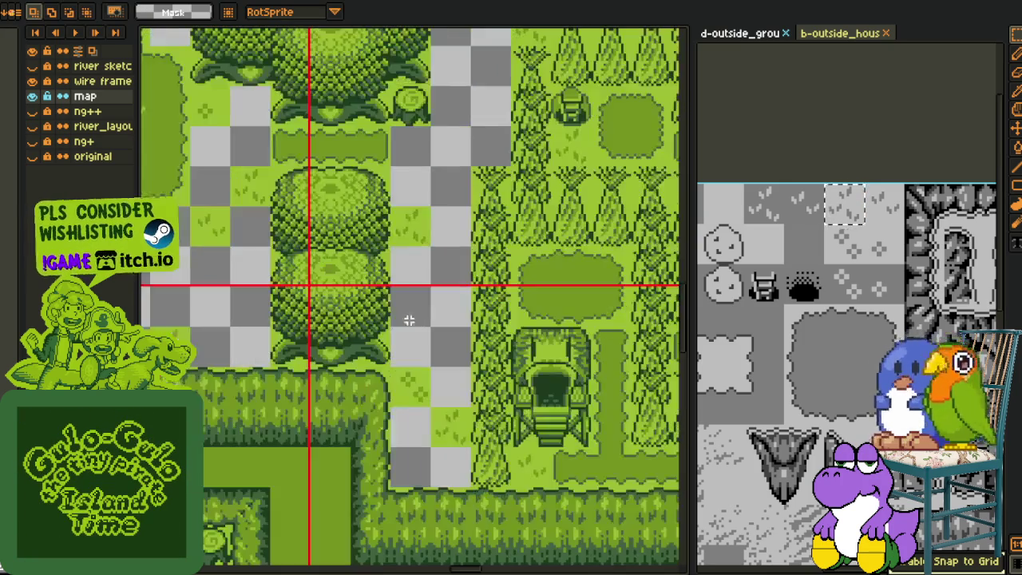
left_click_drag(387, 367, 404, 390)
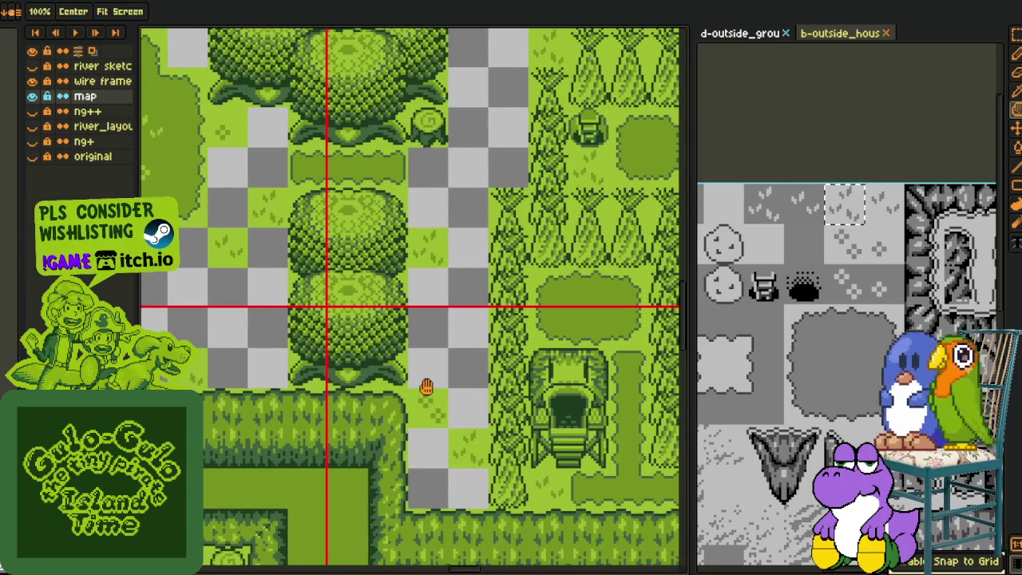
key("m")
mouse_move(437, 420)
left_mouse_down()
mouse_move(554, 347)
mouse_move(411, 338)
mouse_move(423, 36)
left_mouse_up()
mouse_move(420, 65)
left_mouse_down()
mouse_move(367, 97)
mouse_move(365, 360)
mouse_move(267, 243)
left_mouse_up()
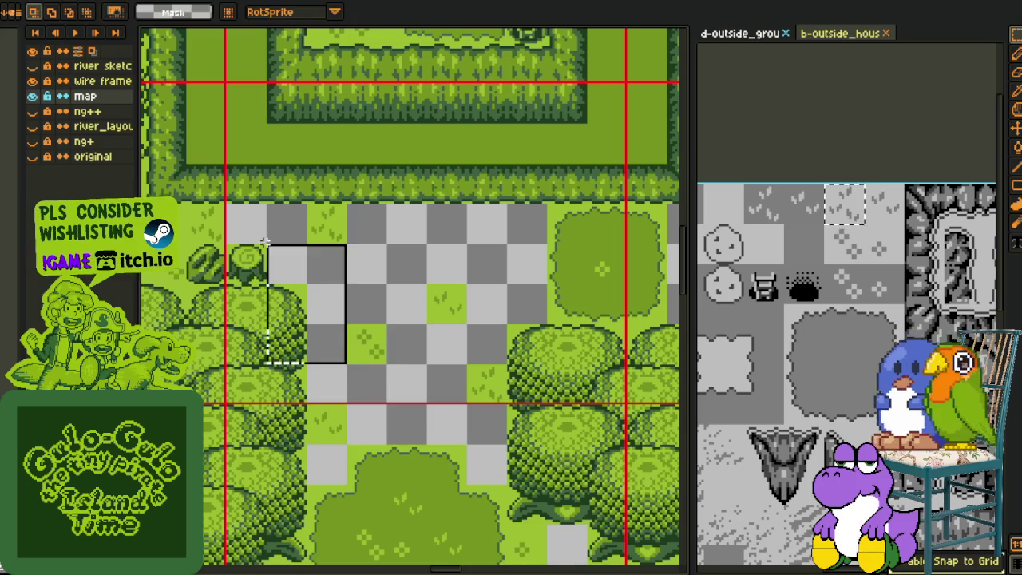
- Place a grass tile beside the tree stumps and drop it
mouse_move(367, 345)
left_mouse_down()
mouse_move(299, 267)
mouse_move(485, 234)
left_mouse_up()
key("h")
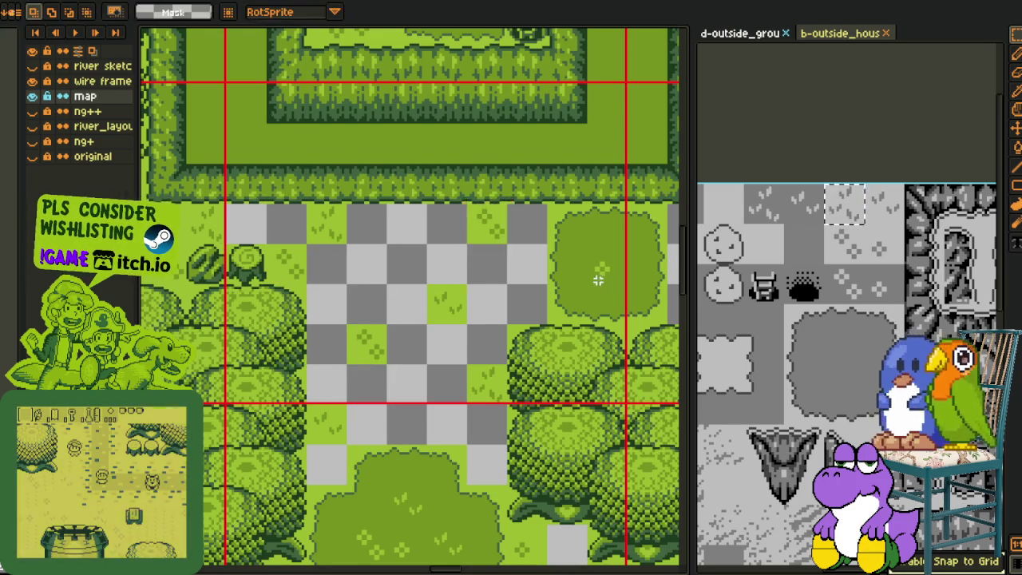
scroll(567, 316, "down", 2)
left_click_drag(567, 317, 499, 225)
scroll(495, 365, "up", 2)
- Move grass tiles into the empty gaps beside the forest maze and commit
key("m")
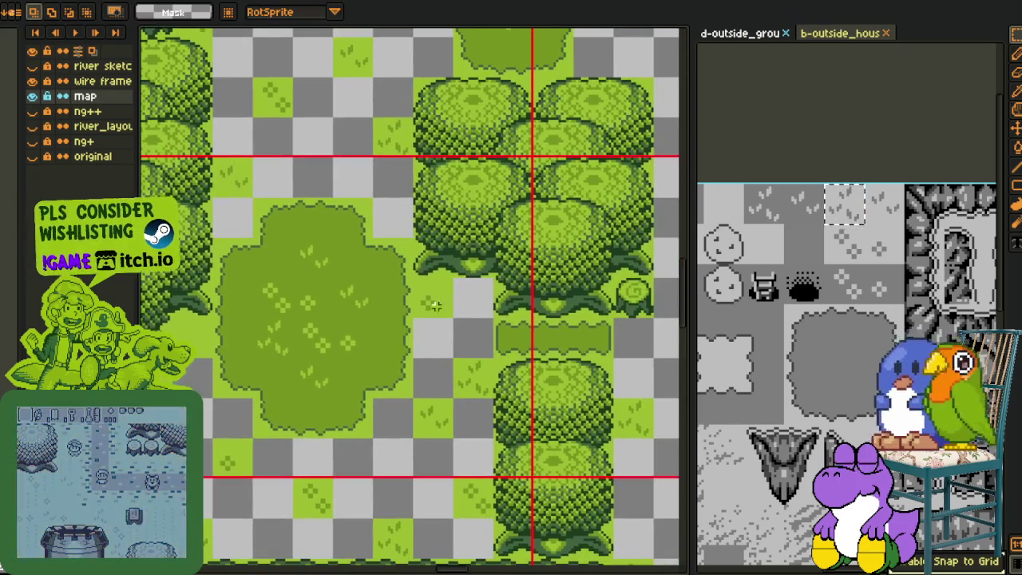
mouse_move(433, 297)
left_mouse_down()
mouse_move(405, 72)
mouse_move(439, 68)
mouse_move(392, 149)
left_mouse_up()
left_click_drag(289, 163, 408, 214)
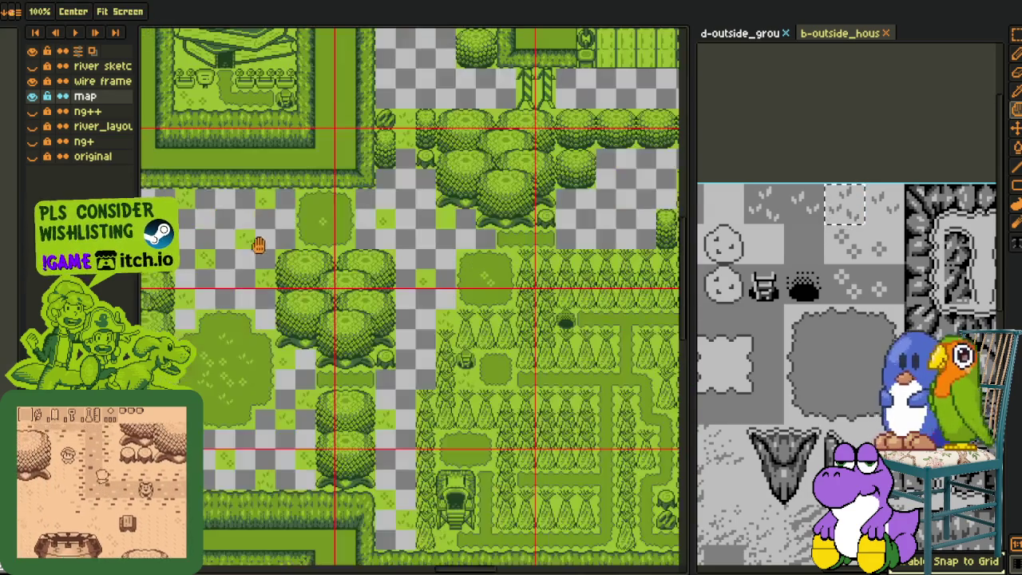
left_click_drag(184, 264, 204, 257)
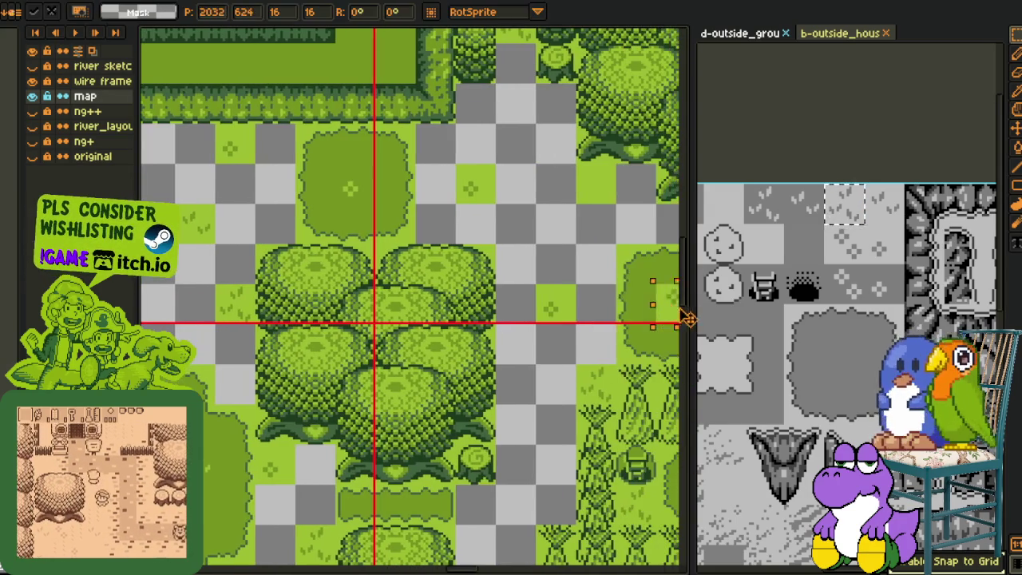
mouse_move(670, 311)
left_mouse_down()
mouse_move(596, 276)
mouse_move(332, 477)
left_mouse_up()
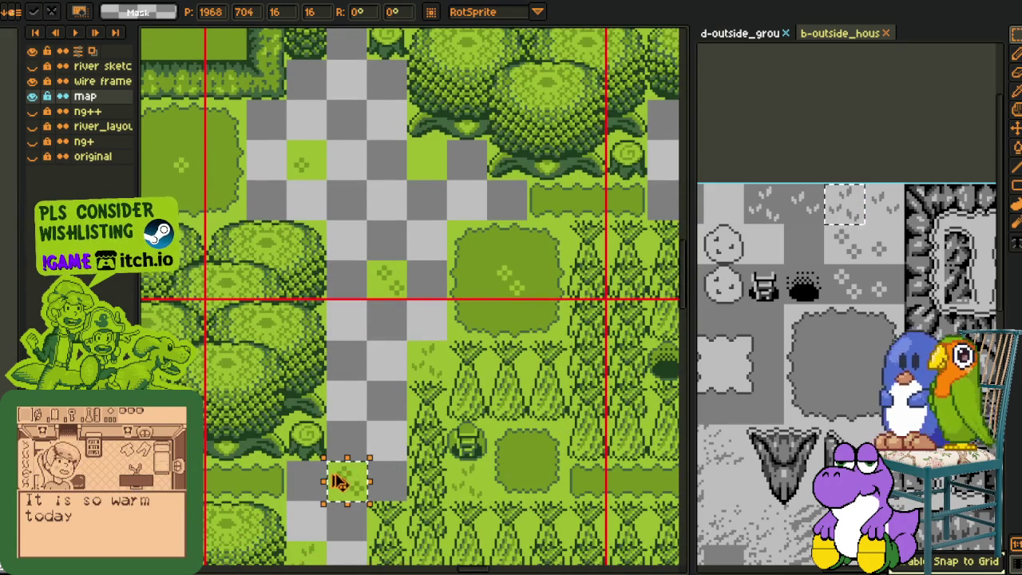
key("Return")
- Shift the dark-grass strip one row higher over the empty tiles above the lower clearing
scroll(416, 175, "down", 2)
left_click_drag(416, 176, 405, 327)
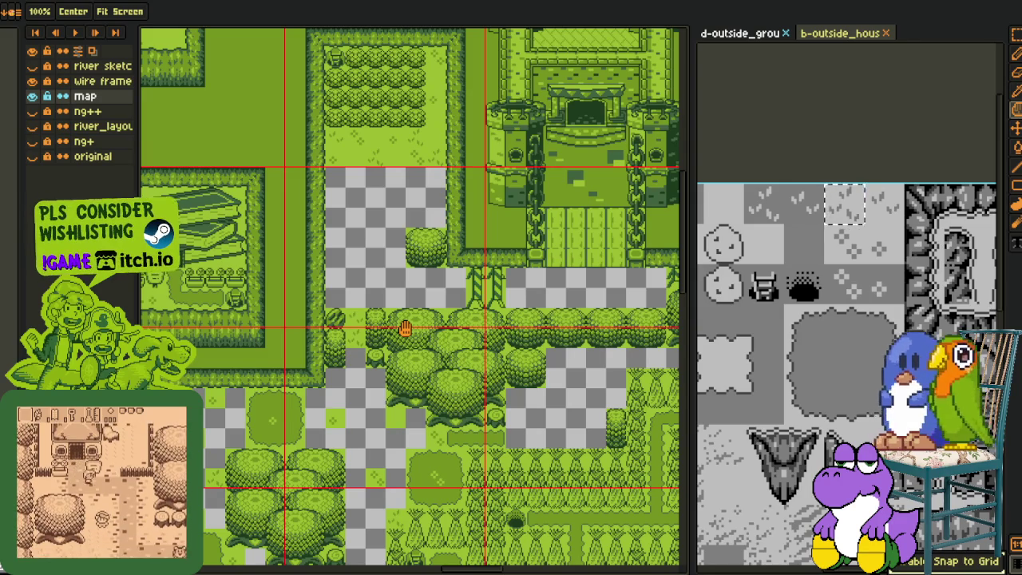
scroll(335, 204, "down", 2)
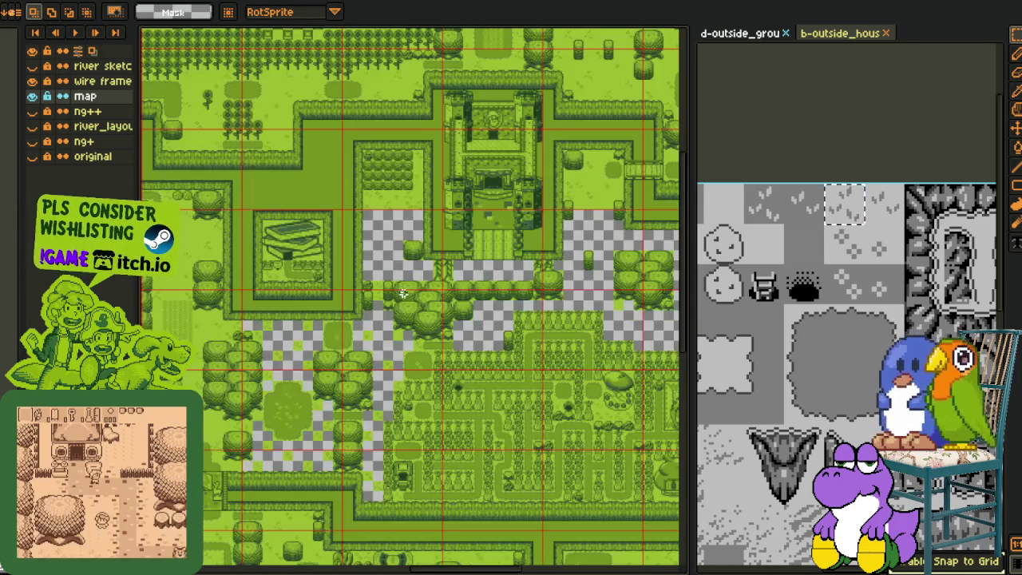
scroll(419, 311, "up", 2)
scroll(432, 301, "down", 1)
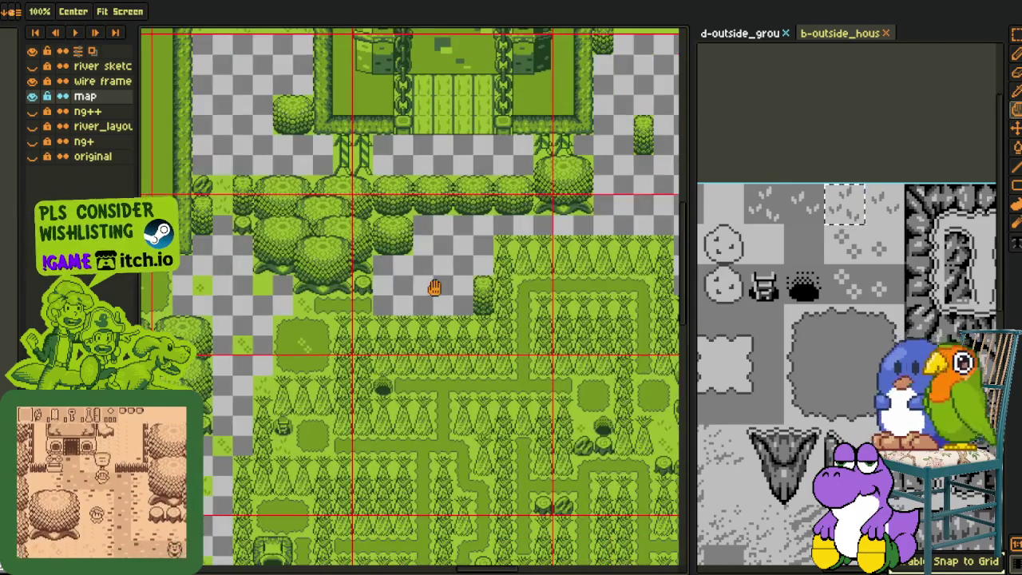
scroll(388, 312, "up", 1)
scroll(344, 352, "up", 1)
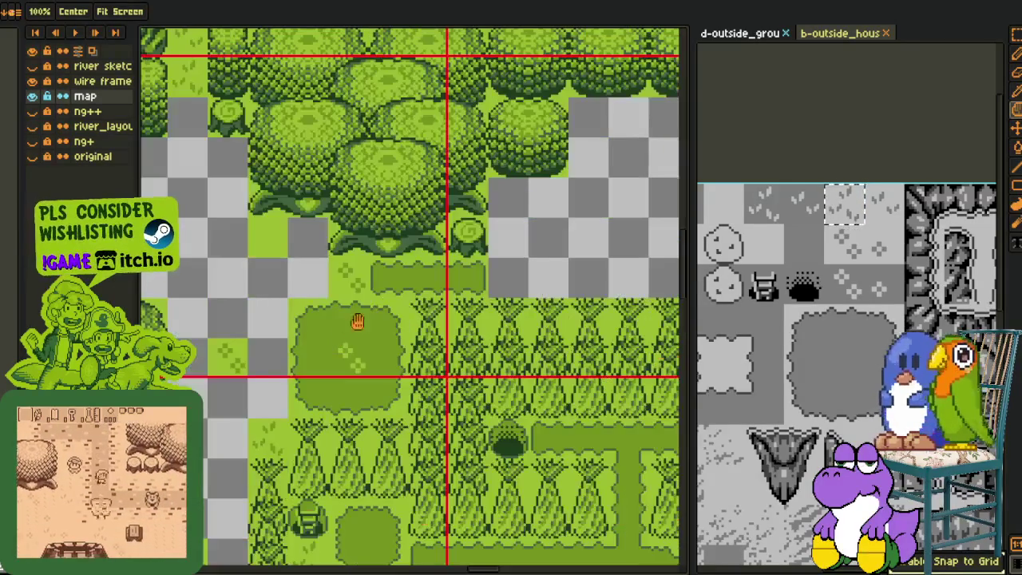
scroll(339, 342, "up", 1)
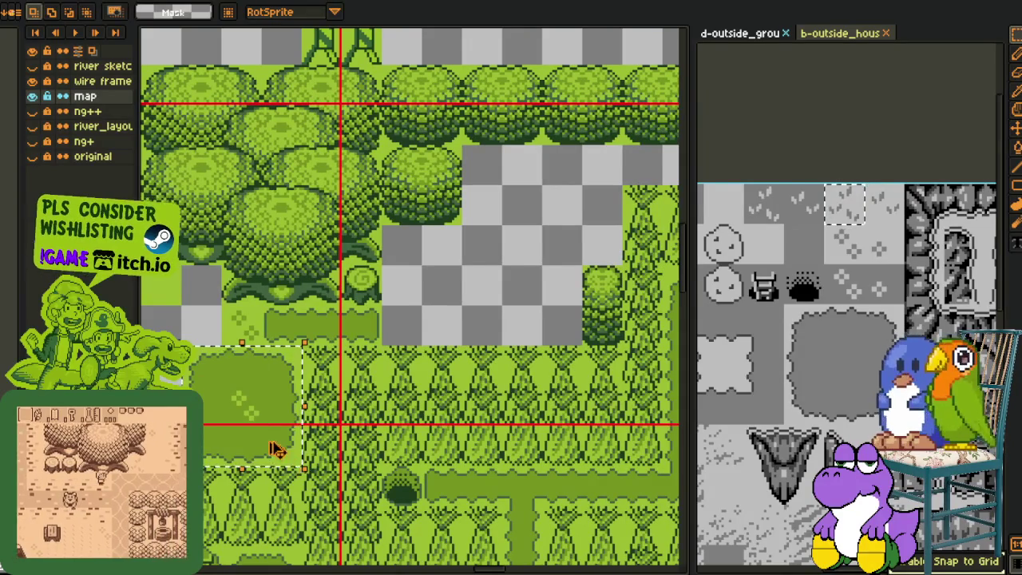
left_click_drag(274, 445, 559, 324)
mouse_move(542, 180)
left_mouse_down()
mouse_move(495, 237)
mouse_move(395, 285)
left_mouse_up()
scroll(395, 285, "up", 1)
mouse_move(326, 267)
left_mouse_down()
mouse_move(503, 332)
mouse_move(461, 281)
left_mouse_up()
left_click(517, 281)
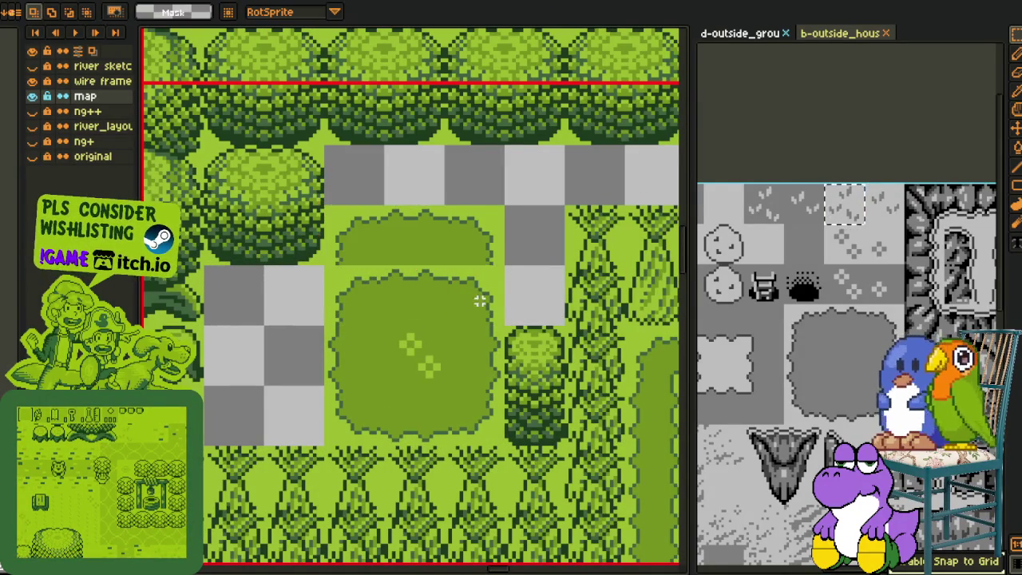
- Move the lower grass section up into the clearing patch and commit it
mouse_move(327, 326)
left_mouse_down()
mouse_move(501, 385)
mouse_move(476, 315)
left_mouse_up()
key("Return")
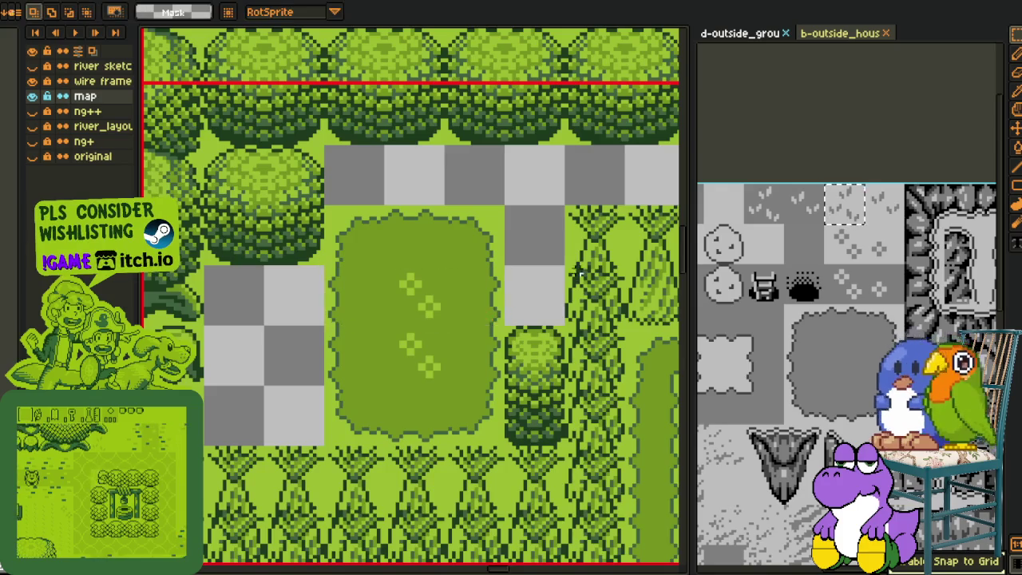
scroll(594, 273, "down", 1)
left_click_drag(593, 273, 478, 297)
- Shift small grass tile pieces up and right over the grey squares, committing each
mouse_move(369, 371)
left_mouse_down()
mouse_move(408, 393)
mouse_move(435, 313)
left_mouse_up()
key("Return")
mouse_move(369, 251)
left_mouse_down()
mouse_move(407, 283)
mouse_move(434, 279)
left_mouse_up()
key("Return")
left_click_drag(360, 269, 396, 276)
left_click(436, 234)
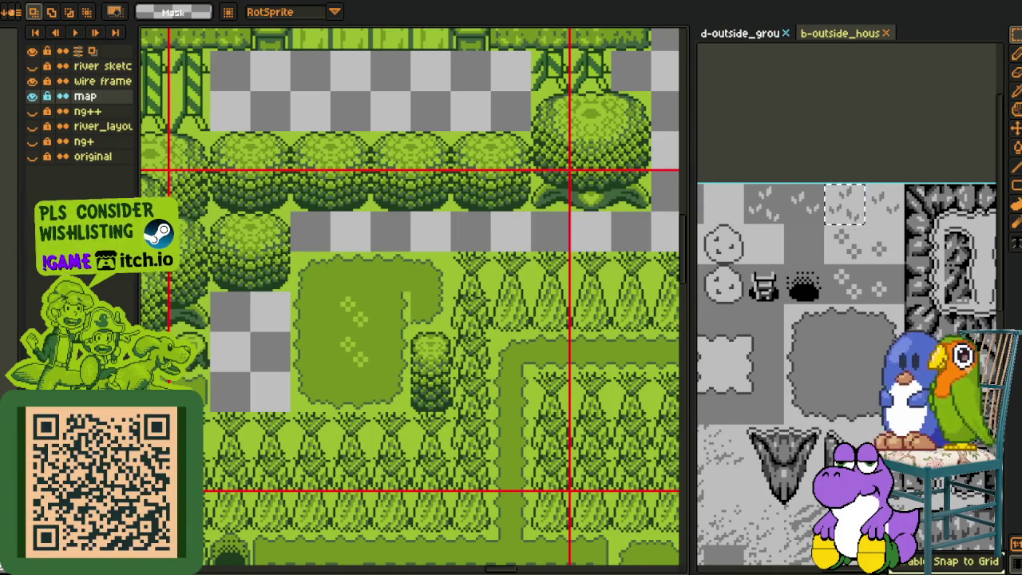
- Marquee-select part of the grass clearing, then clear the selection
scroll(381, 266, "down", 2)
mouse_move(444, 347)
left_mouse_down()
mouse_move(490, 308)
mouse_move(577, 285)
mouse_move(415, 272)
left_mouse_up()
scroll(481, 300, "down", 2)
mouse_move(481, 300)
left_mouse_down()
mouse_move(445, 327)
mouse_move(372, 296)
mouse_move(360, 346)
mouse_move(340, 330)
mouse_move(331, 358)
mouse_move(604, 358)
mouse_move(448, 258)
left_mouse_up()
scroll(311, 204, "up", 2)
scroll(312, 205, "up", 3)
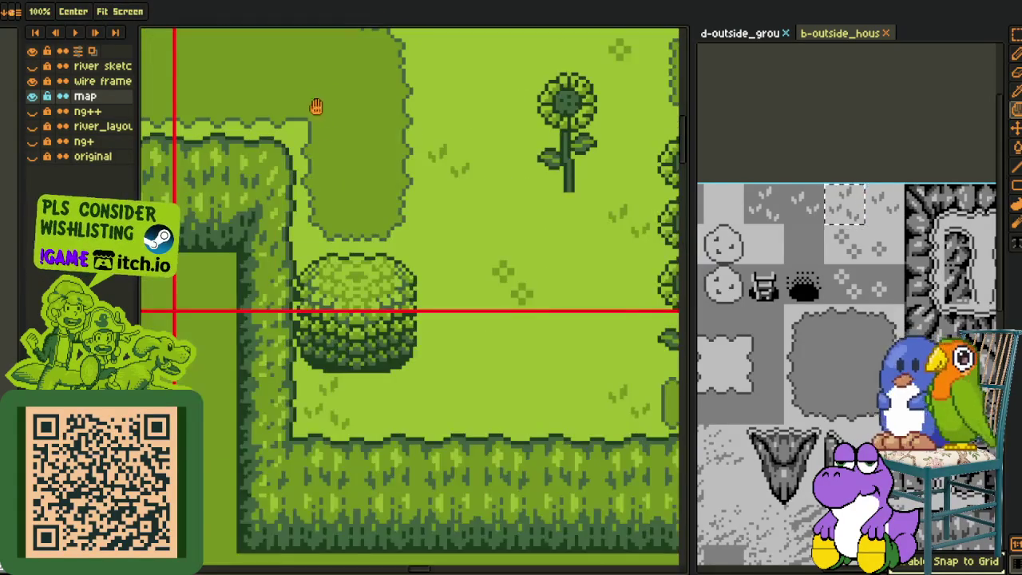
key("m")
left_click_drag(297, 75, 354, 130)
left_click(433, 137)
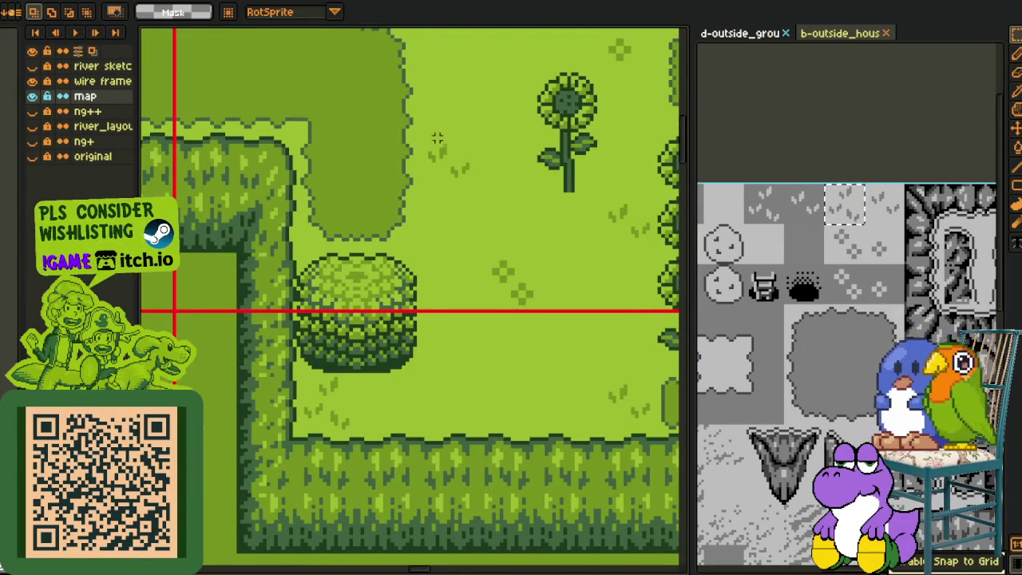
- Select a square of the grass clearing near the trees and shift it slightly left
scroll(434, 137, "down", 3)
key("h")
scroll(572, 302, "up", 1)
mouse_move(572, 302)
left_mouse_down()
mouse_move(350, 259)
mouse_move(522, 198)
left_mouse_up()
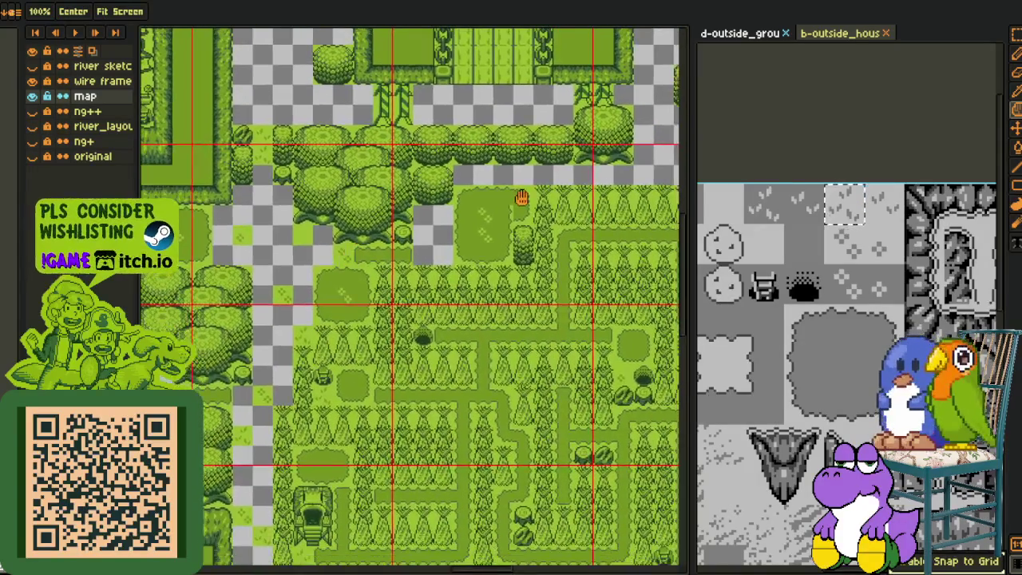
scroll(390, 295, "up", 3)
key("m")
left_click_drag(354, 241, 460, 347)
left_click_drag(449, 300, 406, 297)
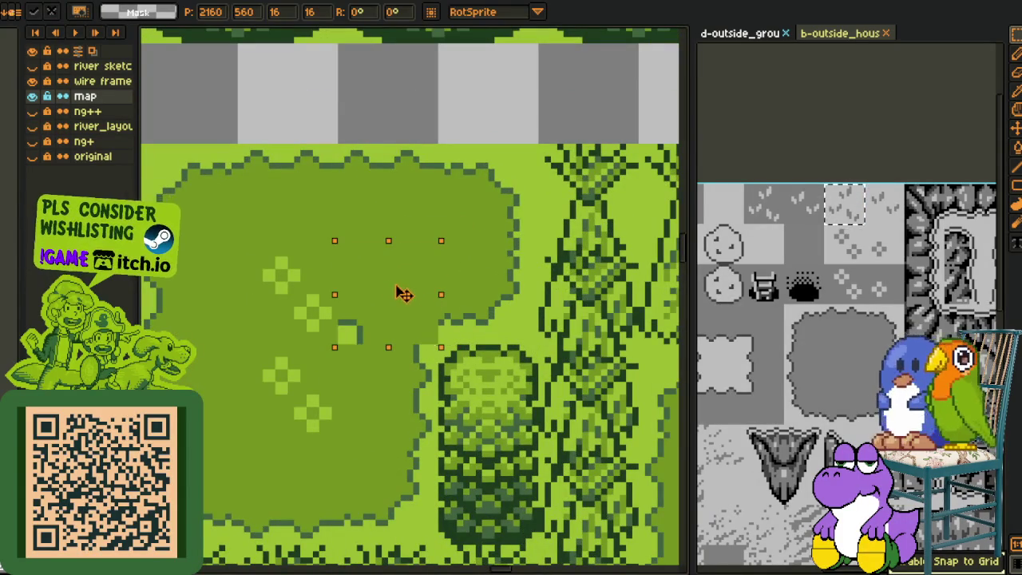
- Save the map file with Ctrl+S and look over the wider map
key("ctrl+s")
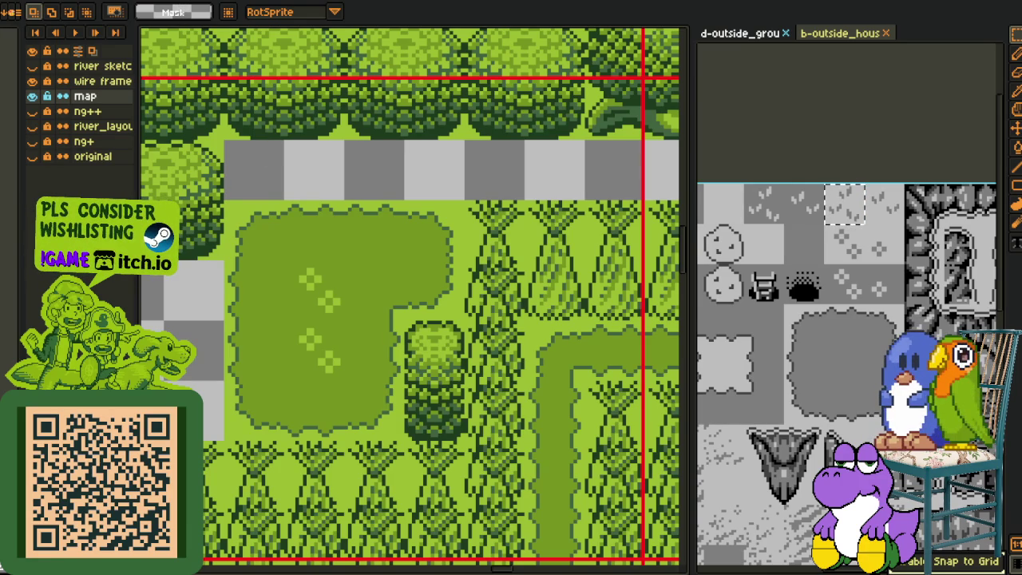
scroll(312, 214, "down", 3)
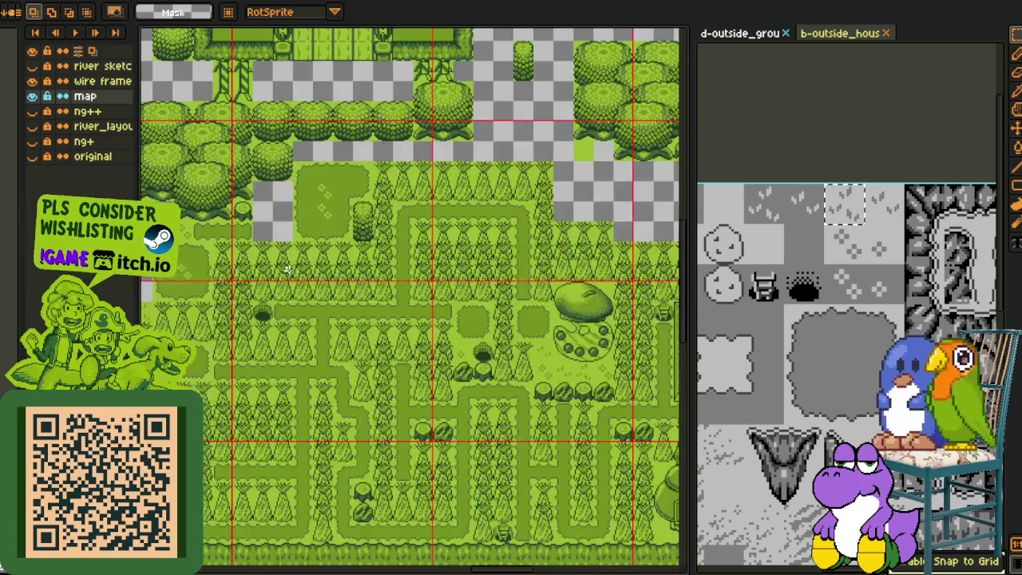
left_click_drag(267, 205, 392, 214)
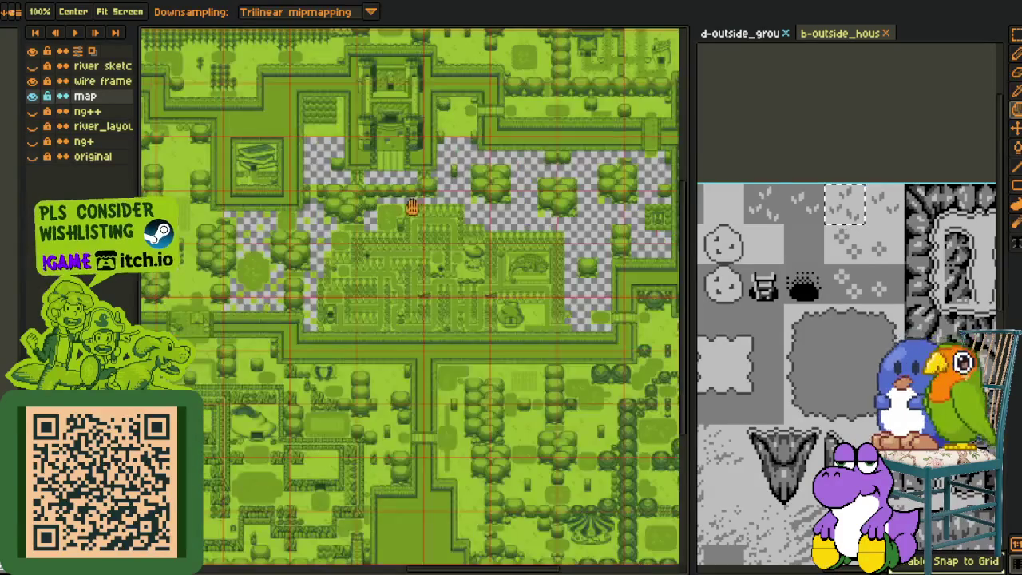
key("m")
scroll(301, 310, "down", 2)
scroll(302, 310, "up", 5)
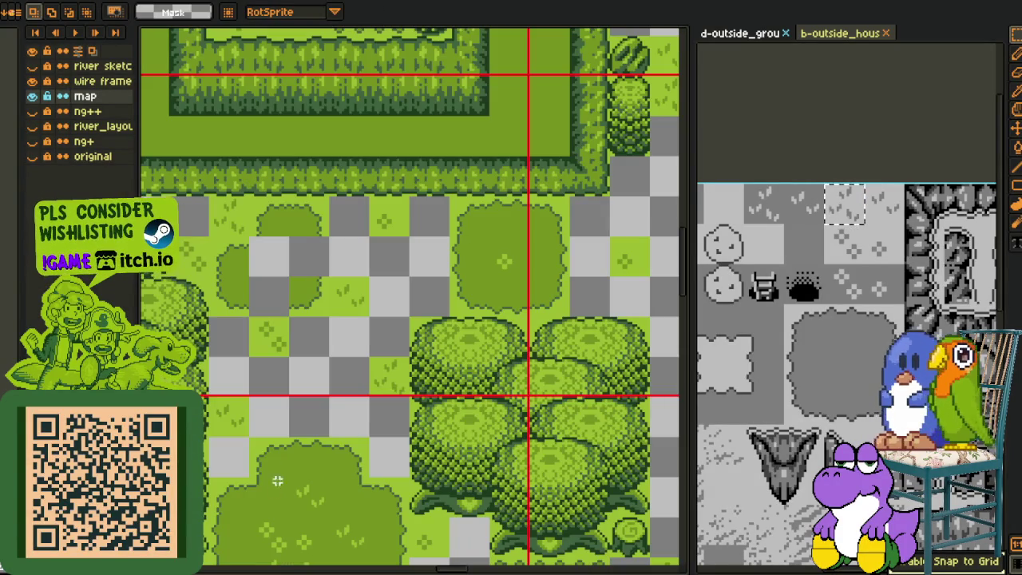
- Move a single grass tile to widen the clearing, then deselect
left_click_drag(293, 276, 249, 238)
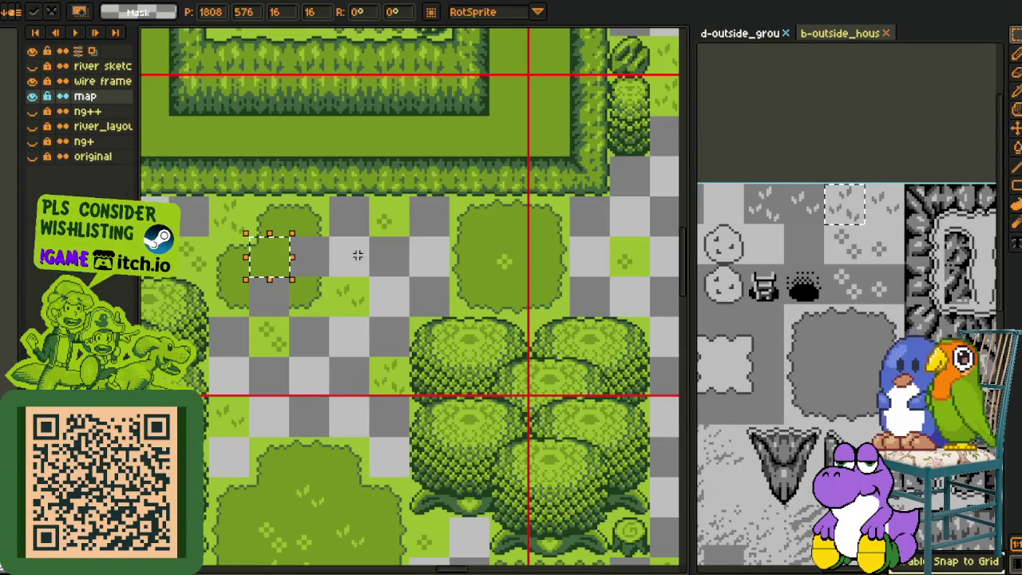
left_click(503, 309)
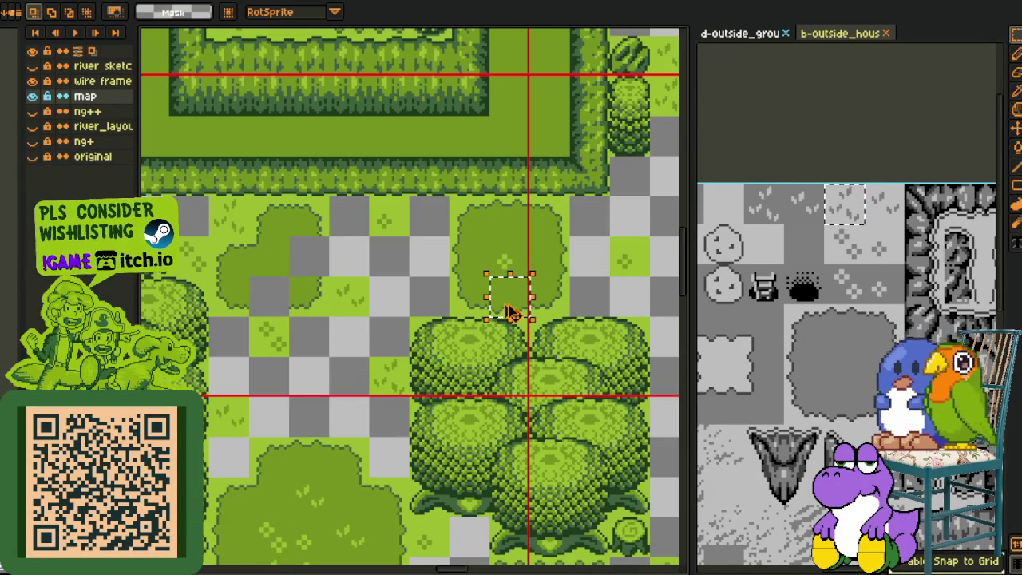
left_click_drag(249, 316, 294, 292)
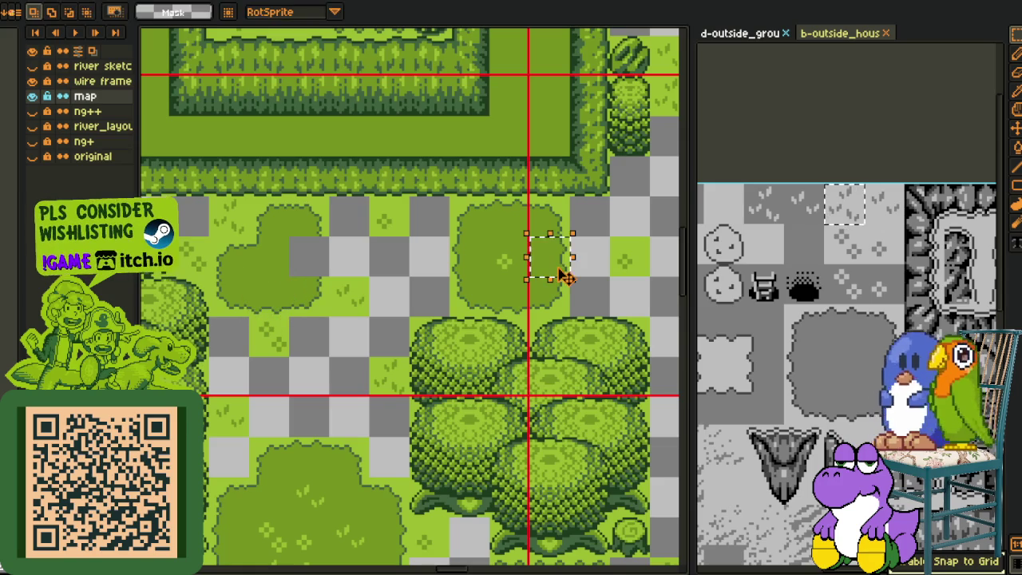
left_click_drag(575, 261, 295, 264)
key("ctrl+d")
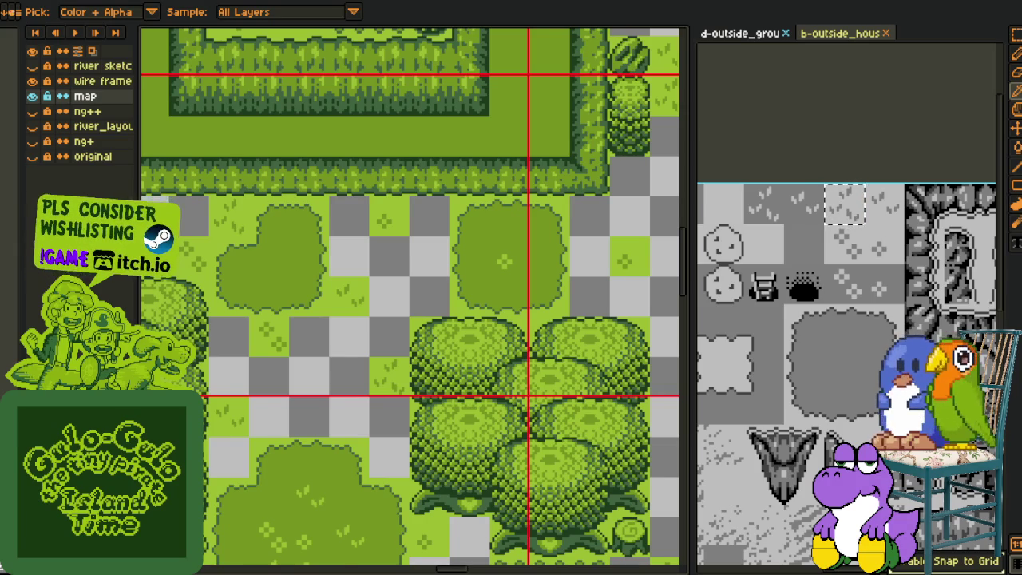
- Move the grass square up beside the trees and shift part of the clearing left
key("m")
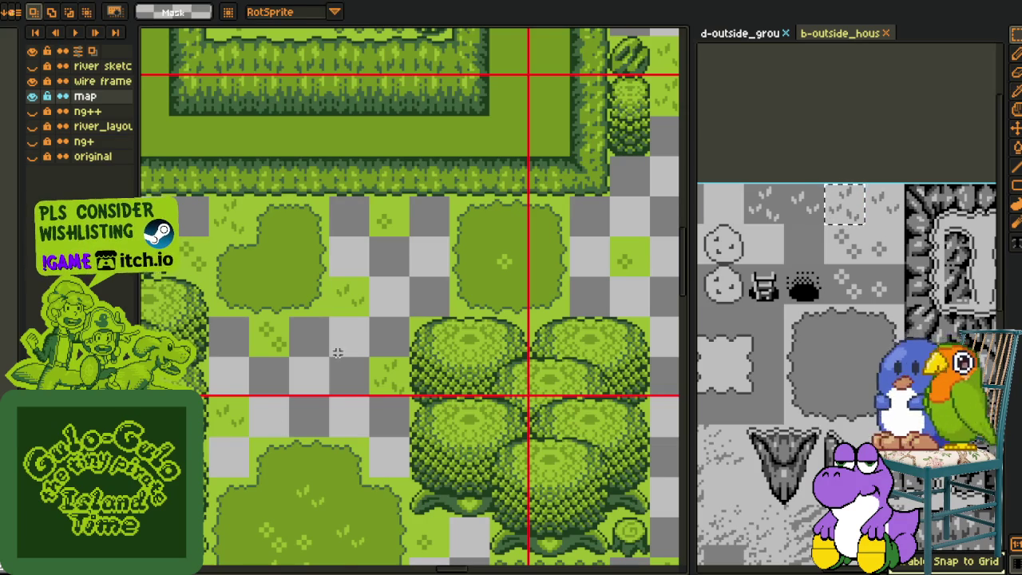
scroll(342, 347, "down", 3)
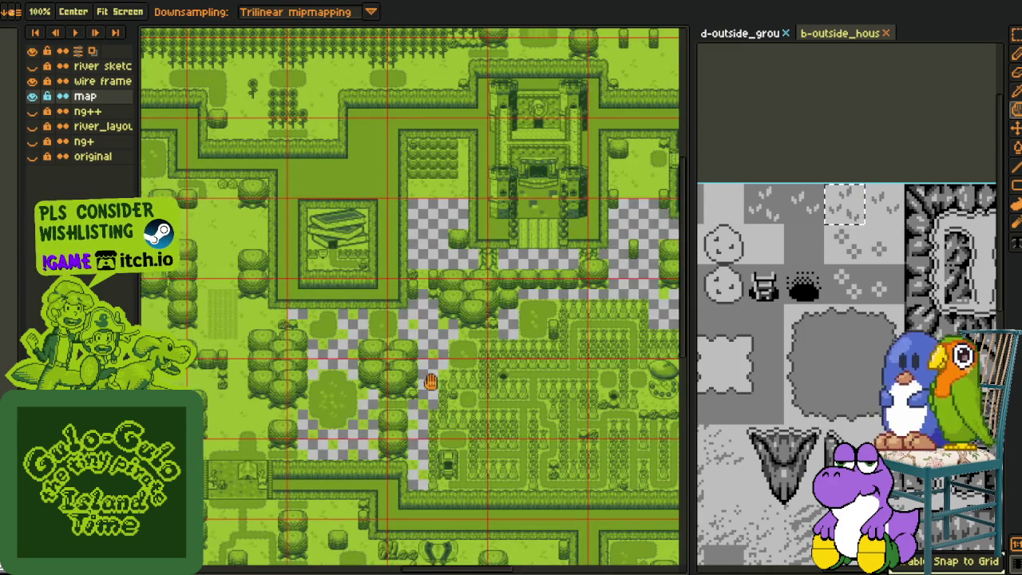
left_click_drag(519, 349, 316, 404)
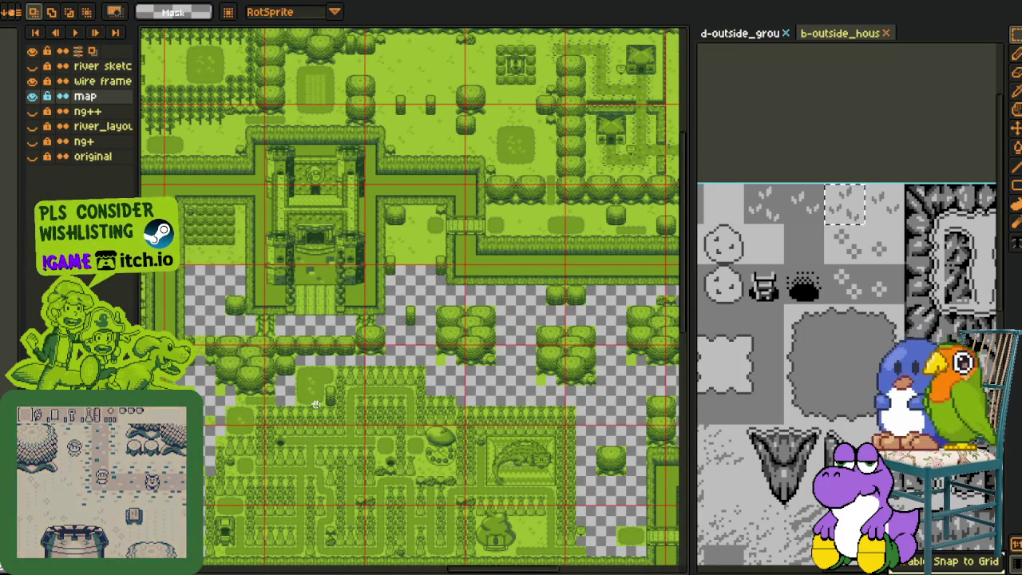
scroll(351, 385, "up", 2)
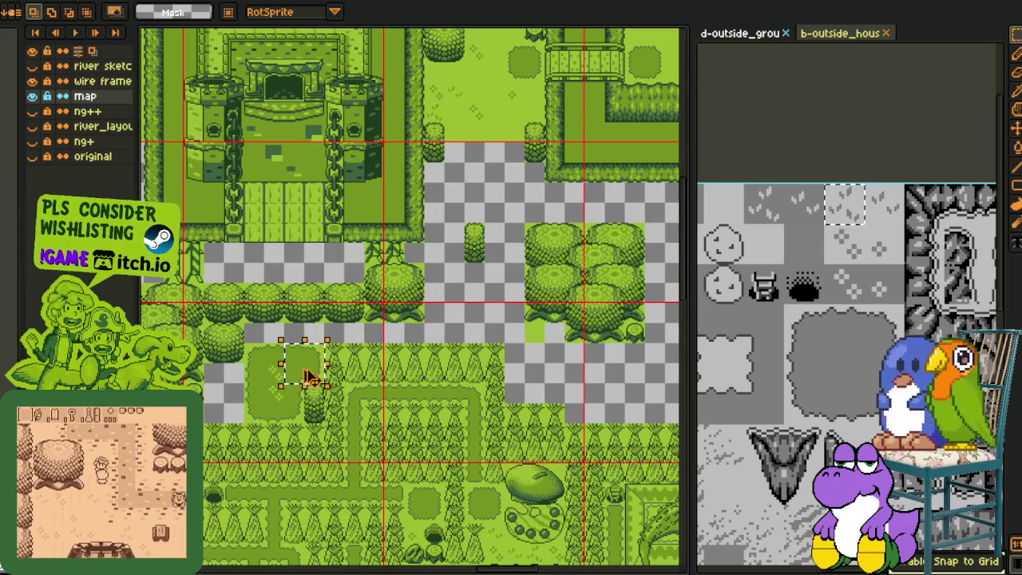
left_click_drag(296, 354, 611, 221)
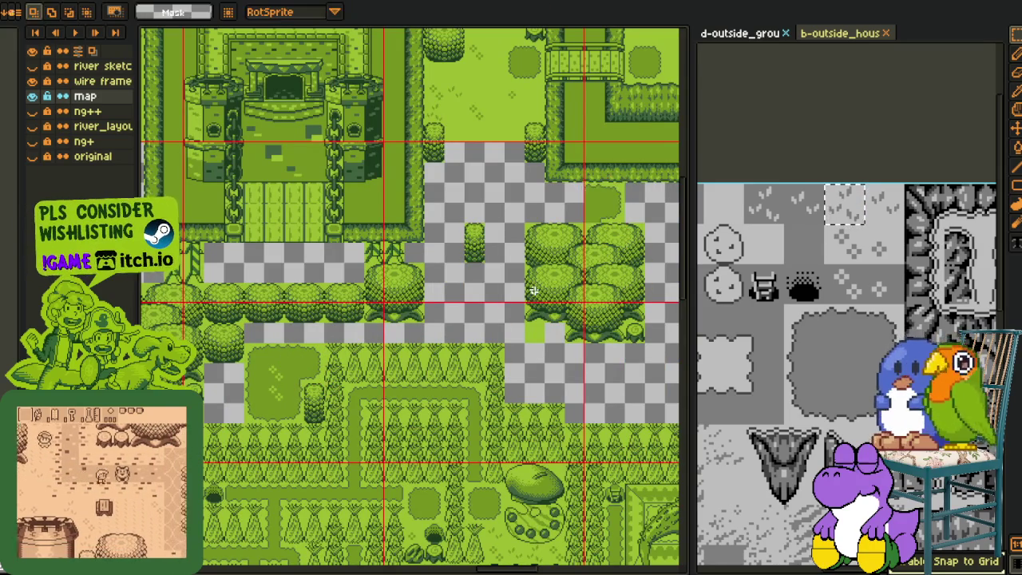
scroll(503, 304, "up", 1)
scroll(477, 310, "up", 2)
mouse_move(463, 270)
left_mouse_down()
mouse_move(517, 385)
mouse_move(383, 363)
left_mouse_up()
left_click(529, 336)
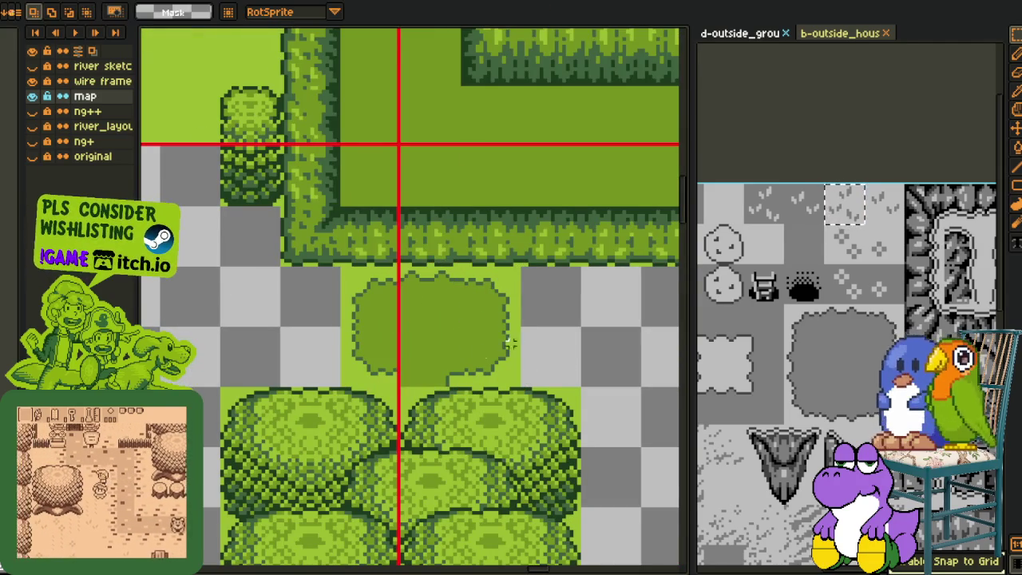
- Nudge the rounded grass patch into the gap near the hedge corner and commit it
mouse_move(399, 265)
left_mouse_down()
mouse_move(468, 332)
mouse_move(434, 388)
left_mouse_up()
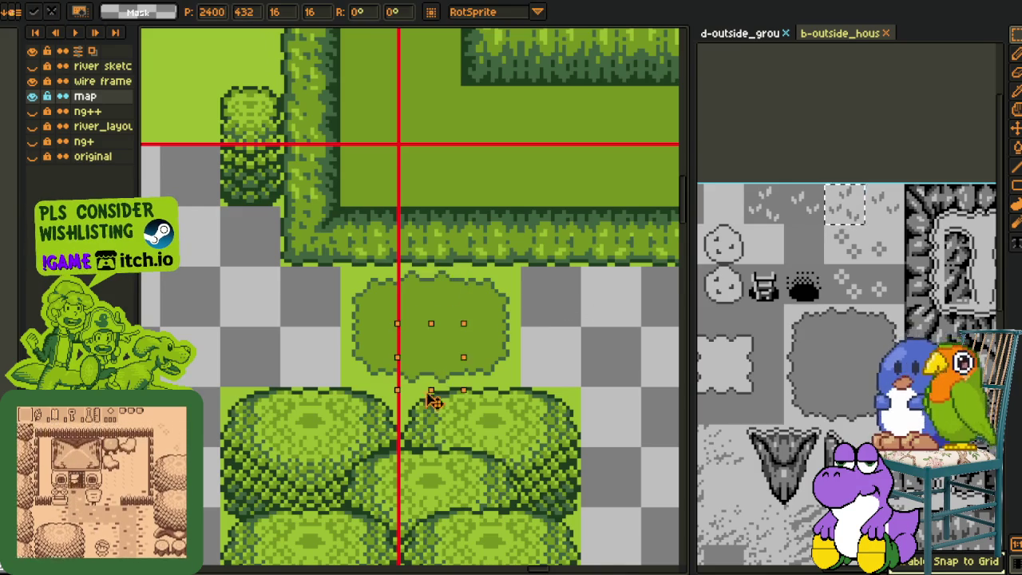
left_click(601, 306)
scroll(601, 306, "down", 2)
scroll(383, 322, "down", 2)
scroll(408, 336, "down", 2)
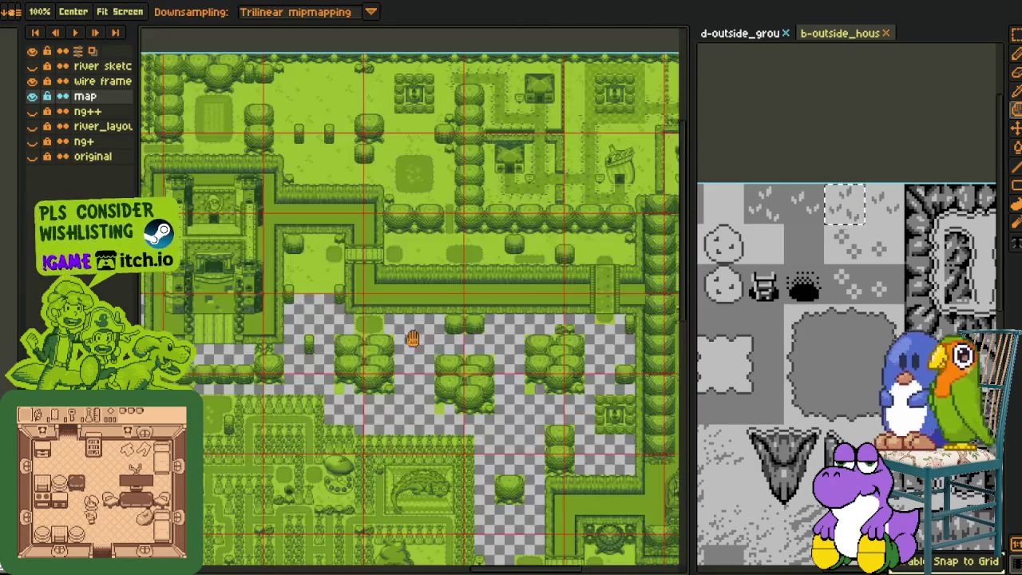
scroll(382, 349, "up", 2)
scroll(382, 349, "up", 2)
mouse_move(270, 264)
left_mouse_down()
mouse_move(363, 318)
mouse_move(633, 428)
mouse_move(645, 413)
left_mouse_up()
key("Return")
scroll(511, 375, "down", 2)
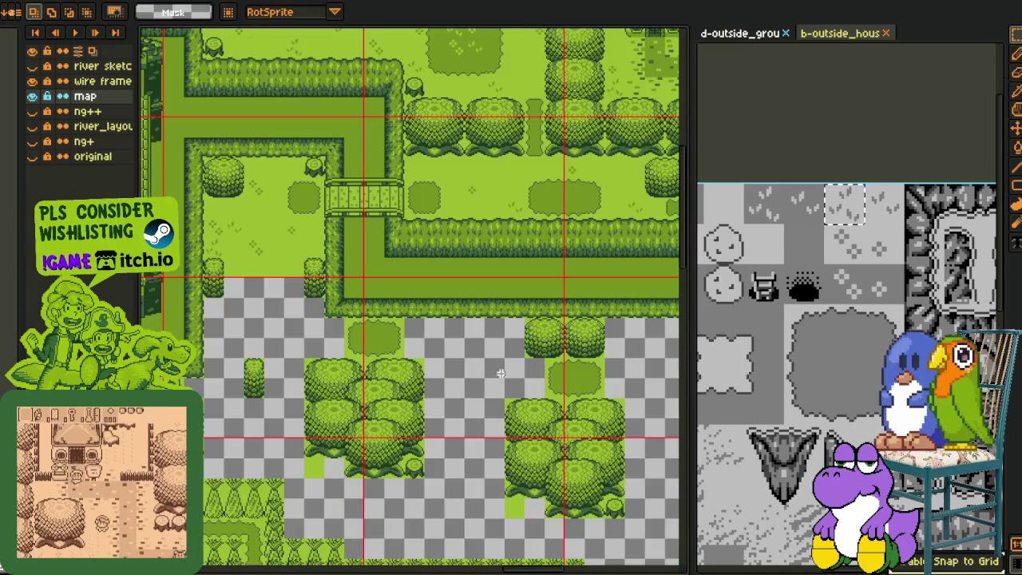
mouse_move(440, 407)
left_mouse_down()
mouse_move(467, 360)
mouse_move(475, 382)
mouse_move(484, 363)
left_mouse_up()
scroll(485, 365, "down", 1)
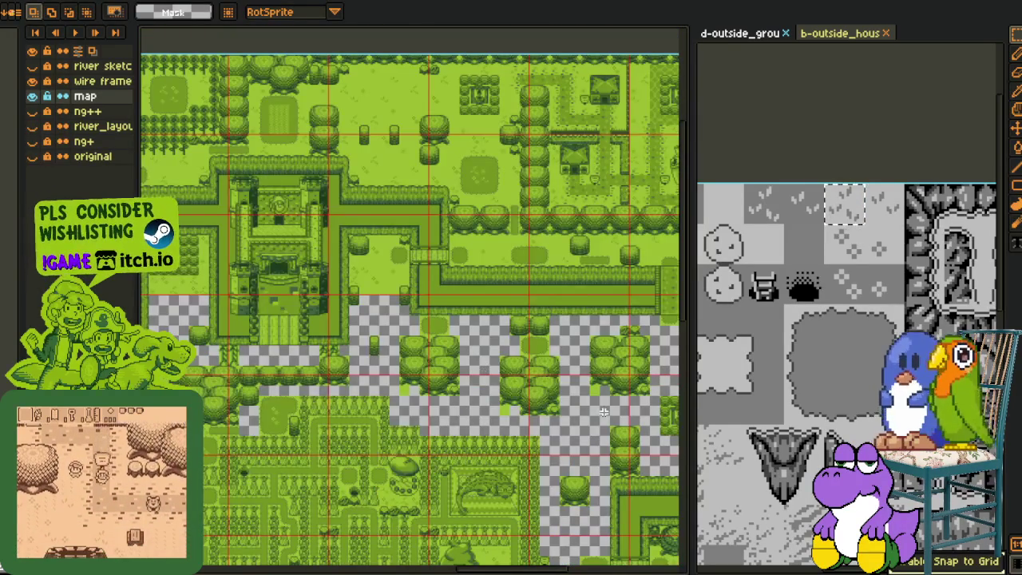
scroll(483, 360, "up", 1)
scroll(483, 361, "up", 2)
scroll(483, 361, "up", 1)
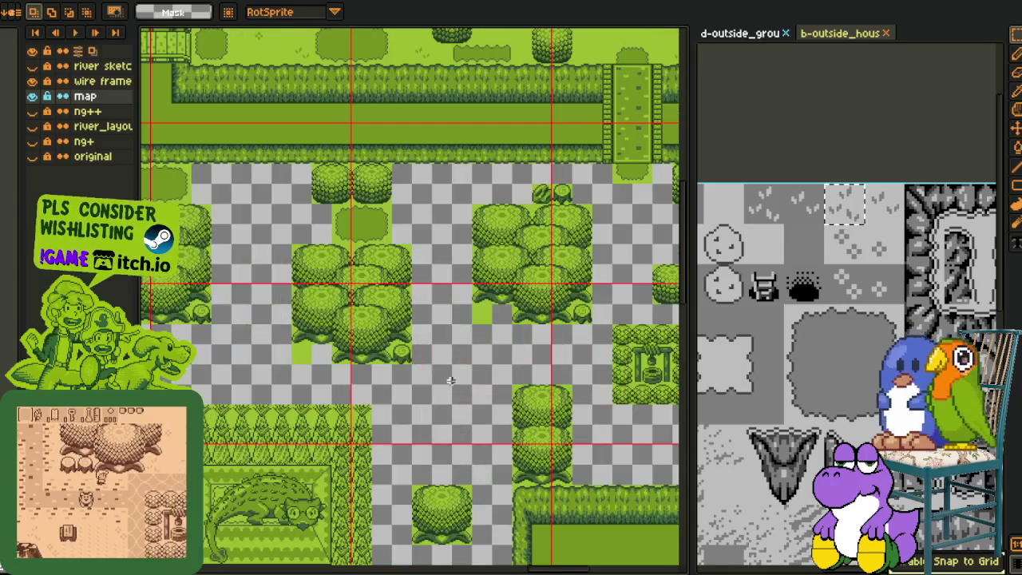
left_click_drag(368, 392, 429, 376)
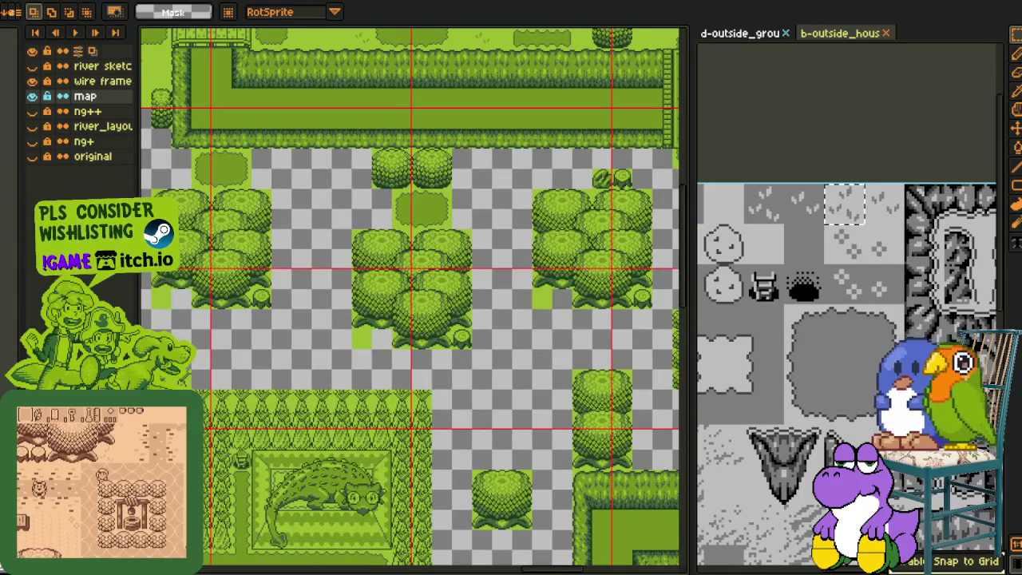
mouse_move(216, 365)
left_mouse_down()
mouse_move(420, 315)
mouse_move(509, 336)
left_mouse_up()
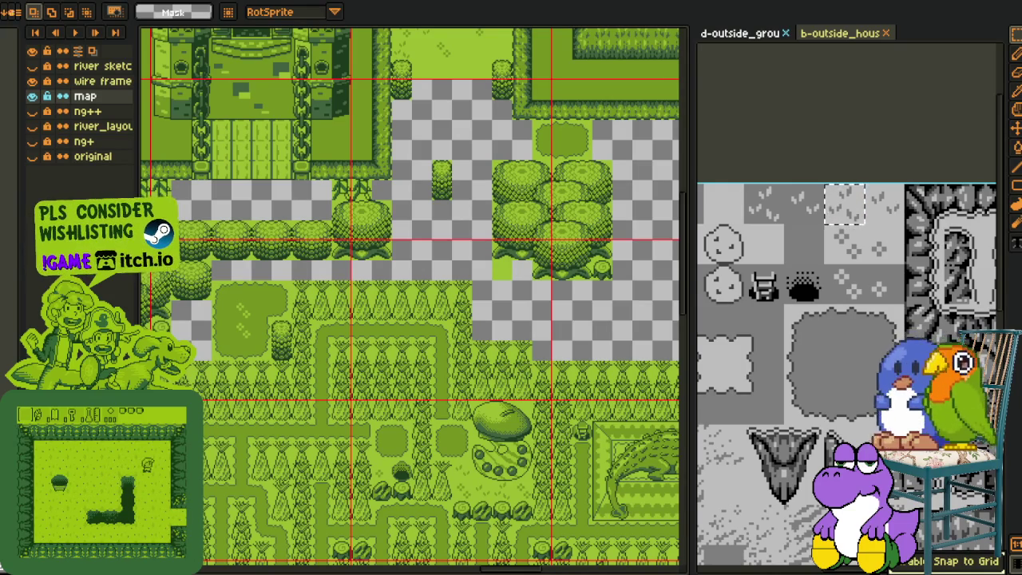
mouse_move(352, 401)
left_mouse_down()
mouse_move(348, 353)
mouse_move(330, 361)
left_mouse_up()
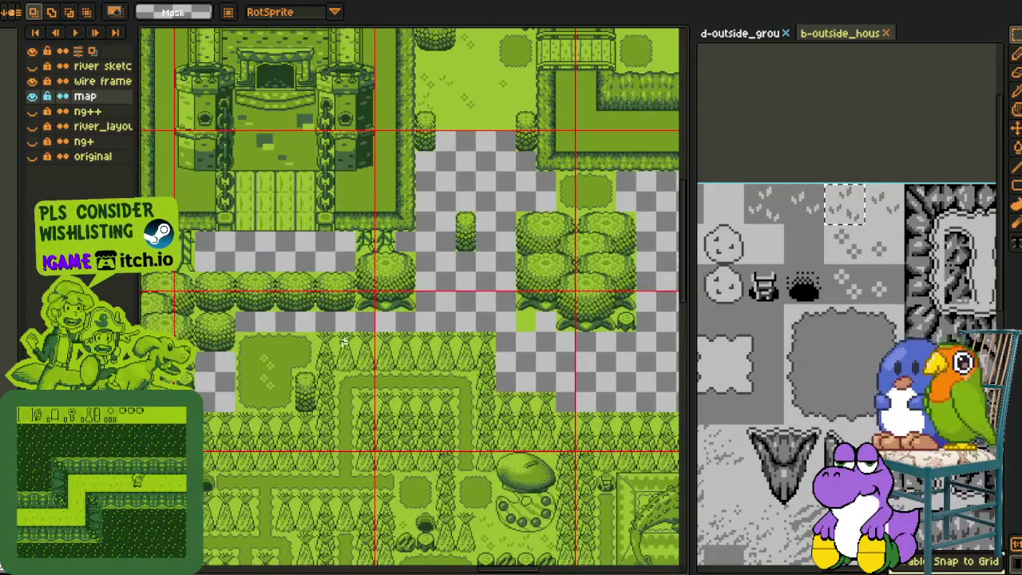
scroll(343, 342, "down", 2)
left_click_drag(343, 341, 330, 294)
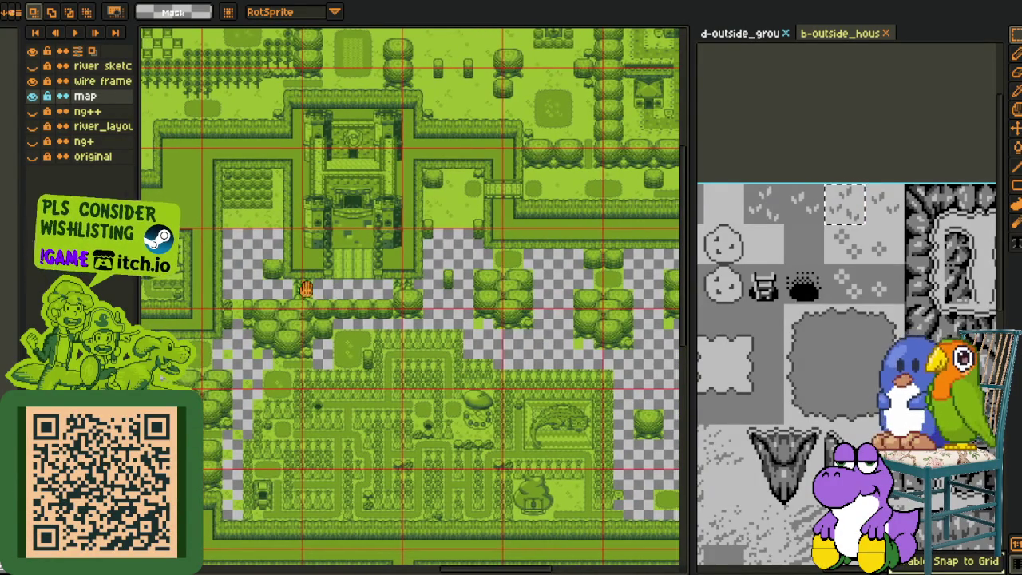
left_click_drag(314, 290, 257, 283)
scroll(295, 370, "up", 2)
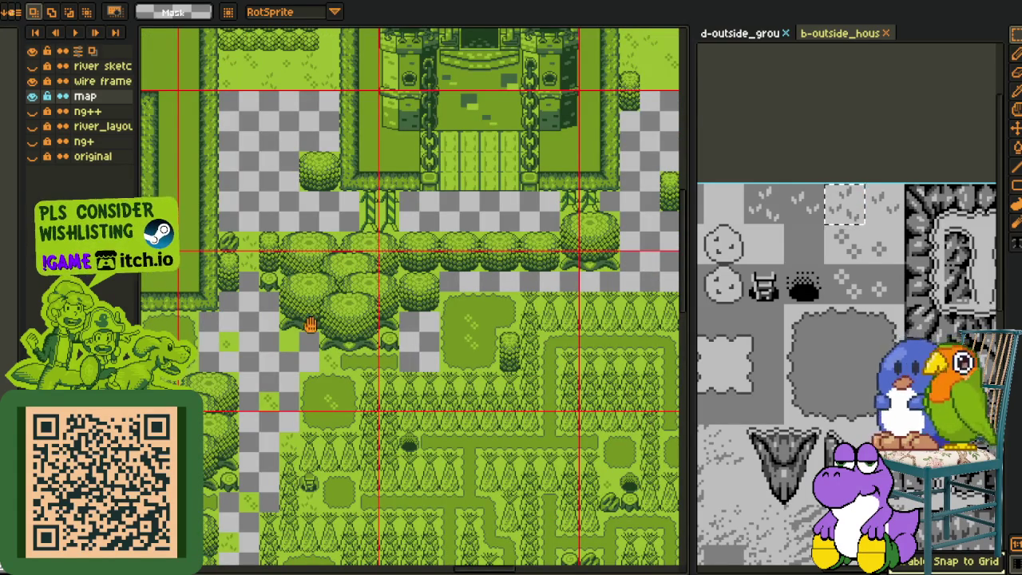
scroll(313, 323, "up", 1)
scroll(351, 332, "up", 1)
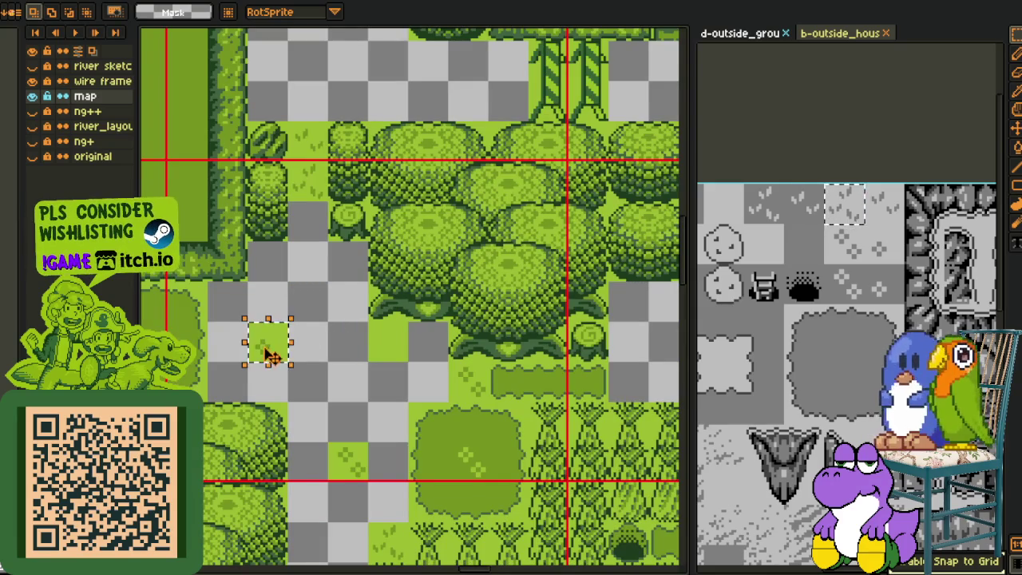
- Move a grass tile up into a gap, one cell left, then drop it
mouse_move(264, 345)
left_mouse_down()
mouse_move(352, 38)
mouse_move(444, 245)
left_mouse_up()
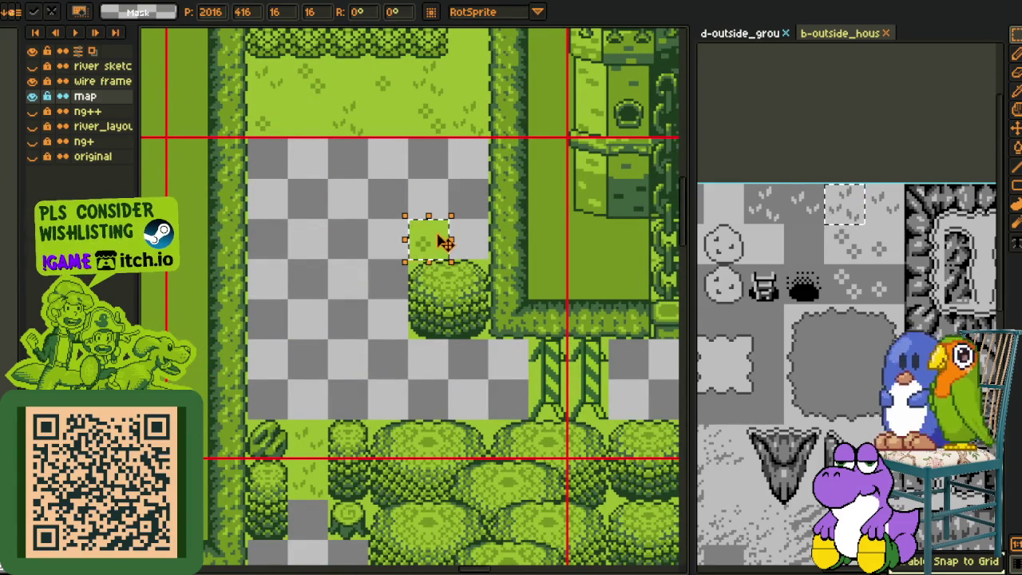
left_click_drag(435, 251, 394, 249)
key("ctrl+d")
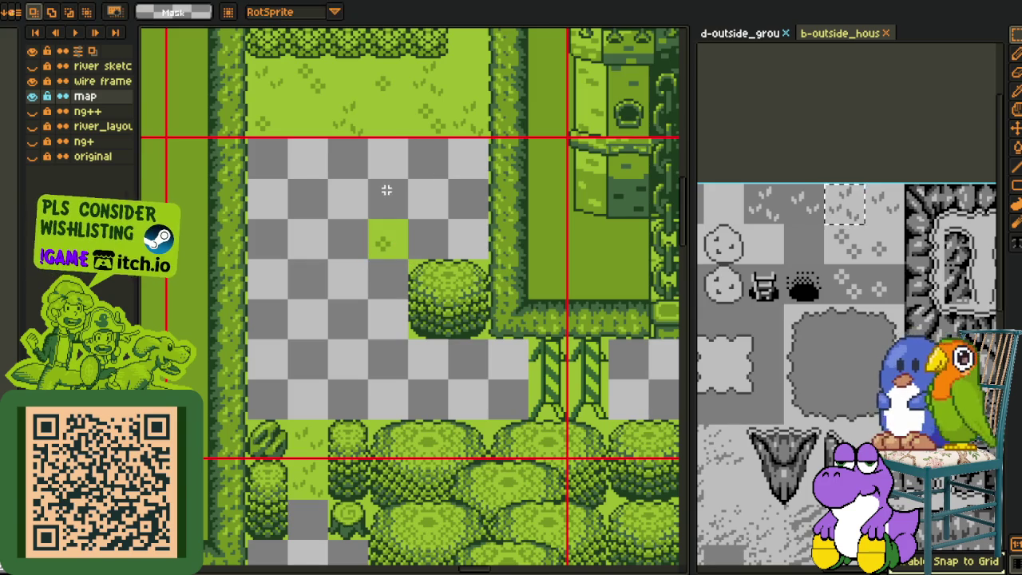
left_click_drag(419, 102, 271, 216)
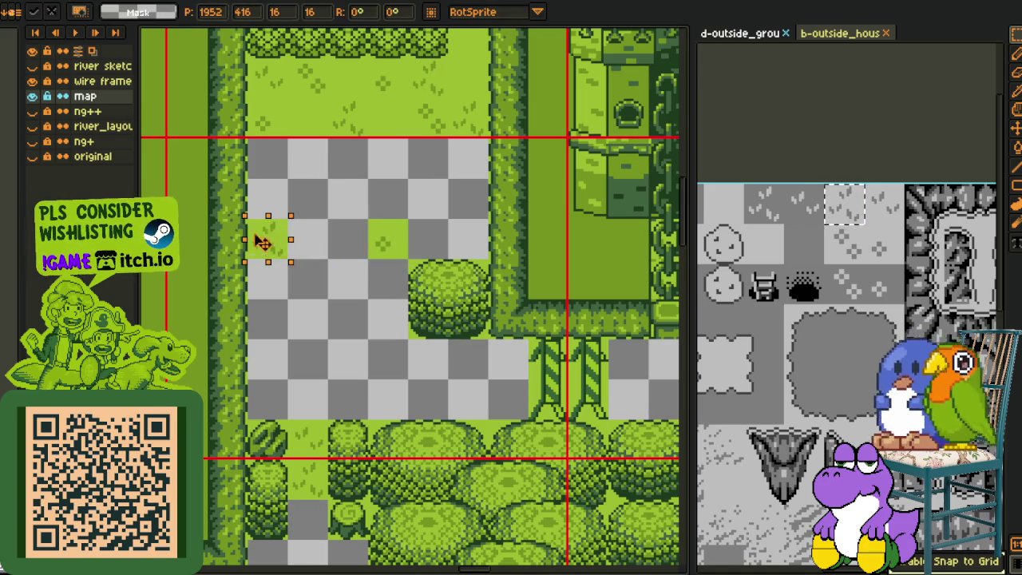
- Paste and place further grass tiles into nearby empty cells, committing each
scroll(385, 259, "up", 4)
scroll(384, 259, "right", 2)
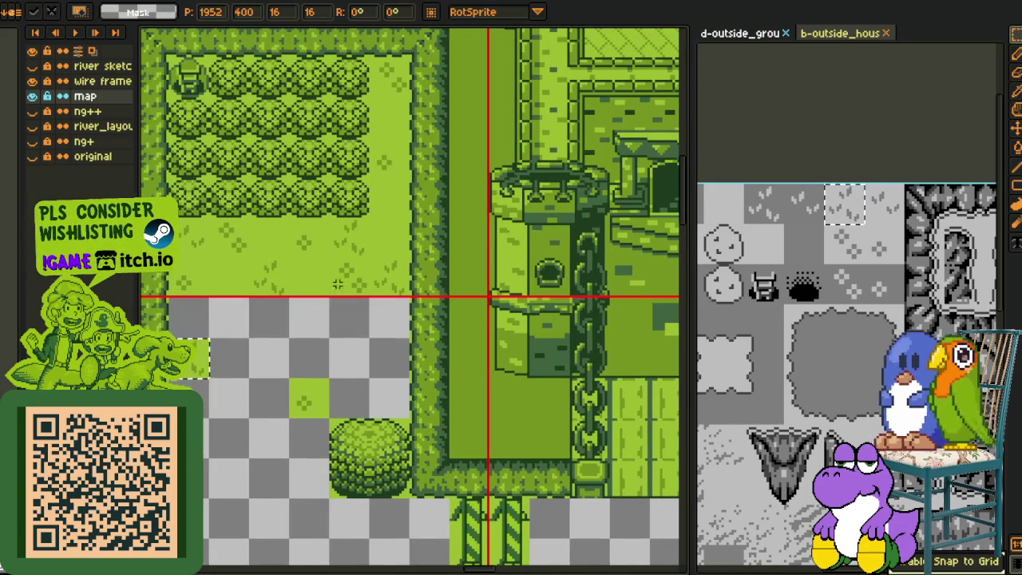
left_click_drag(329, 217, 352, 238)
key("Return")
mouse_move(221, 304)
left_mouse_down()
mouse_move(294, 171)
mouse_move(321, 299)
mouse_move(342, 316)
left_mouse_up()
key("ctrl+v")
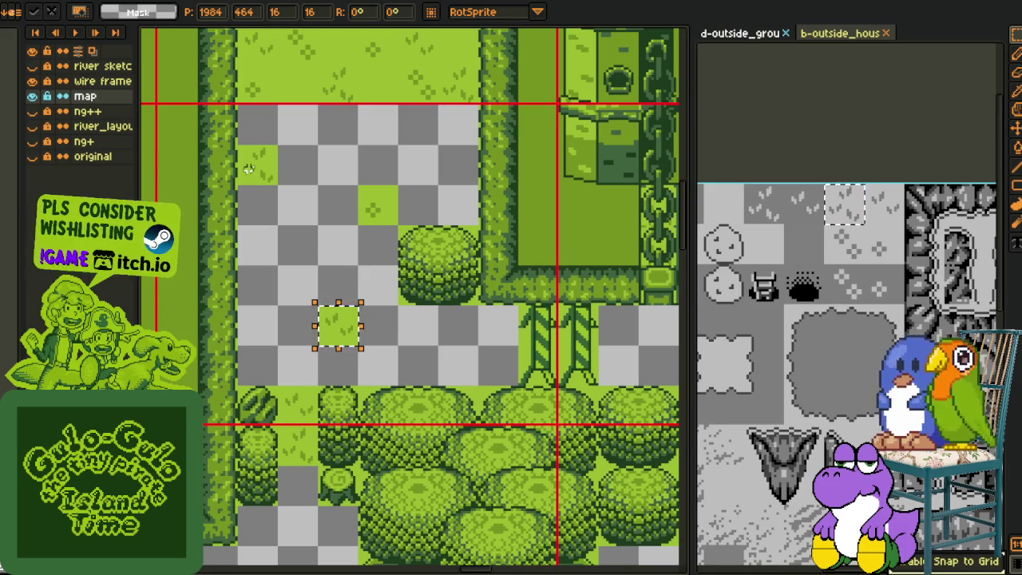
mouse_move(339, 327)
left_mouse_down()
mouse_move(459, 374)
mouse_move(431, 169)
mouse_move(451, 203)
left_mouse_up()
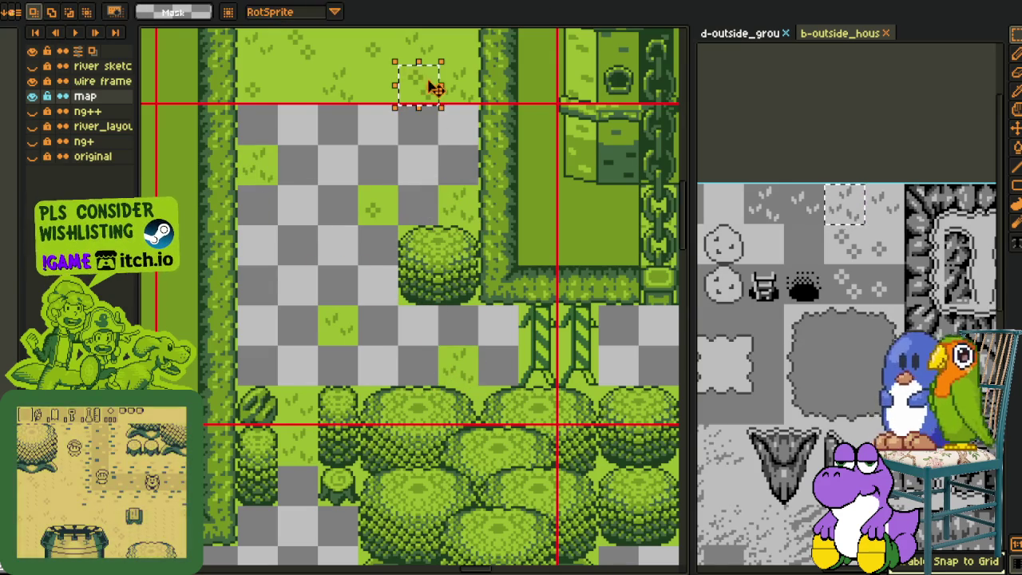
mouse_move(470, 214)
left_mouse_down()
mouse_move(399, 157)
mouse_move(418, 128)
mouse_move(267, 255)
mouse_move(393, 214)
mouse_move(290, 254)
left_mouse_up()
key("Return")
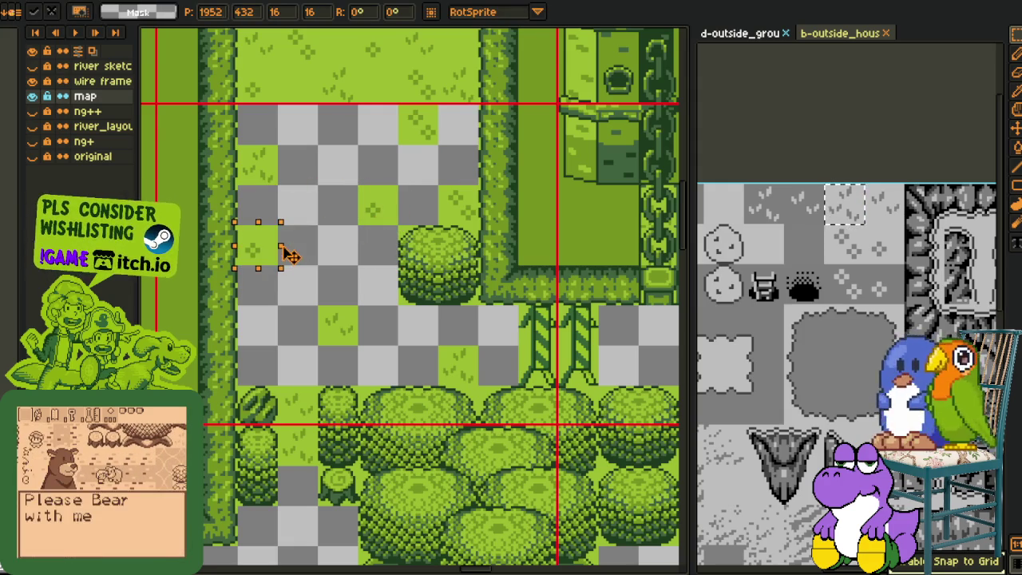
- Drop grass tiles beside the tree cluster and into empty cells above it
scroll(270, 253, "down", 3)
scroll(275, 360, "down", 1)
mouse_move(283, 406)
left_mouse_down()
mouse_move(406, 411)
mouse_move(439, 365)
left_mouse_up()
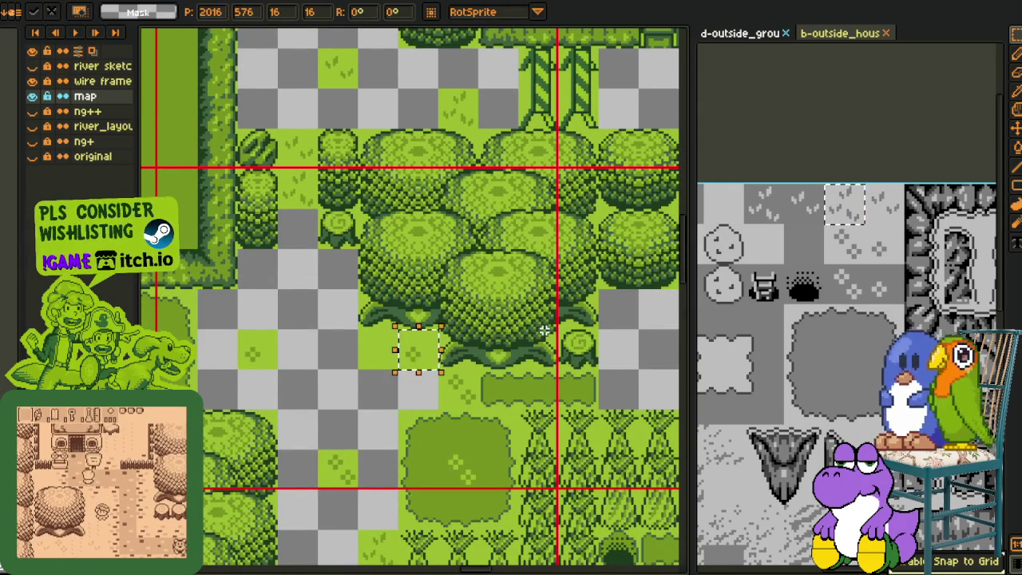
key("Return")
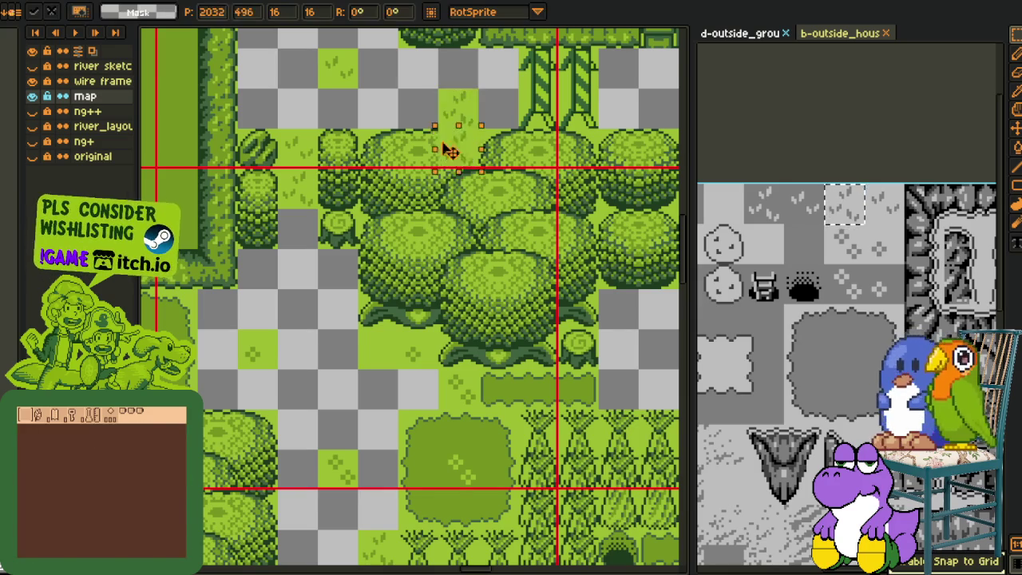
left_click_drag(471, 111, 224, 551)
scroll(223, 551, "down", 2)
scroll(255, 479, "down", 2)
mouse_move(267, 468)
left_mouse_down()
mouse_move(316, 295)
mouse_move(284, 196)
left_mouse_up()
left_click_drag(335, 96, 315, 288)
mouse_move(261, 156)
left_mouse_down()
mouse_move(297, 194)
mouse_move(249, 299)
left_mouse_up()
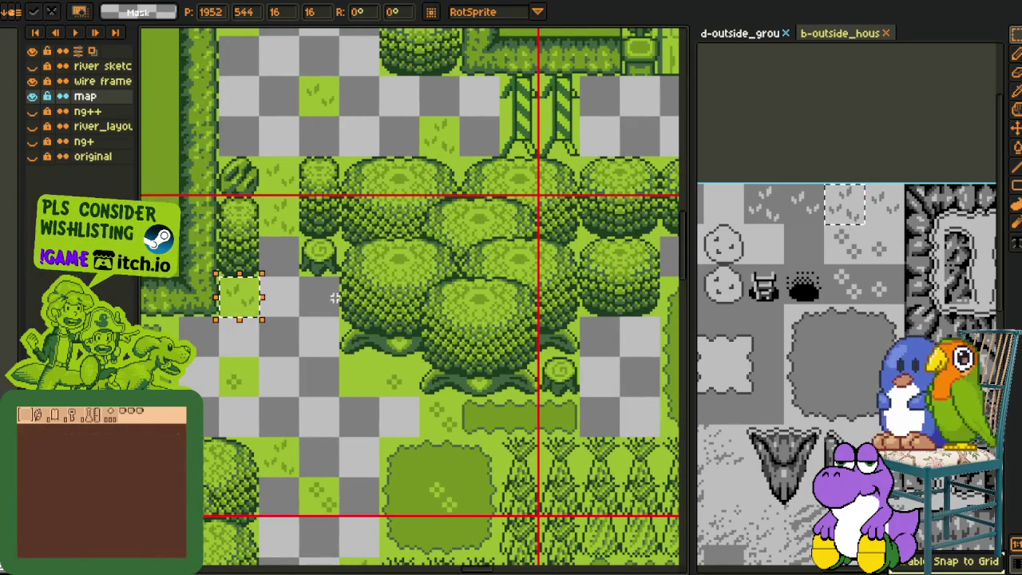
left_click(292, 302)
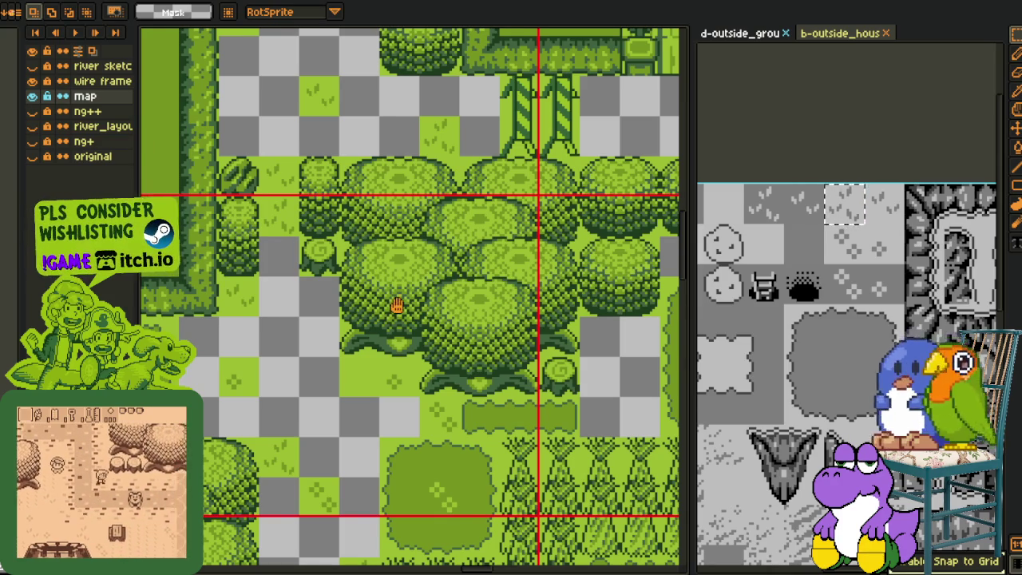
- Carry another grass tile down into the empty strip beside the hut
left_click_drag(392, 303, 343, 228)
left_click_drag(335, 335, 370, 211)
mouse_move(285, 273)
left_mouse_down()
mouse_move(324, 313)
mouse_move(319, 258)
left_mouse_up()
mouse_move(354, 330)
left_mouse_down()
mouse_move(365, 247)
mouse_move(354, 221)
left_mouse_up()
key("ctrl+v")
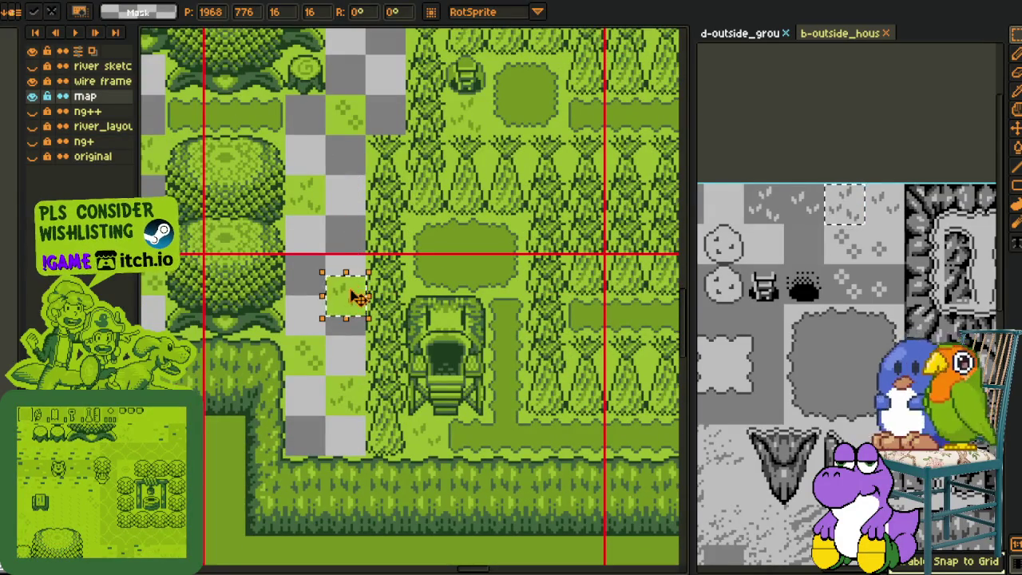
scroll(360, 297, "down", 2)
mouse_move(385, 157)
left_mouse_down()
mouse_move(441, 263)
mouse_move(486, 306)
mouse_move(274, 451)
mouse_move(296, 329)
mouse_move(336, 264)
left_mouse_up()
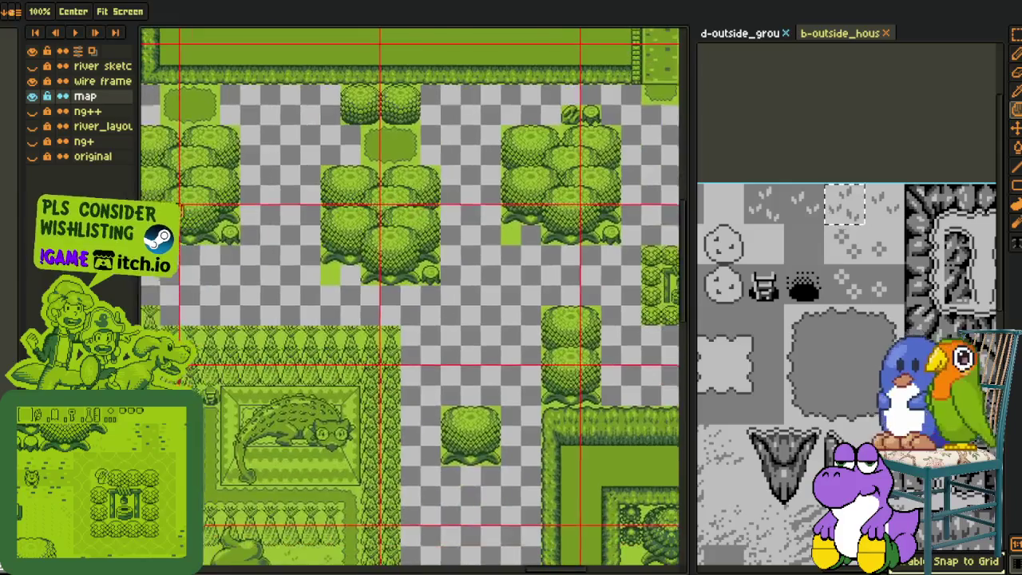
- Place a grass tile in the empty cell next to the clearing
scroll(471, 271, "down", 2)
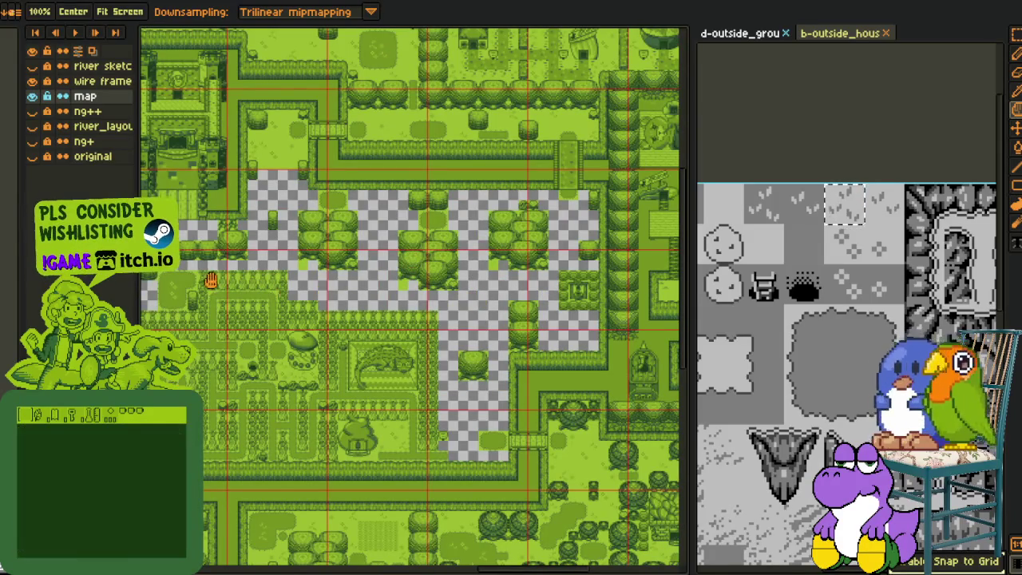
scroll(388, 269, "up", 1)
scroll(338, 255, "up", 2)
scroll(333, 255, "up", 1)
scroll(329, 272, "up", 1)
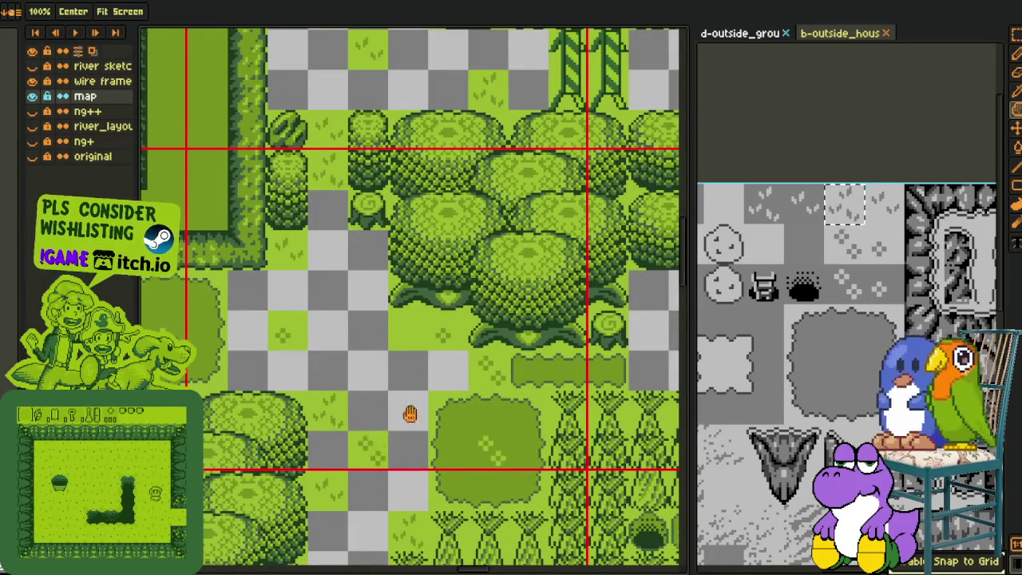
scroll(404, 421, "down", 2)
scroll(479, 342, "up", 1)
scroll(285, 303, "up", 1)
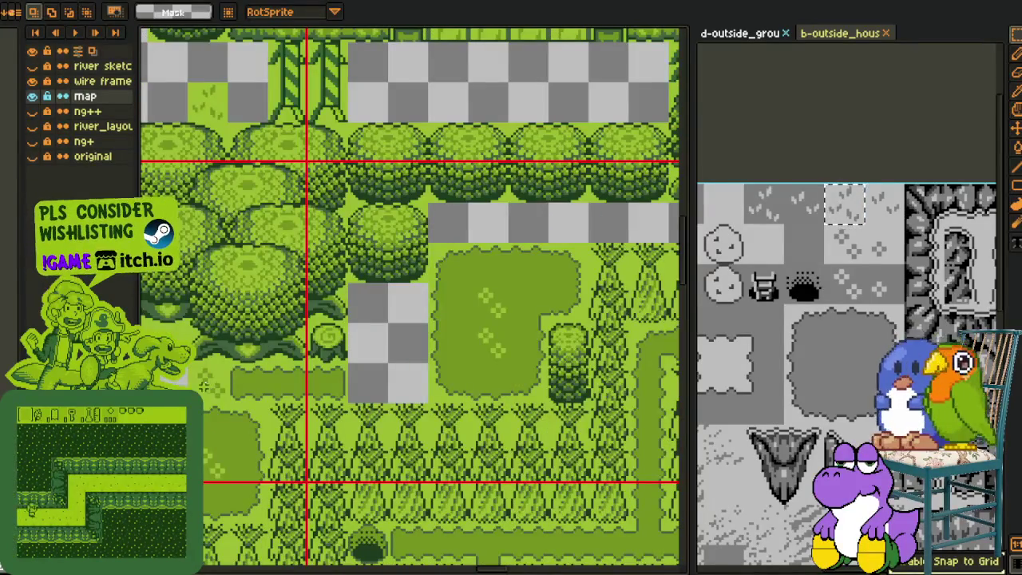
left_click_drag(392, 342, 302, 442)
left_click(302, 442)
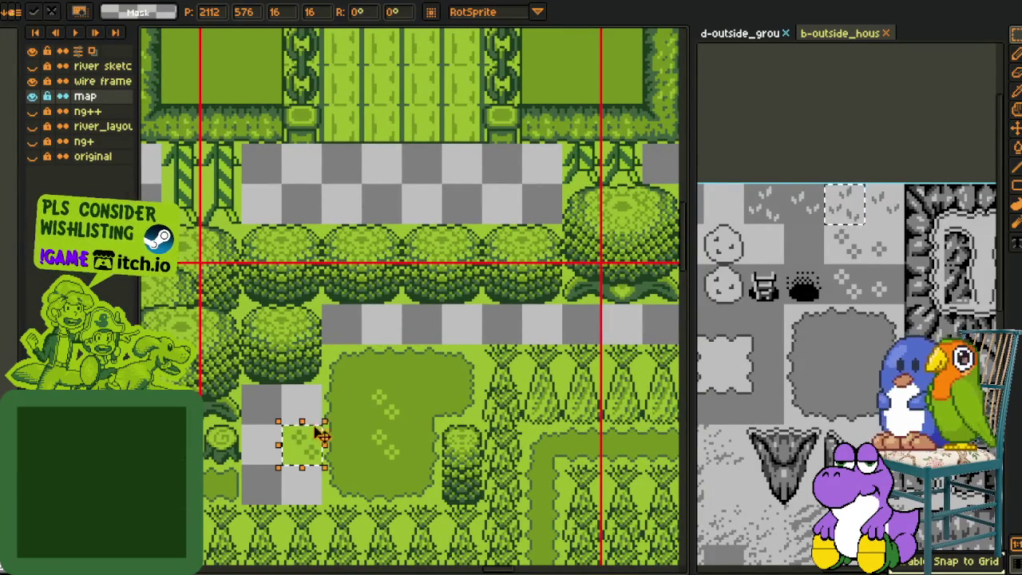
- Fill empty cells below the castle with grass tiles
left_click_drag(678, 199, 530, 258)
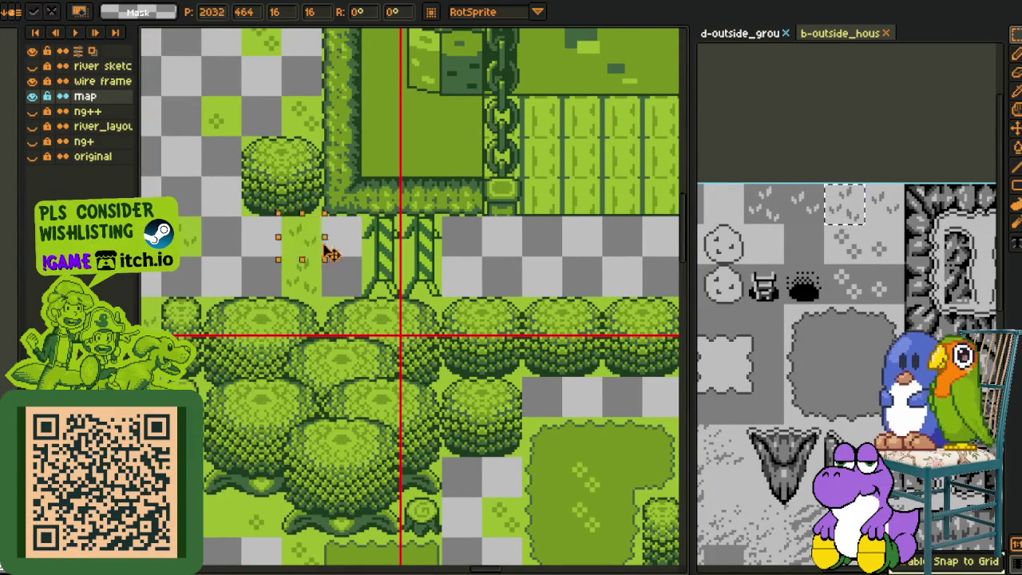
left_click(583, 236)
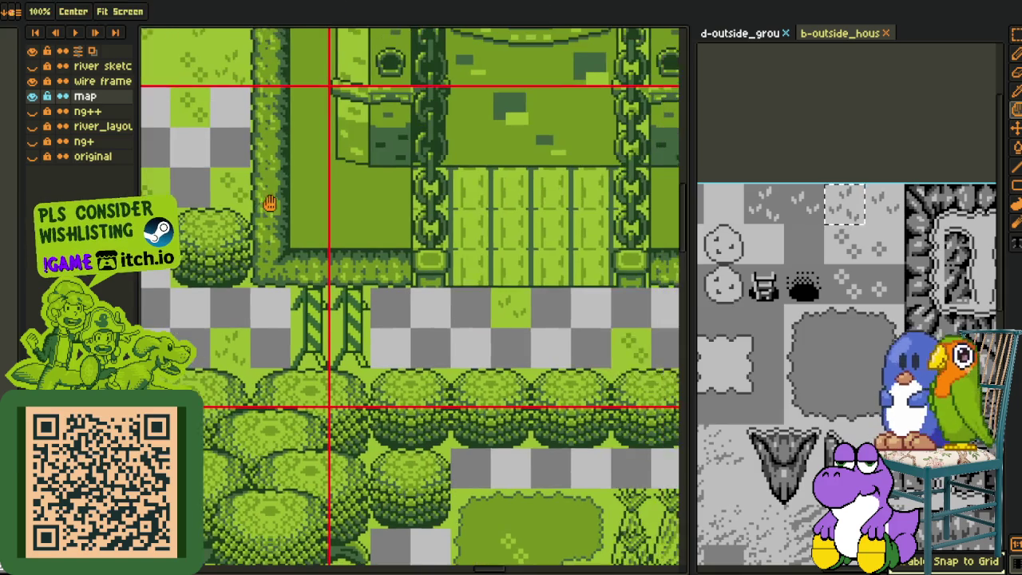
left_click_drag(330, 177, 250, 248)
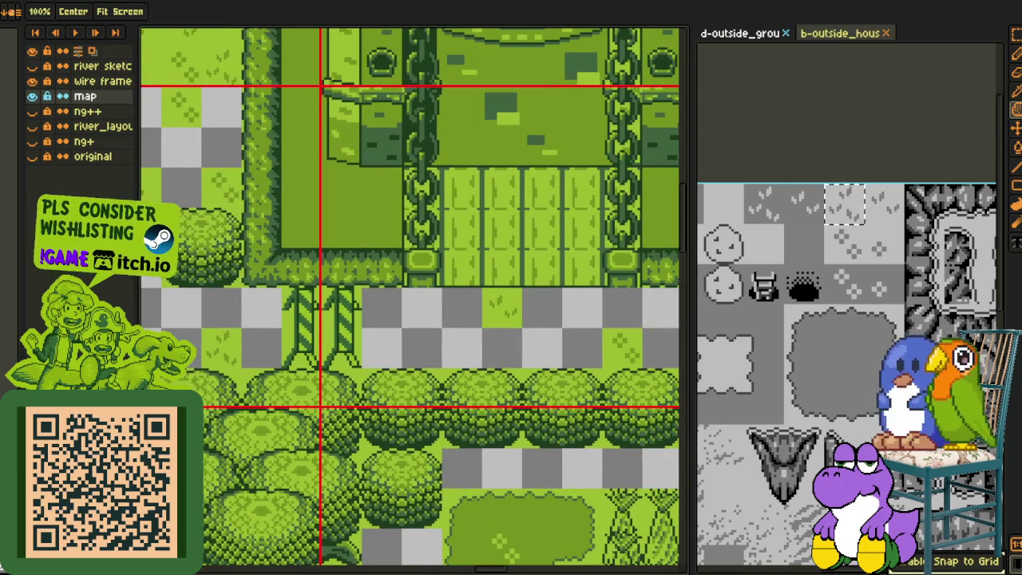
scroll(330, 242, "right", 5)
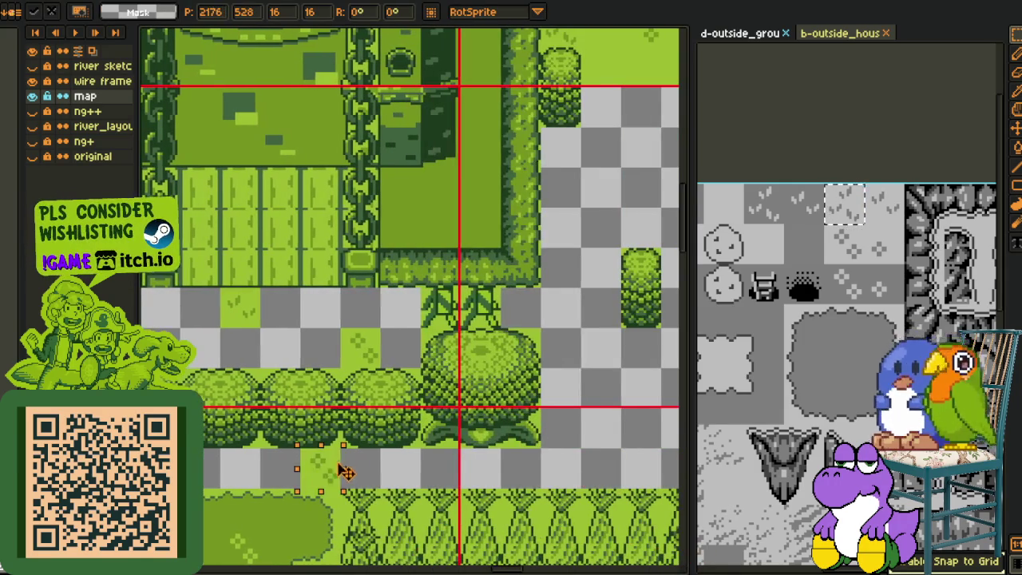
key("space")
scroll(319, 299, "right", 3)
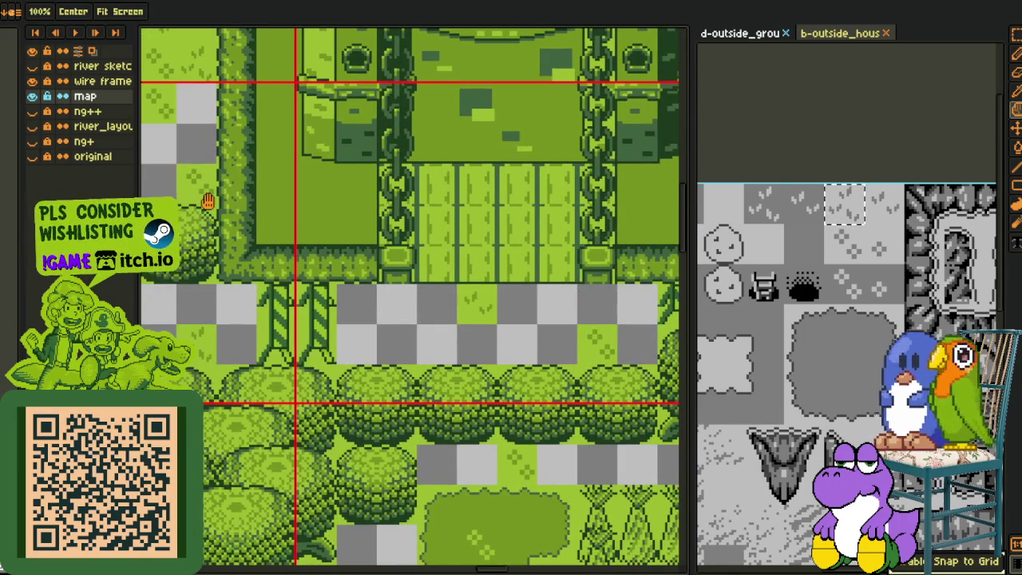
left_click_drag(207, 201, 410, 225)
- Copy grass tiles into the empty gaps along the hedge row
mouse_move(301, 191)
left_mouse_down()
mouse_move(619, 382)
mouse_move(503, 315)
mouse_move(375, 300)
left_mouse_up()
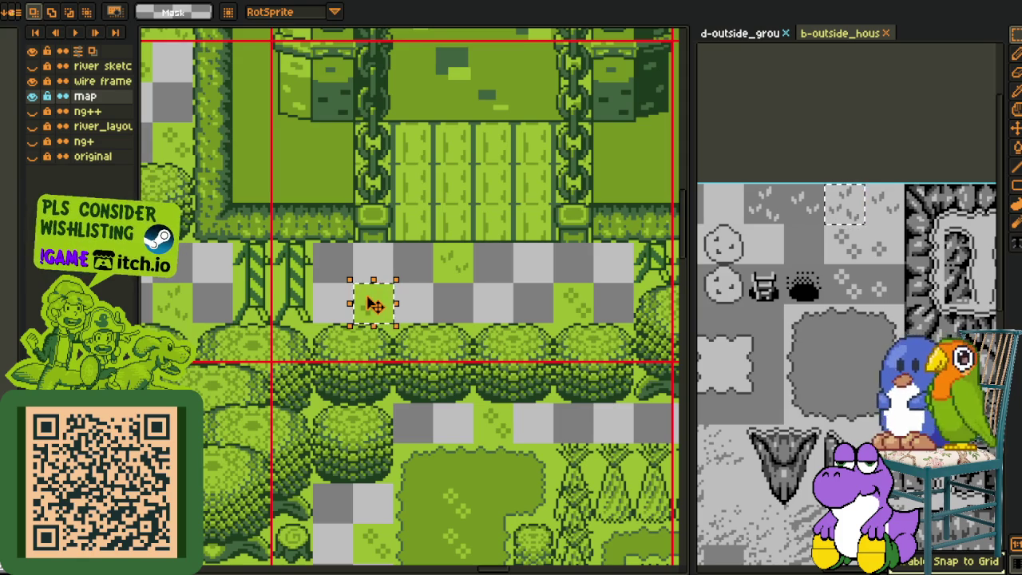
left_click_drag(374, 303, 475, 422)
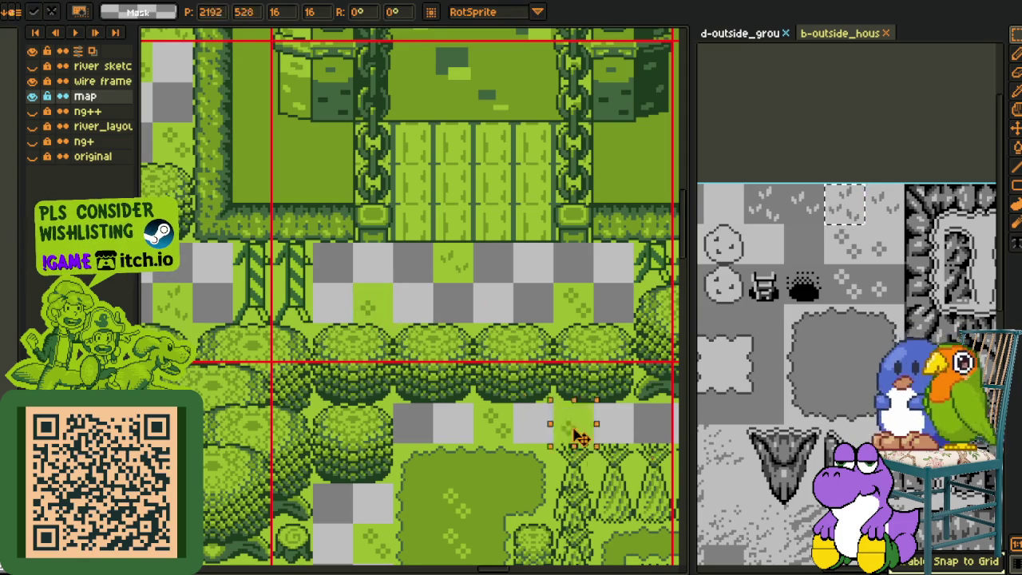
scroll(476, 421, "down", 1)
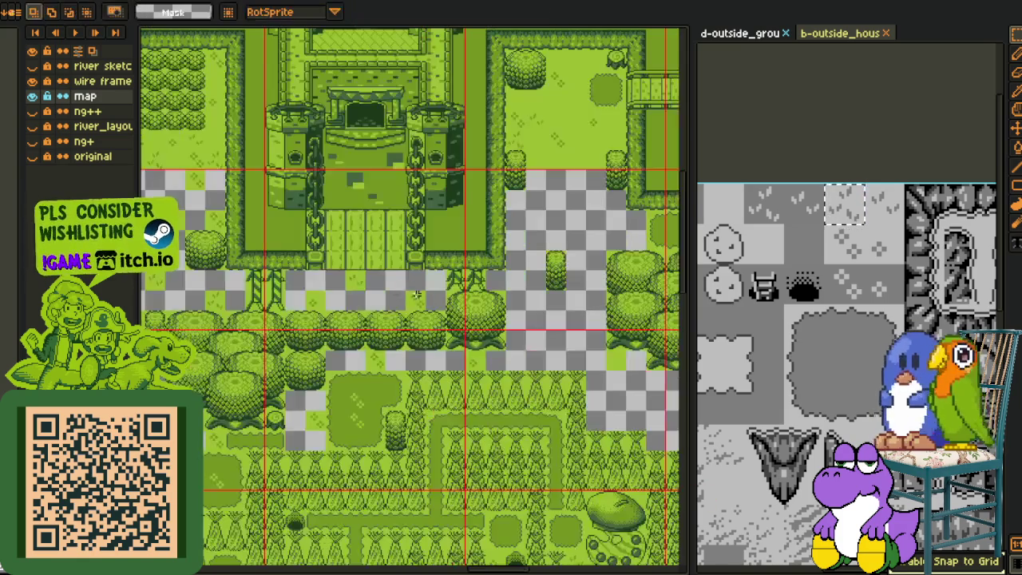
scroll(474, 319, "down", 1)
scroll(474, 292, "up", 2)
scroll(561, 372, "up", 1)
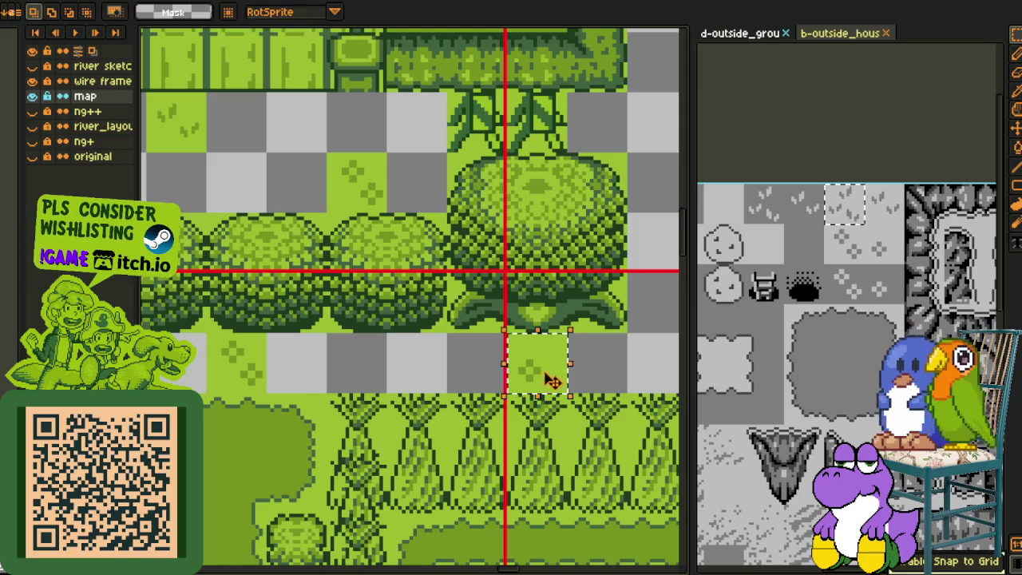
scroll(607, 239, "right", 2)
scroll(527, 214, "down", 1)
scroll(518, 214, "up", 1)
- Place a three-tile grass strip above the forest maze
left_click_drag(399, 241, 298, 208)
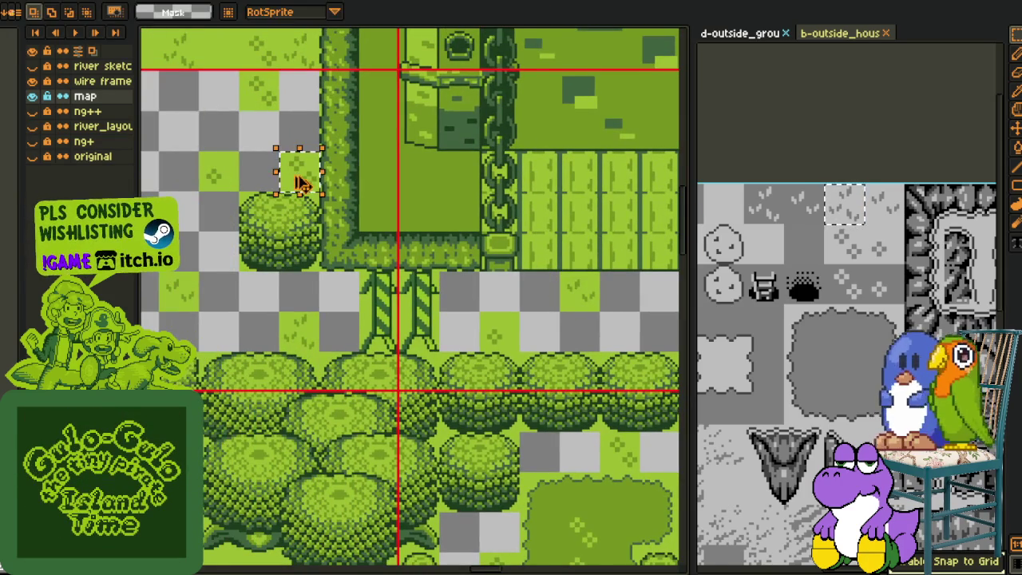
scroll(506, 292, "right", 4)
scroll(461, 465, "right", 3)
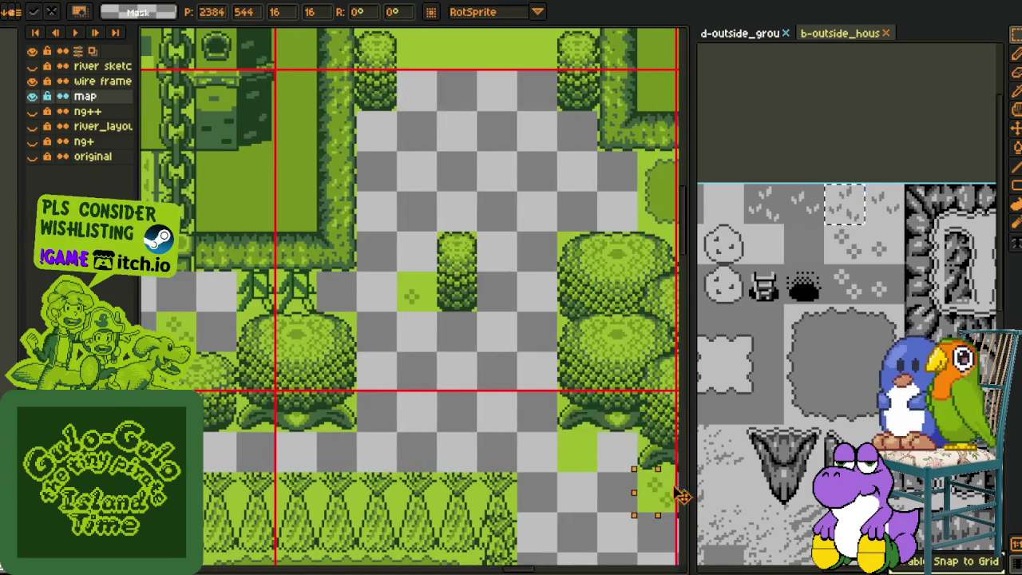
scroll(575, 536, "down", 3)
scroll(495, 327, "down", 1)
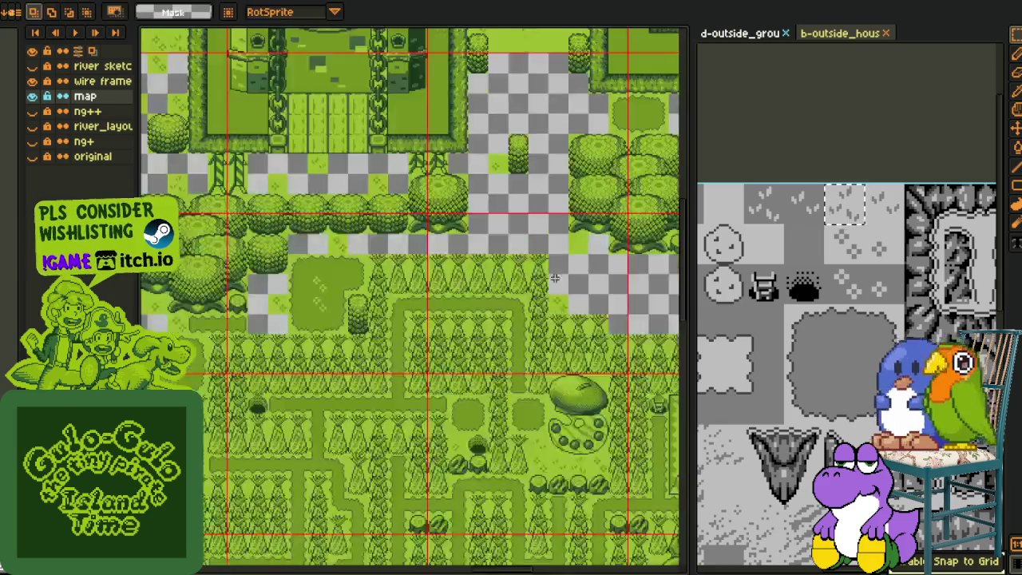
scroll(376, 303, "down", 1)
scroll(342, 343, "up", 1)
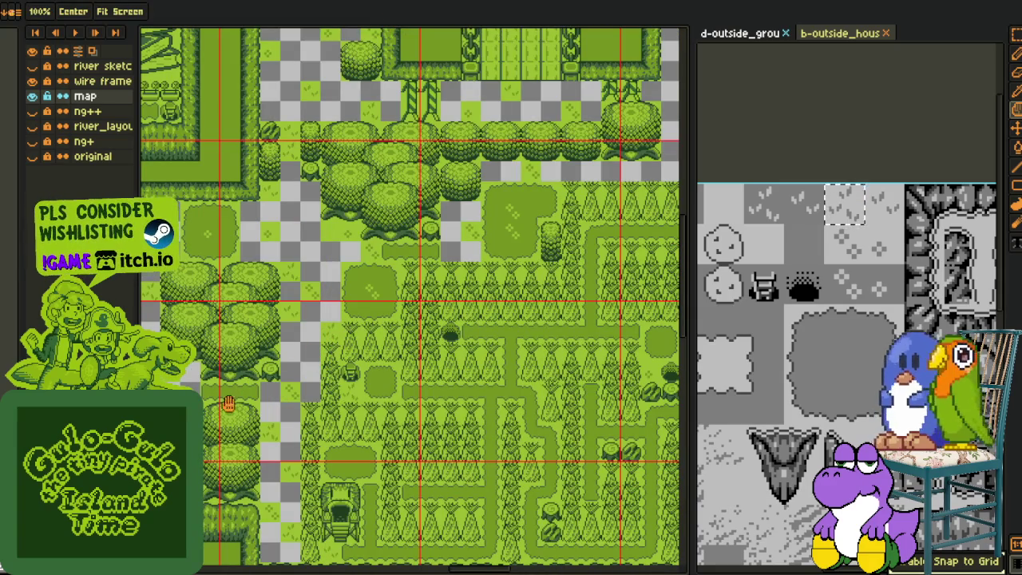
key("space")
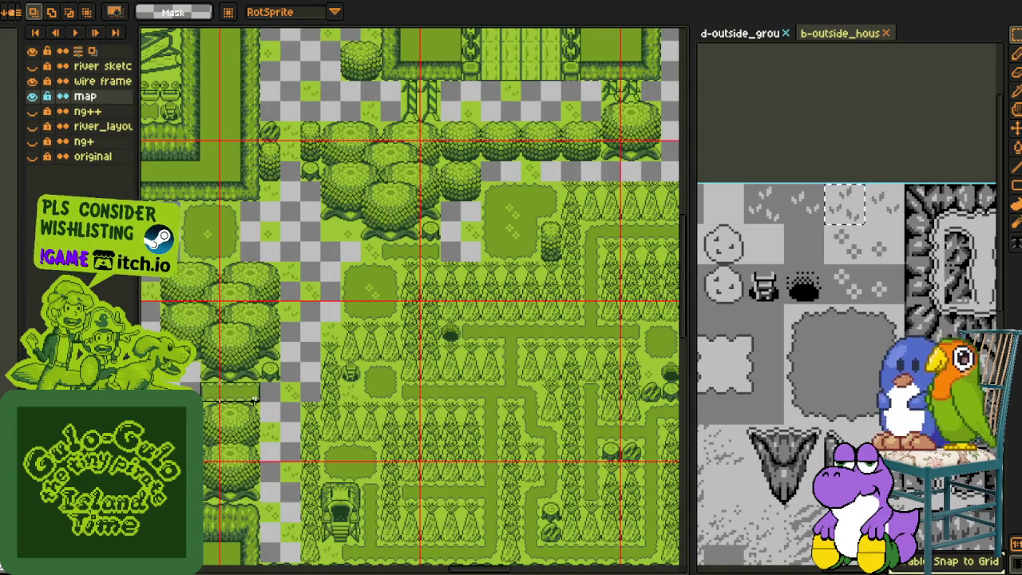
mouse_move(251, 403)
left_mouse_down()
mouse_move(684, 330)
mouse_move(449, 185)
left_mouse_up()
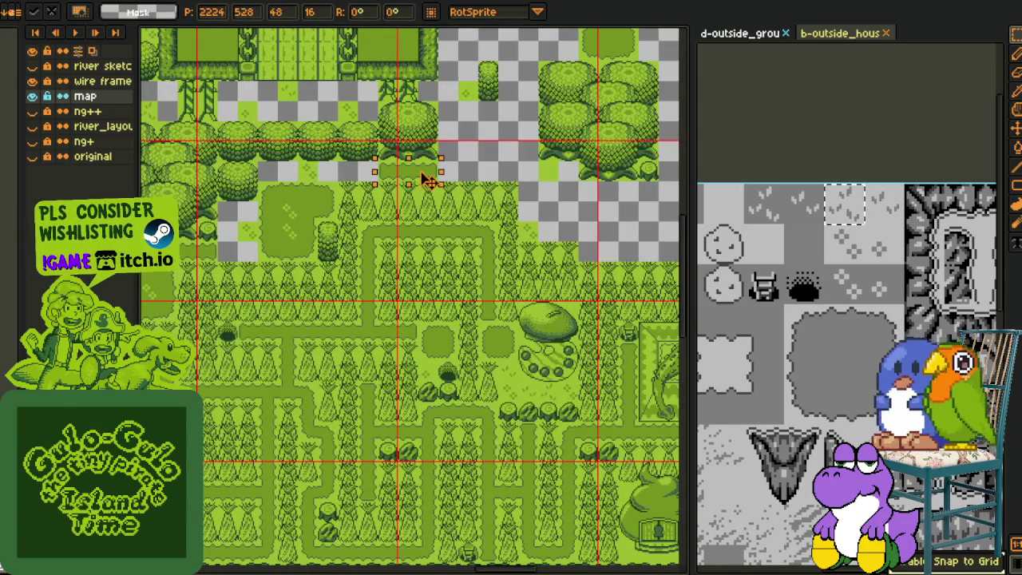
key("space")
left_click_drag(479, 142, 543, 255)
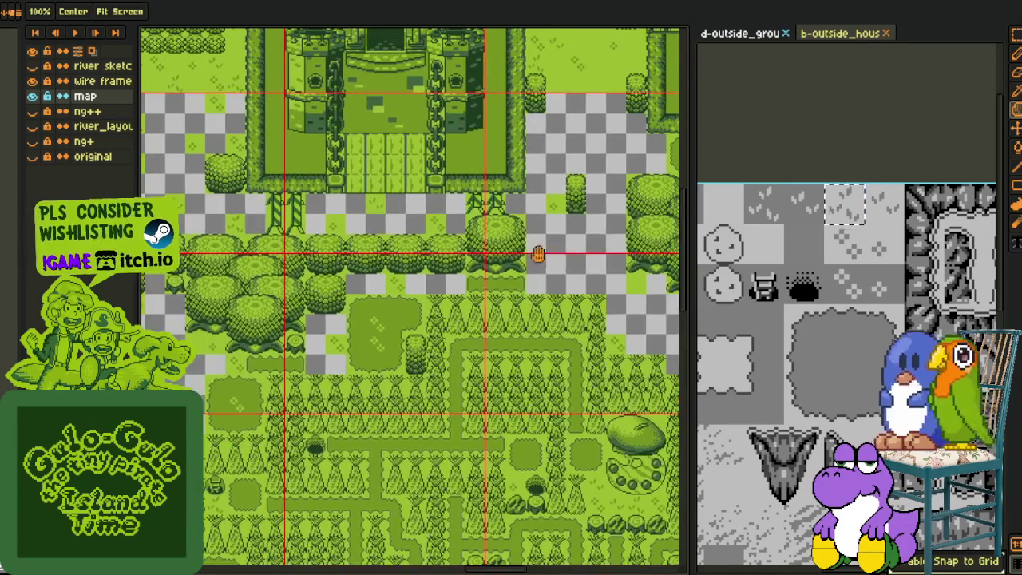
scroll(499, 224, "down", 1)
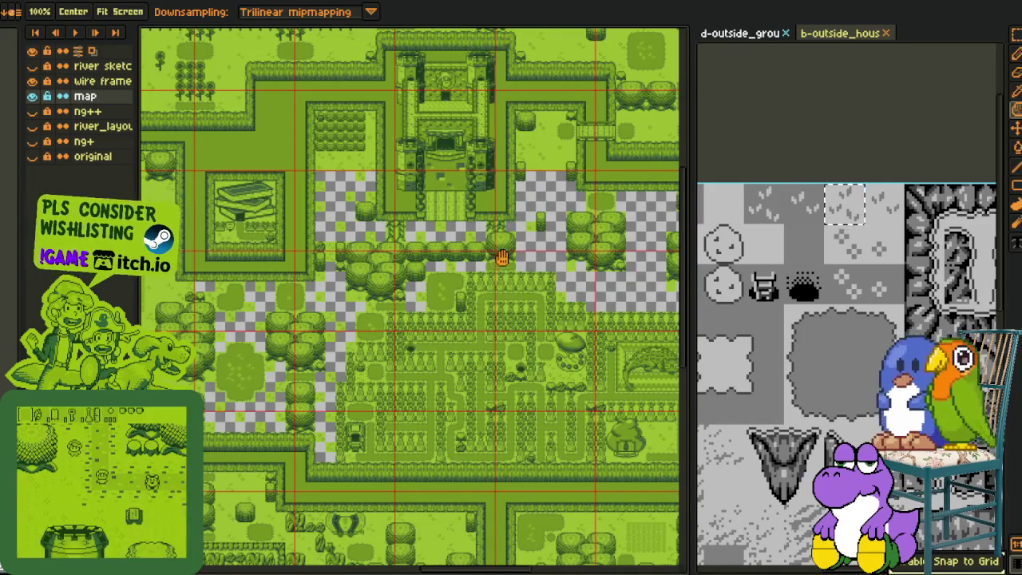
- Pan up to the lawn and place a first 16x16 grass tile copy in a gap
scroll(577, 235, "up", 1)
left_click_drag(577, 234, 403, 254)
left_click_drag(437, 283, 364, 275)
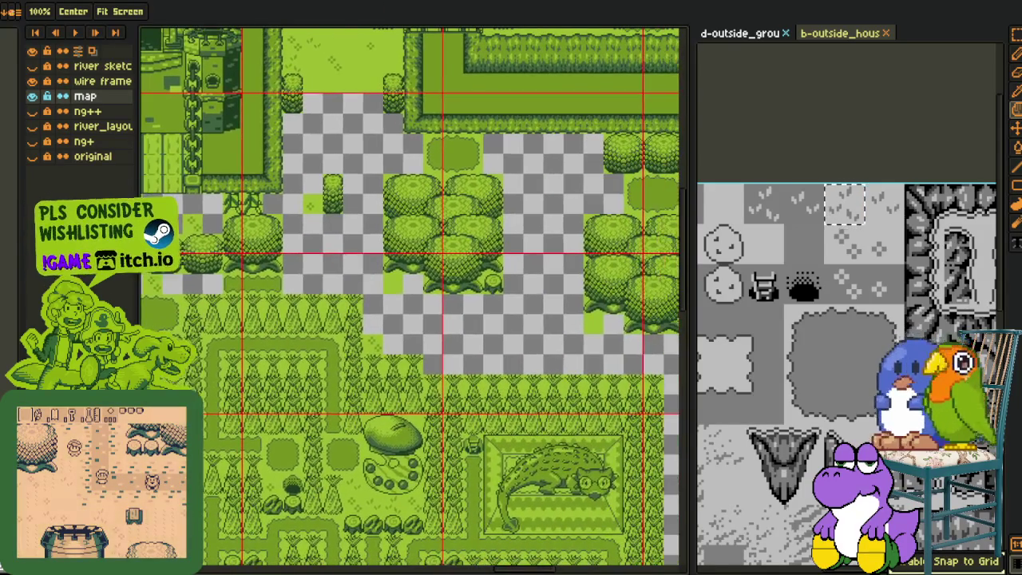
key("space")
mouse_move(349, 218)
left_mouse_down()
mouse_move(358, 165)
mouse_move(539, 393)
mouse_move(410, 310)
mouse_move(410, 166)
mouse_move(387, 472)
left_mouse_up()
scroll(339, 148, "up", 1)
left_click(334, 154)
key("Return")
- Copy two more lawn grass tiles into empty cells, including the gaps beside the house
left_click_drag(449, 303, 432, 393)
left_click_drag(476, 98, 479, 270)
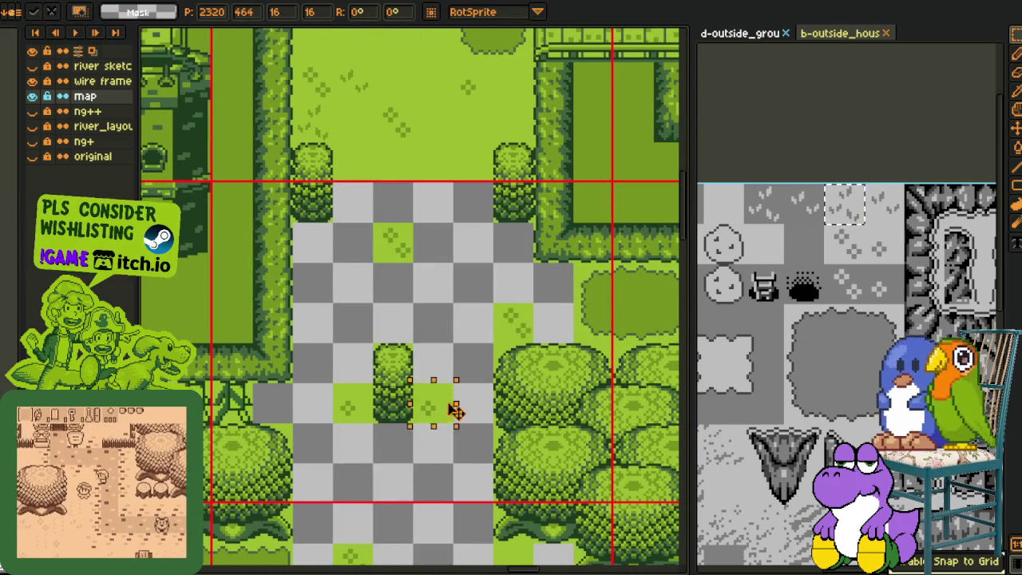
key("Return")
mouse_move(373, 98)
left_mouse_down()
mouse_move(353, 91)
mouse_move(413, 399)
mouse_move(424, 392)
mouse_move(319, 293)
mouse_move(351, 201)
mouse_move(435, 308)
mouse_move(680, 290)
mouse_move(622, 282)
left_mouse_up()
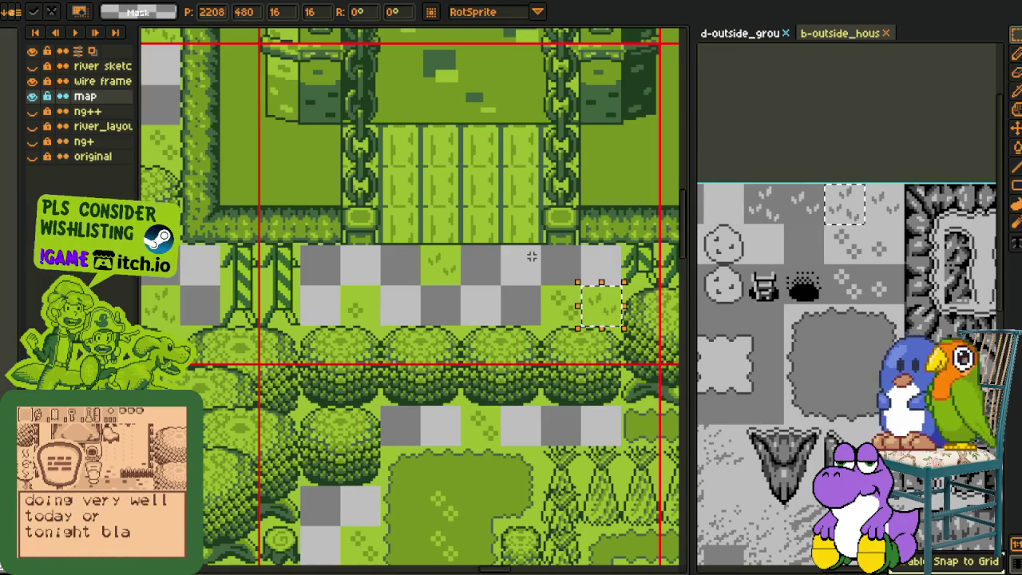
left_click_drag(531, 256, 371, 240)
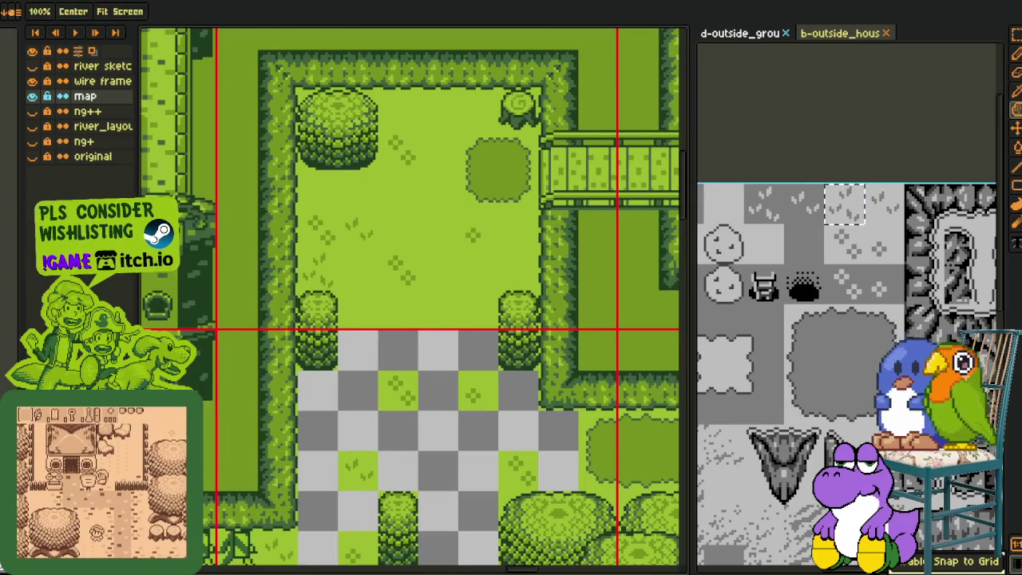
left_click_drag(320, 271, 329, 428)
- Scatter grass tiles into empty cells below the large tree cluster and near the pine forest
scroll(431, 356, "down", 2)
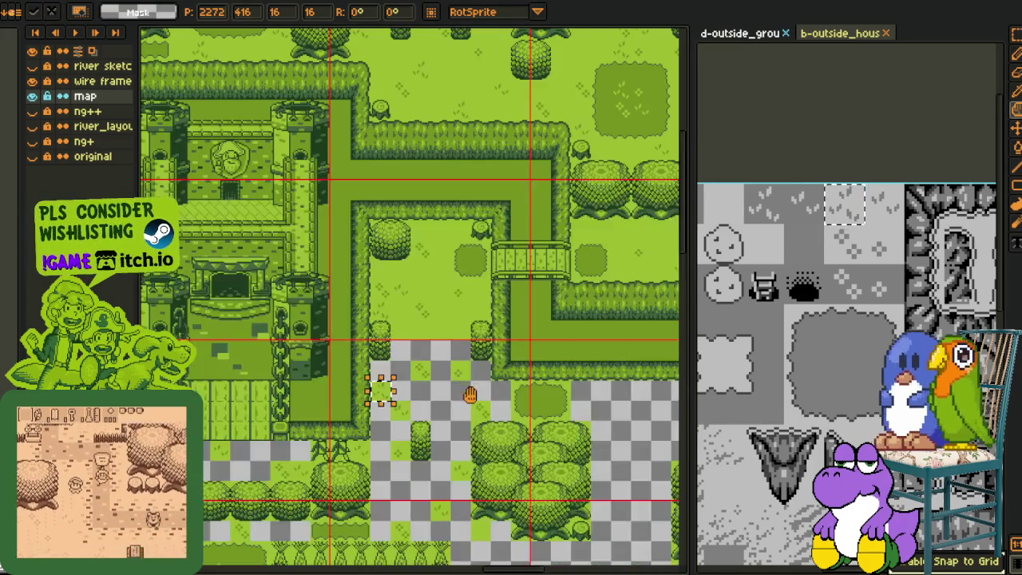
scroll(431, 356, "down", 2)
scroll(431, 356, "down", 2)
scroll(431, 356, "down", 2)
scroll(400, 295, "up", 2)
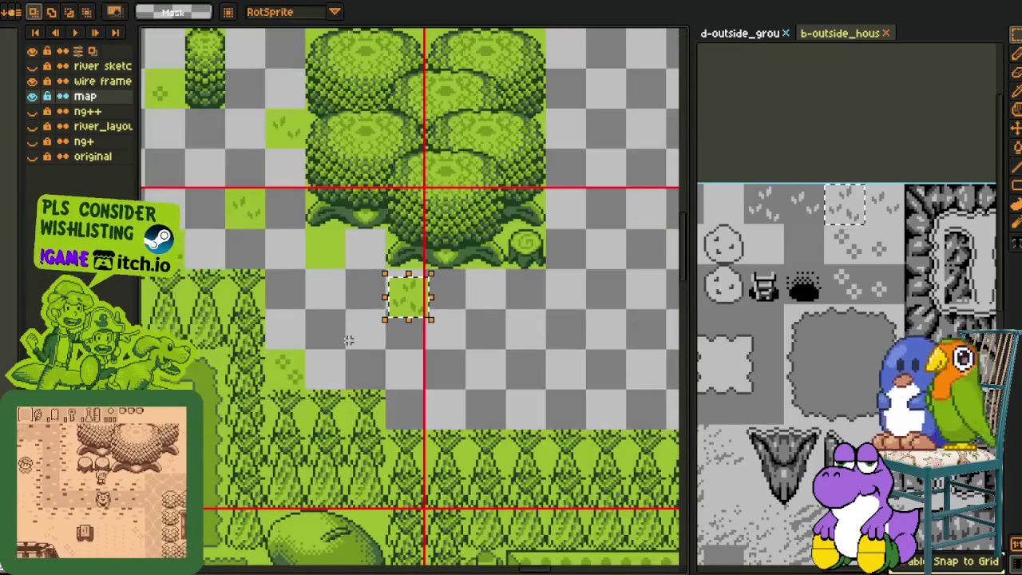
left_click_drag(405, 292, 365, 290)
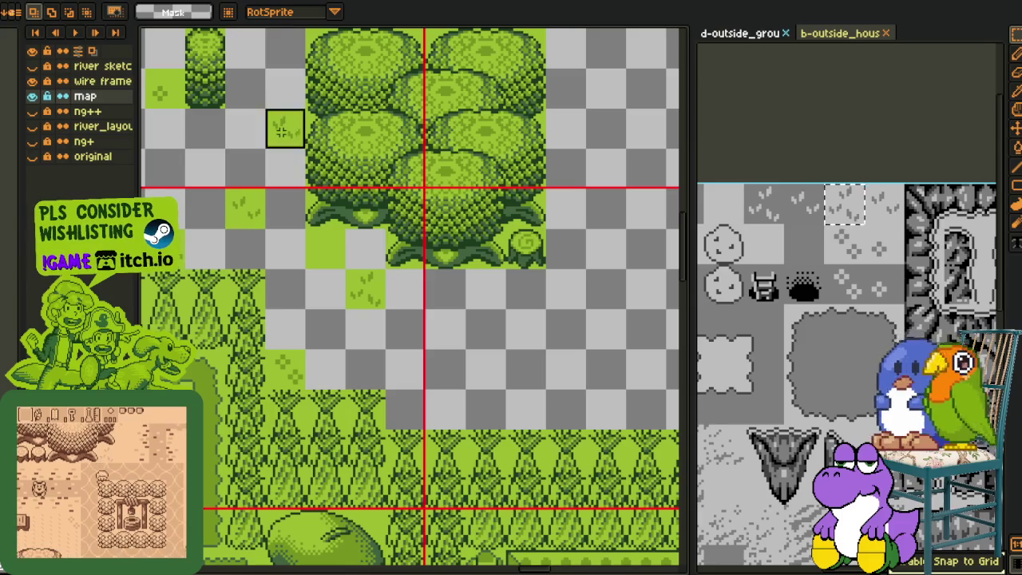
left_click_drag(287, 130, 405, 369)
left_click_drag(391, 275, 310, 216)
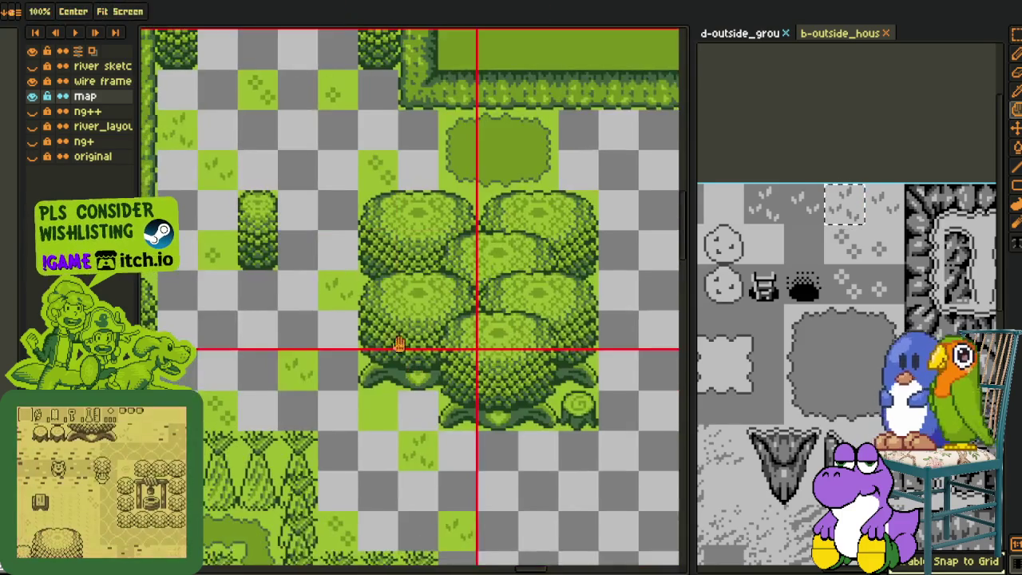
mouse_move(403, 212)
left_mouse_down()
mouse_move(467, 494)
mouse_move(402, 391)
left_mouse_up()
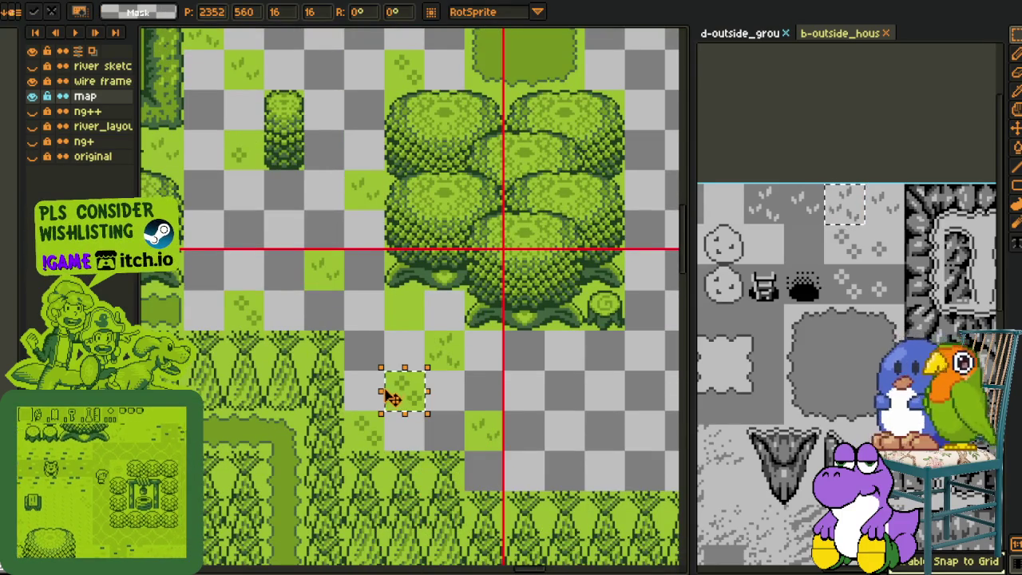
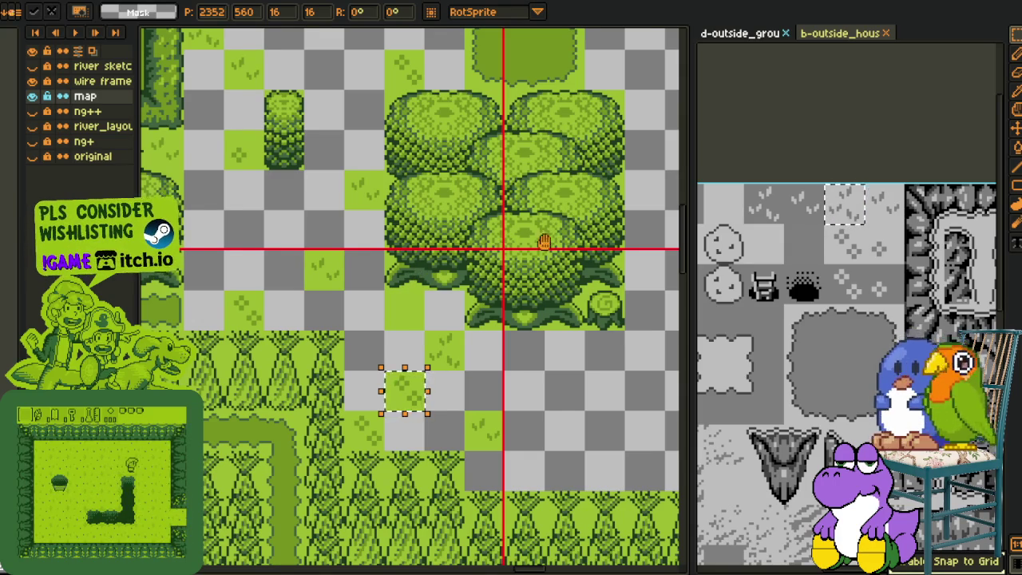
- Copy the small grass tile into the empty gaps beside the tree cluster
left_click_drag(543, 242, 392, 236)
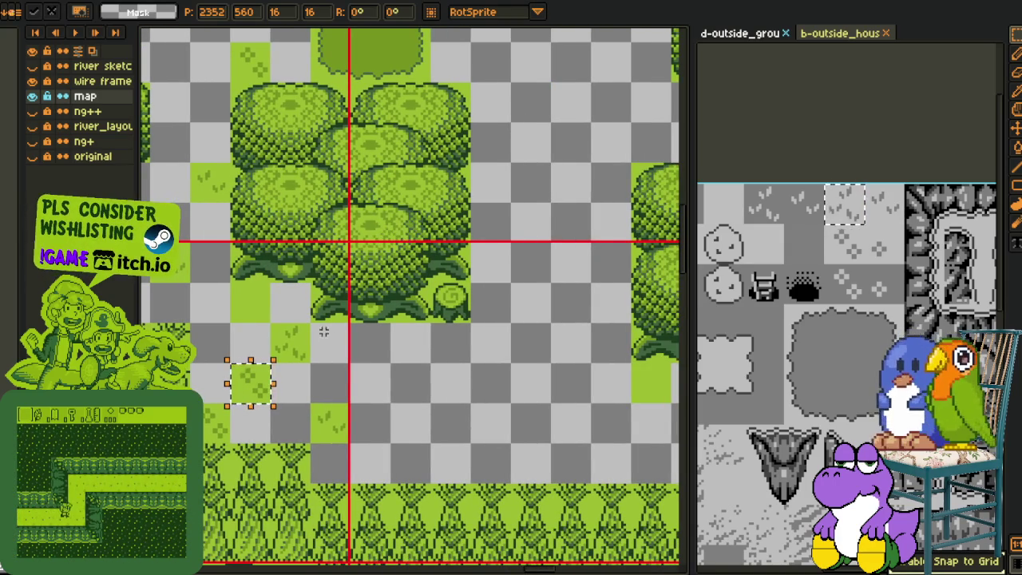
left_click_drag(256, 377, 537, 297)
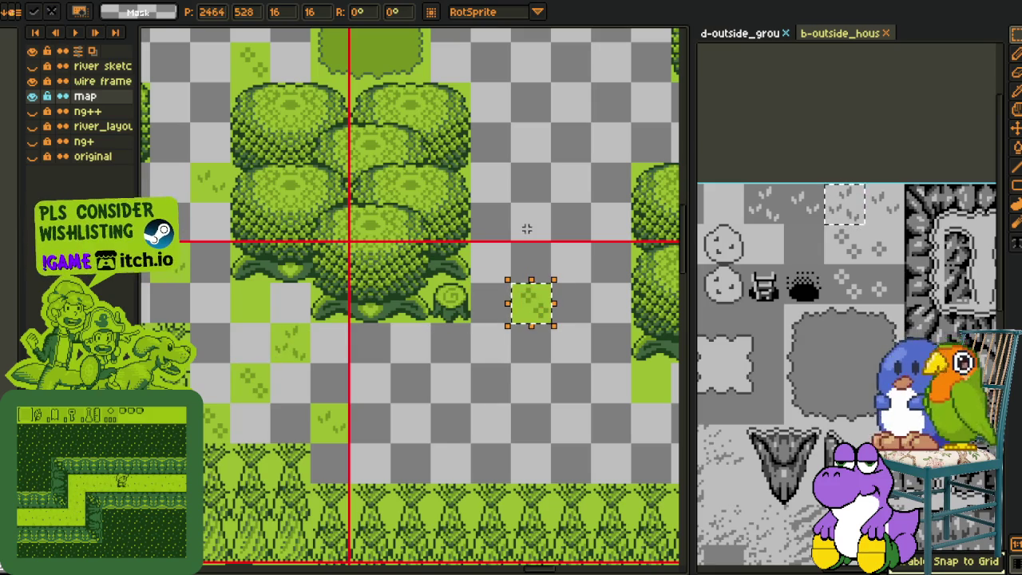
left_click_drag(522, 199, 495, 297)
scroll(494, 297, "down", 2)
scroll(347, 215, "up", 2)
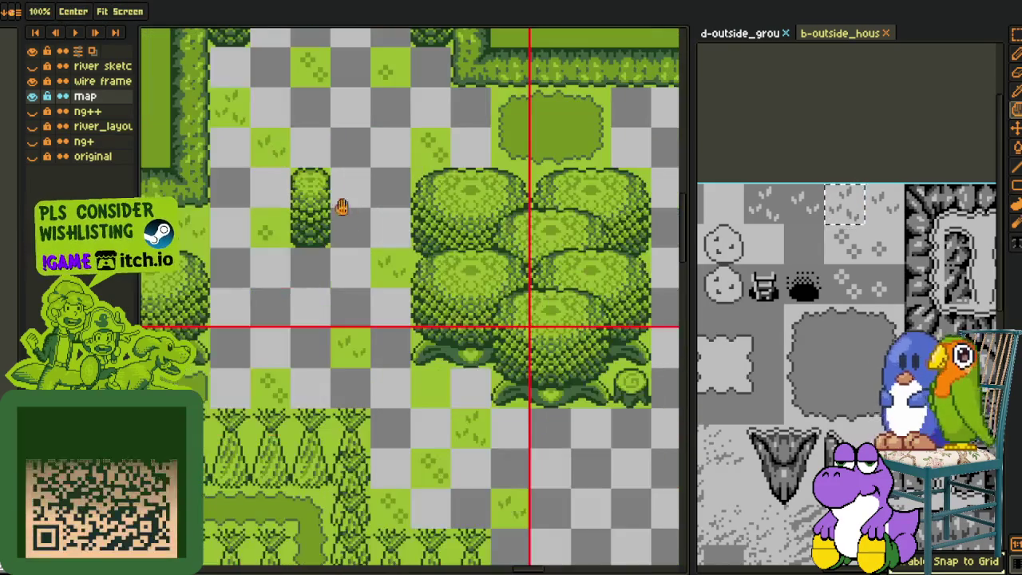
mouse_move(228, 107)
left_mouse_down()
mouse_move(244, 323)
mouse_move(364, 288)
mouse_move(497, 187)
left_mouse_up()
left_click(376, 258)
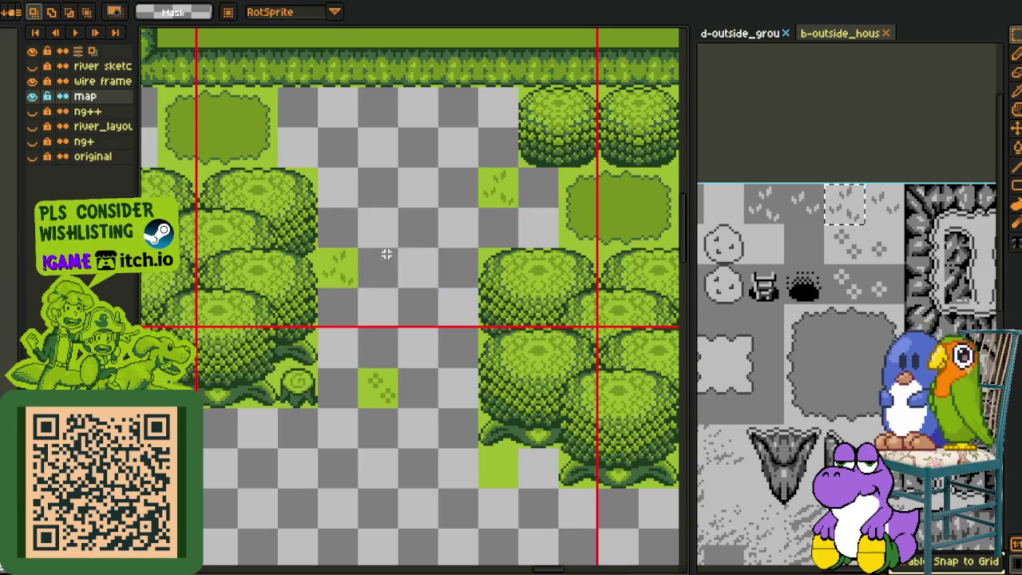
- Place a grass tile copy in the gap near the right-hand trees
left_click_drag(398, 231, 460, 306)
key("space")
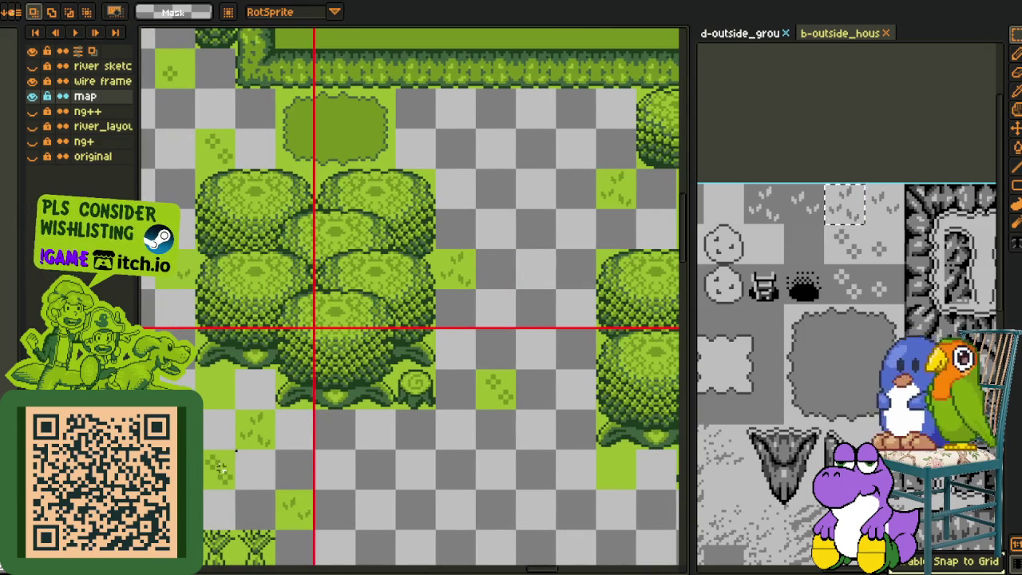
left_click_drag(226, 477, 499, 202)
left_click(233, 411)
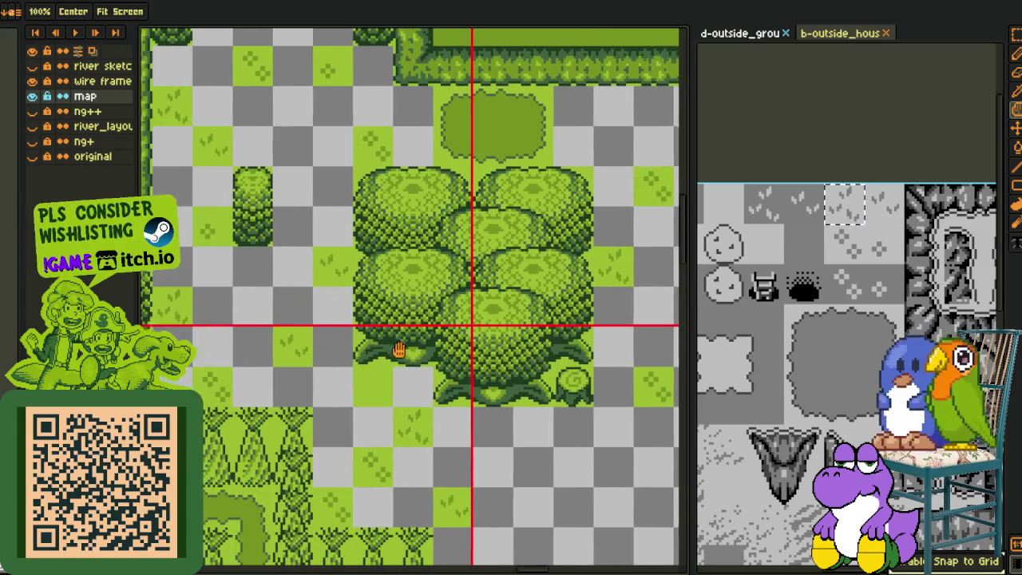
left_click_drag(253, 399, 476, 467)
left_click(399, 148)
- Move a grass tile down and right into another empty gap
mouse_move(399, 148)
left_mouse_down()
mouse_move(392, 506)
mouse_move(372, 183)
mouse_move(380, 188)
mouse_move(325, 126)
left_mouse_up()
scroll(372, 543, "down", 1)
scroll(388, 515, "down", 1)
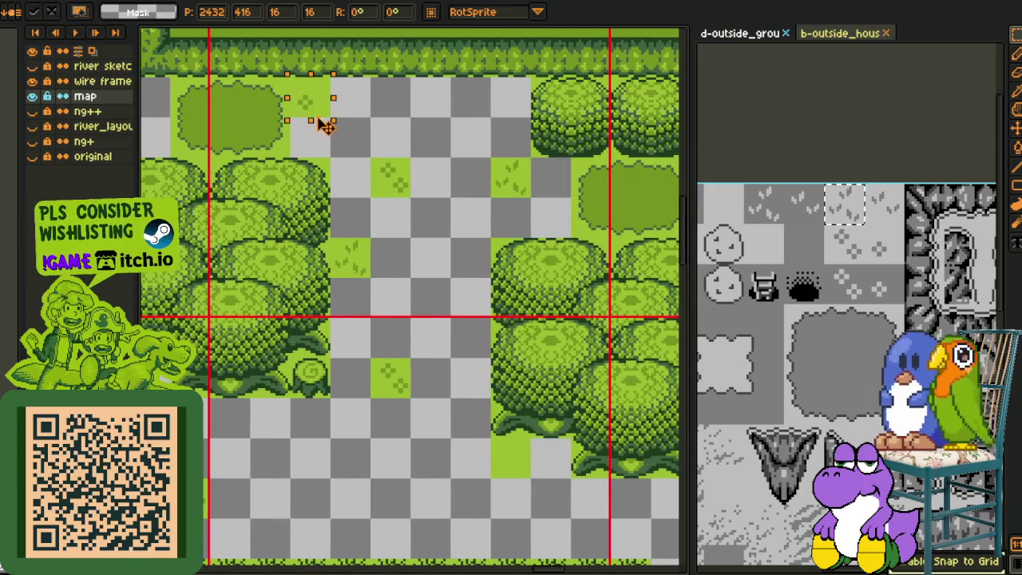
mouse_move(333, 127)
left_mouse_down()
mouse_move(451, 270)
mouse_move(440, 228)
mouse_move(479, 136)
mouse_move(399, 422)
mouse_move(515, 299)
left_mouse_up()
scroll(399, 421, "down", 4)
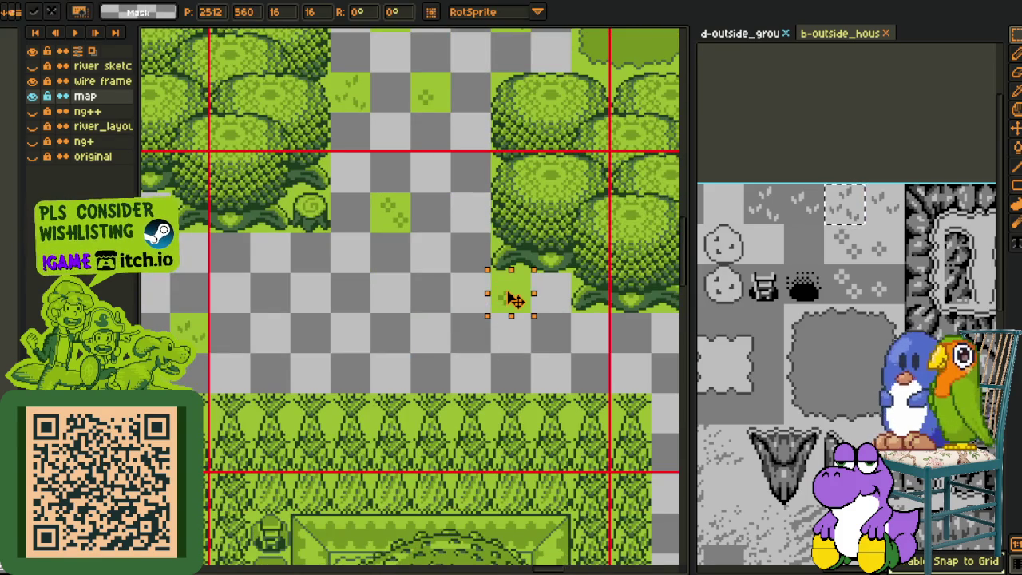
left_click(427, 265)
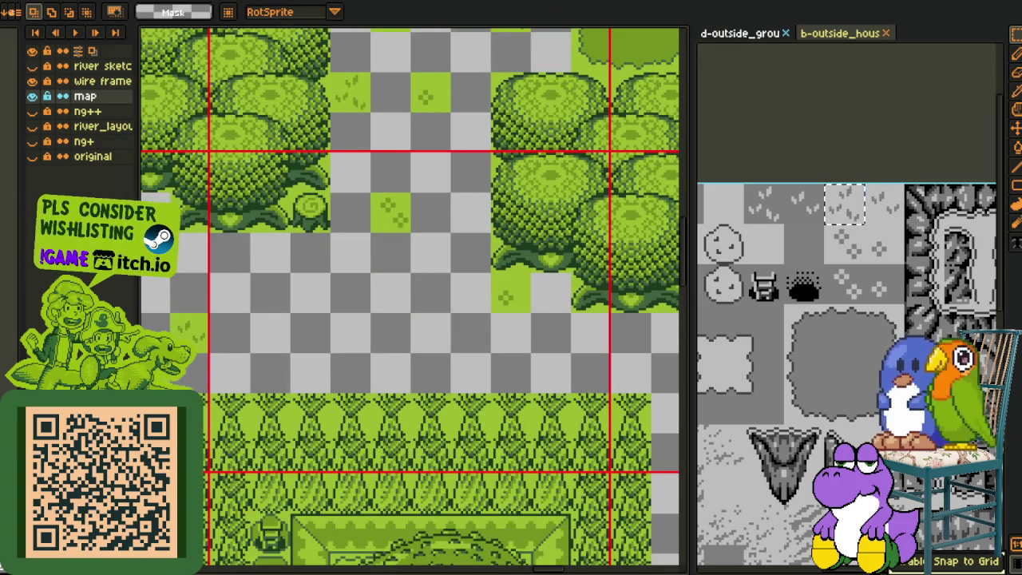
- Paste more grass tile copies along the lower gap
key("ctrl+v")
mouse_move(338, 370)
left_mouse_down()
mouse_move(281, 372)
mouse_move(408, 314)
mouse_move(556, 390)
left_mouse_up()
key("Return")
left_click_drag(447, 201, 468, 278)
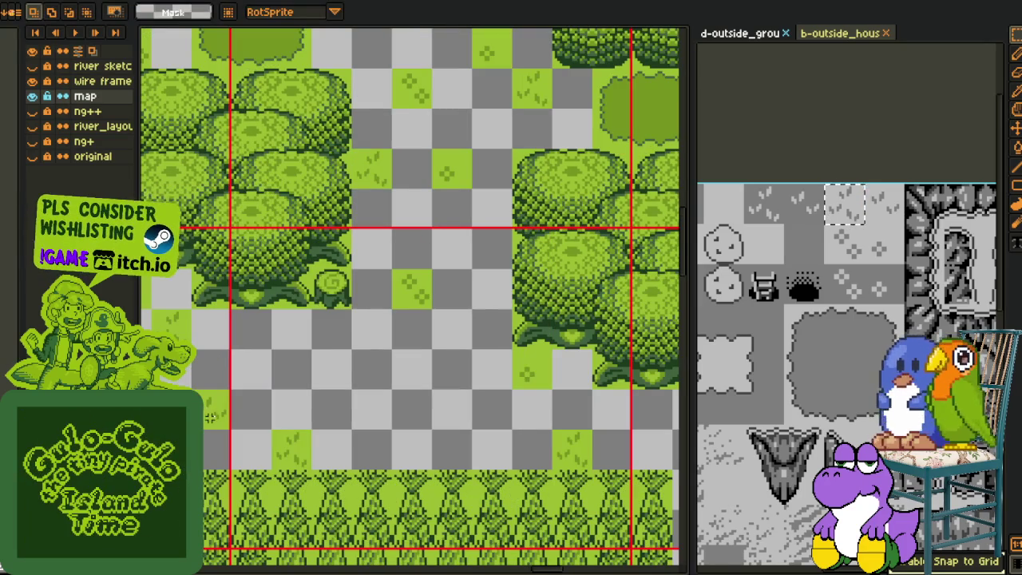
mouse_move(214, 420)
left_mouse_down()
mouse_move(342, 380)
mouse_move(410, 459)
left_mouse_up()
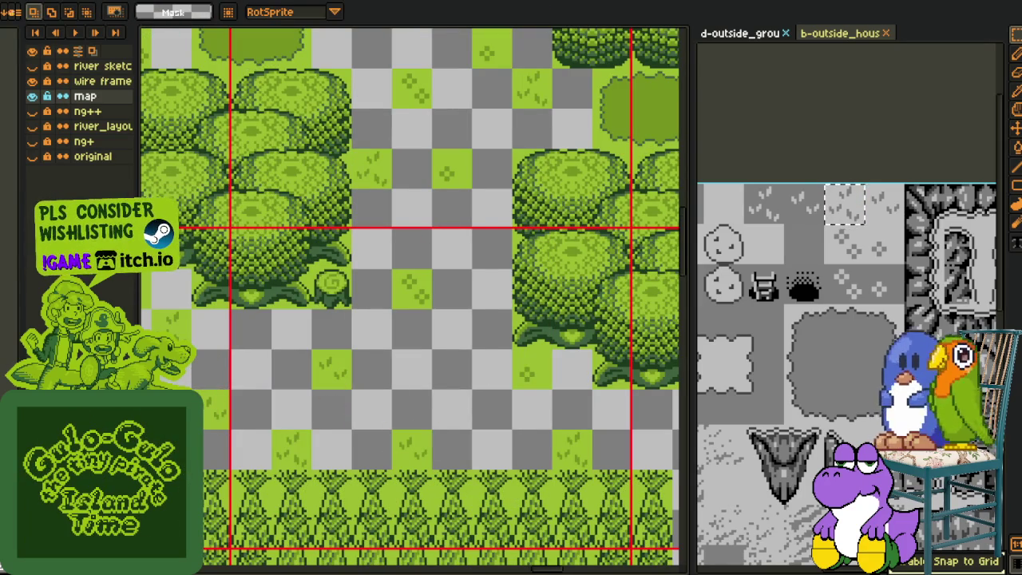
left_click_drag(509, 322, 328, 454)
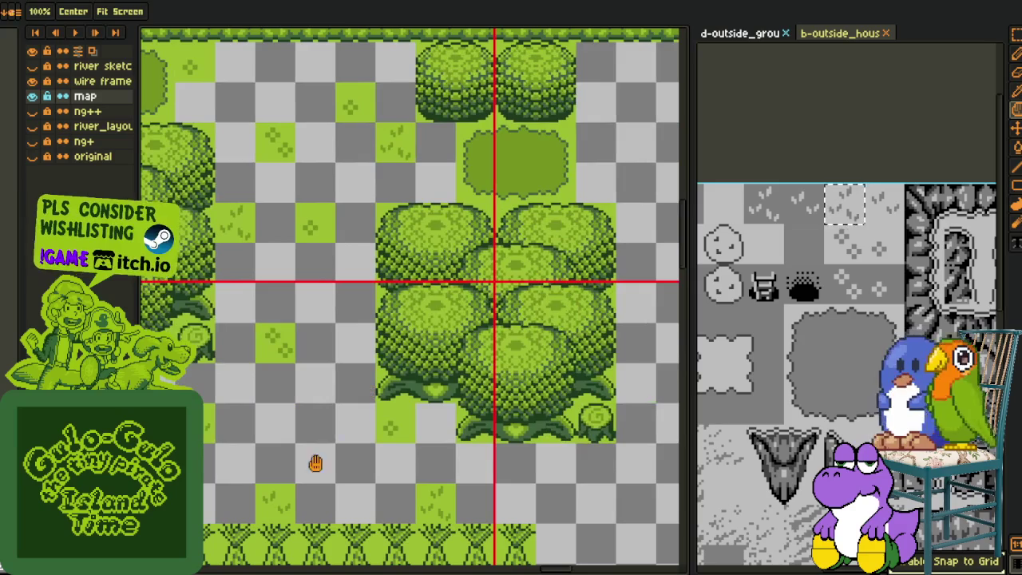
mouse_move(275, 503)
left_mouse_down()
mouse_move(601, 486)
mouse_move(359, 295)
mouse_move(366, 318)
mouse_move(531, 119)
left_mouse_up()
- Shift a grass tile one cell right after undoing a misplaced move
scroll(494, 172, "down", 3)
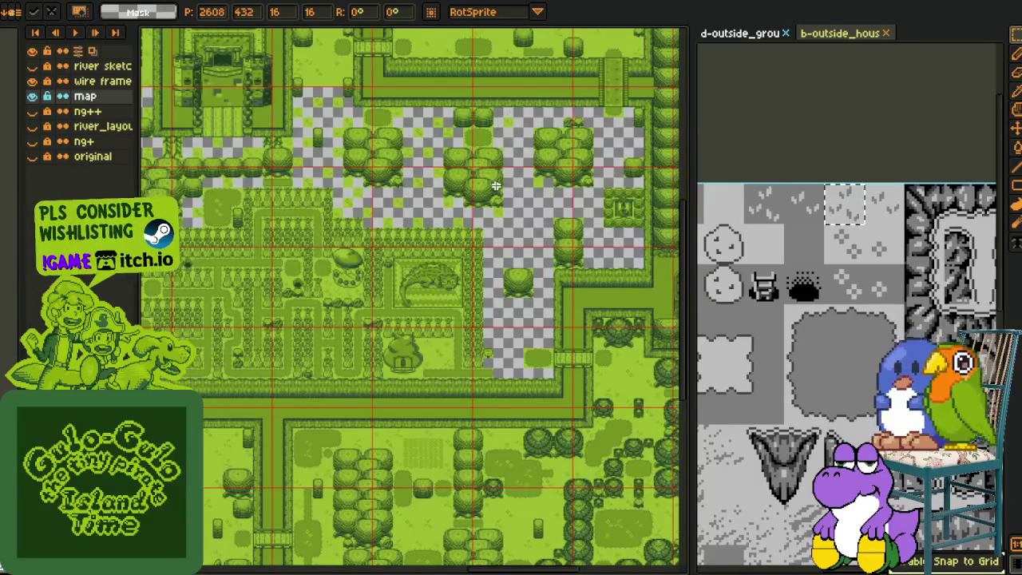
scroll(495, 185, "up", 3)
scroll(372, 301, "up", 2)
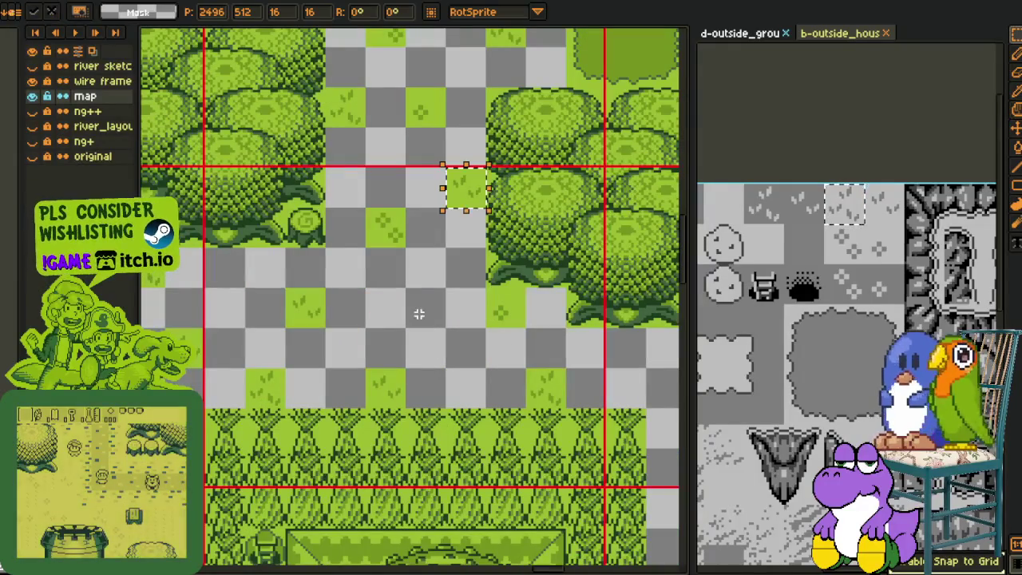
mouse_move(467, 196)
left_mouse_down()
mouse_move(392, 320)
mouse_move(452, 261)
left_mouse_up()
key("ctrl+z")
scroll(238, 293, "down", 2)
scroll(238, 293, "down", 1)
scroll(237, 293, "up", 3)
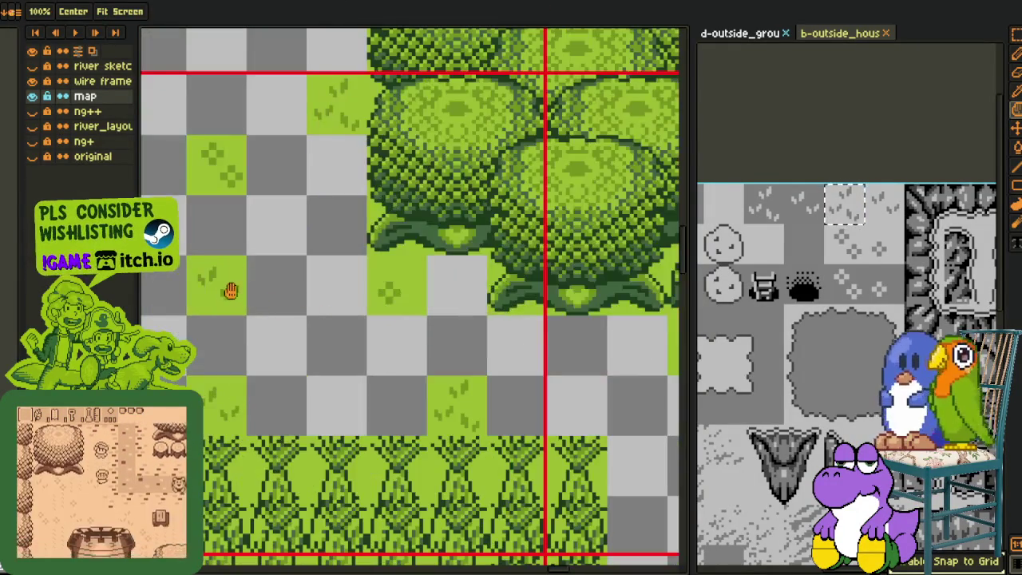
left_click_drag(232, 292, 293, 296)
- Copy a grass patch to the lower right and adjust its bottom and narrow column
scroll(409, 172, "down", 1)
scroll(409, 172, "down", 1)
mouse_move(409, 171)
left_mouse_down()
mouse_move(420, 233)
mouse_move(392, 240)
left_mouse_up()
scroll(287, 124, "up", 2)
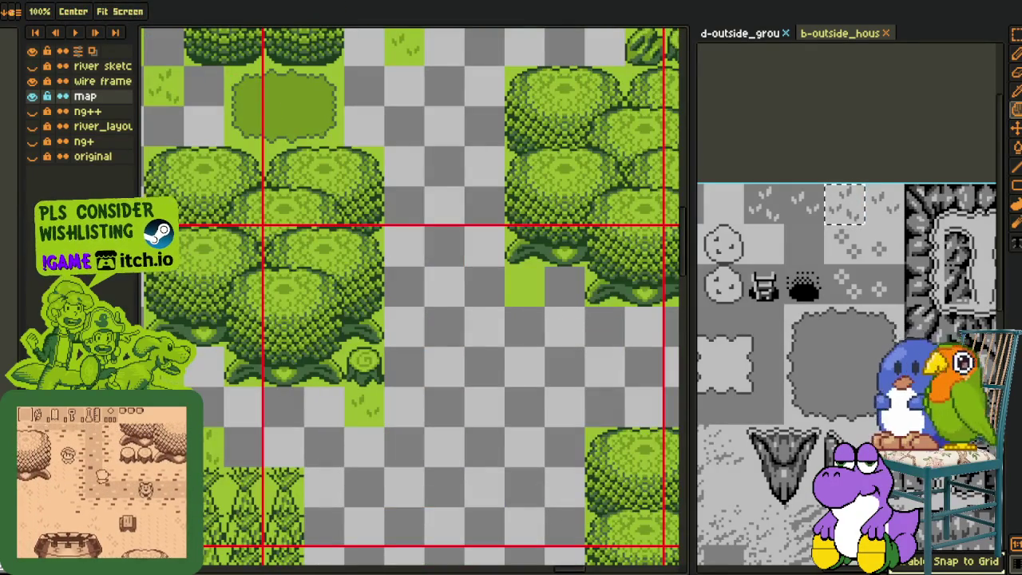
mouse_move(308, 114)
left_mouse_down()
mouse_move(486, 376)
mouse_move(430, 247)
mouse_move(383, 243)
mouse_move(383, 330)
mouse_move(437, 353)
left_mouse_up()
left_click(421, 309)
left_click(484, 309)
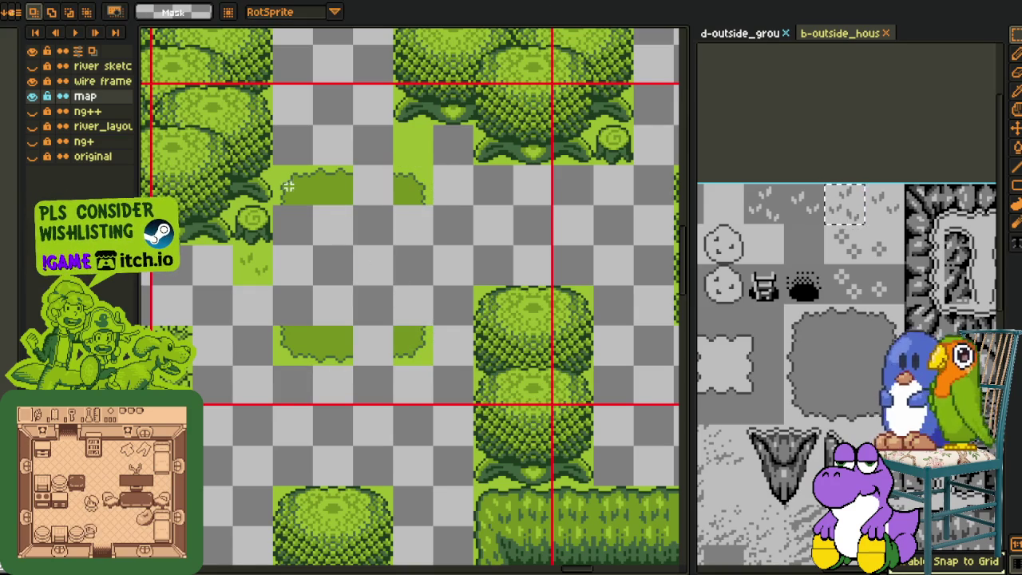
- Close the gaps between grass patches and select the large grass patch
left_click_drag(344, 186, 387, 205)
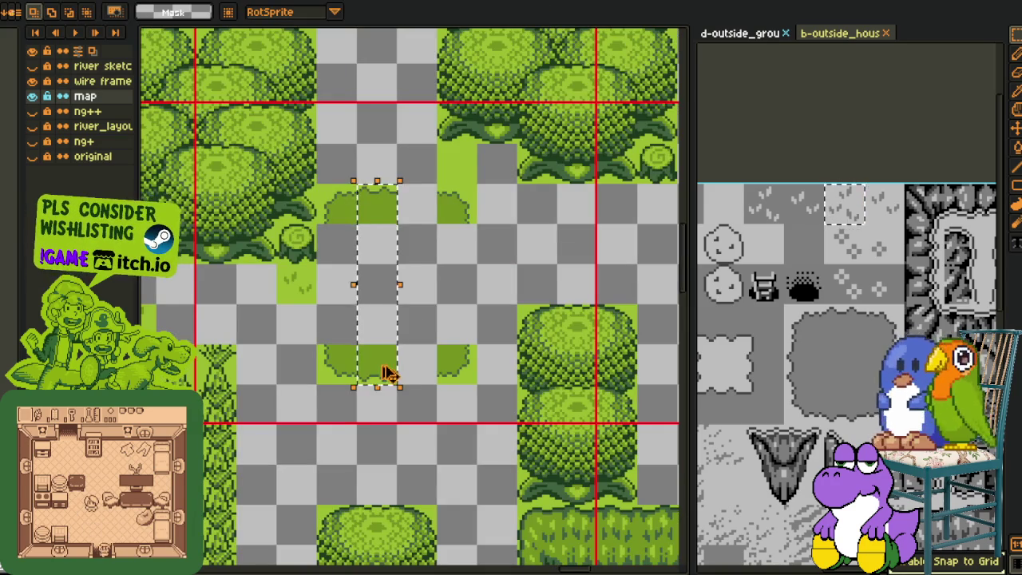
left_click_drag(388, 372, 426, 372)
scroll(343, 186, "down", 3)
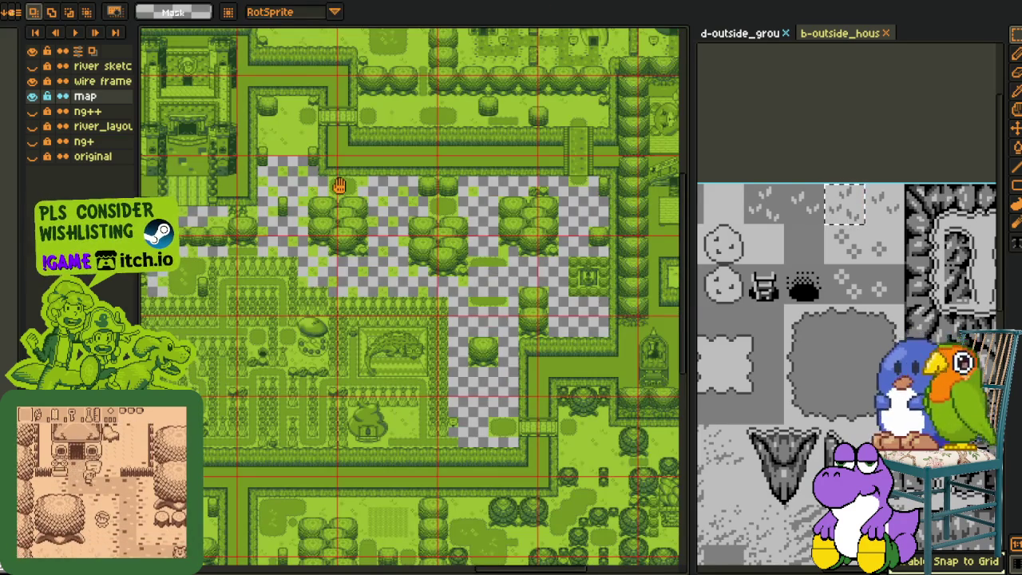
left_click_drag(346, 235, 342, 292)
scroll(359, 140, "up", 3)
mouse_move(250, 96)
left_mouse_down()
mouse_move(368, 173)
mouse_move(687, 262)
mouse_move(520, 89)
mouse_move(493, 317)
left_mouse_up()
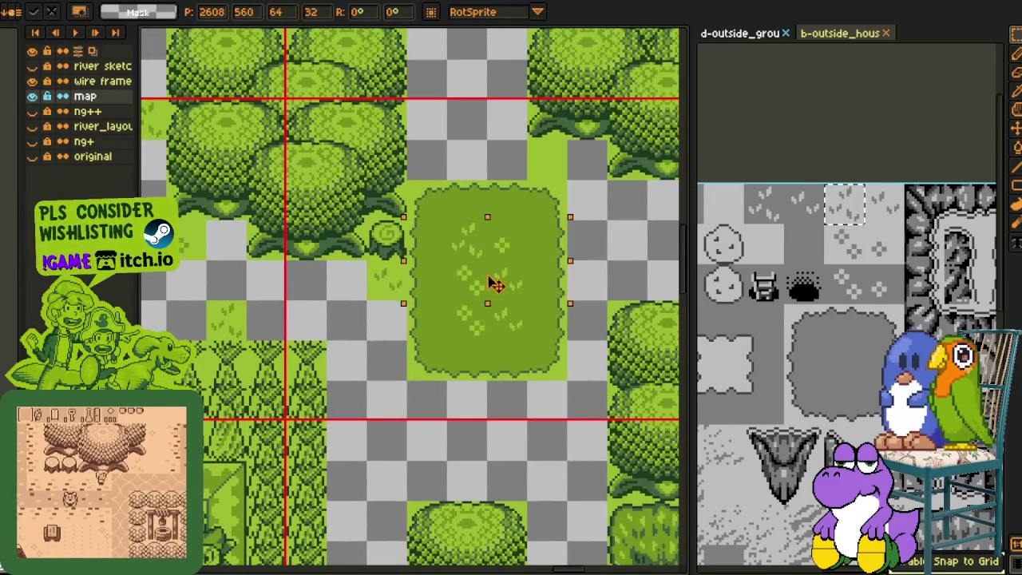
- Drop the big grass patch between the tree clusters and deselect it
key("ctrl+d")
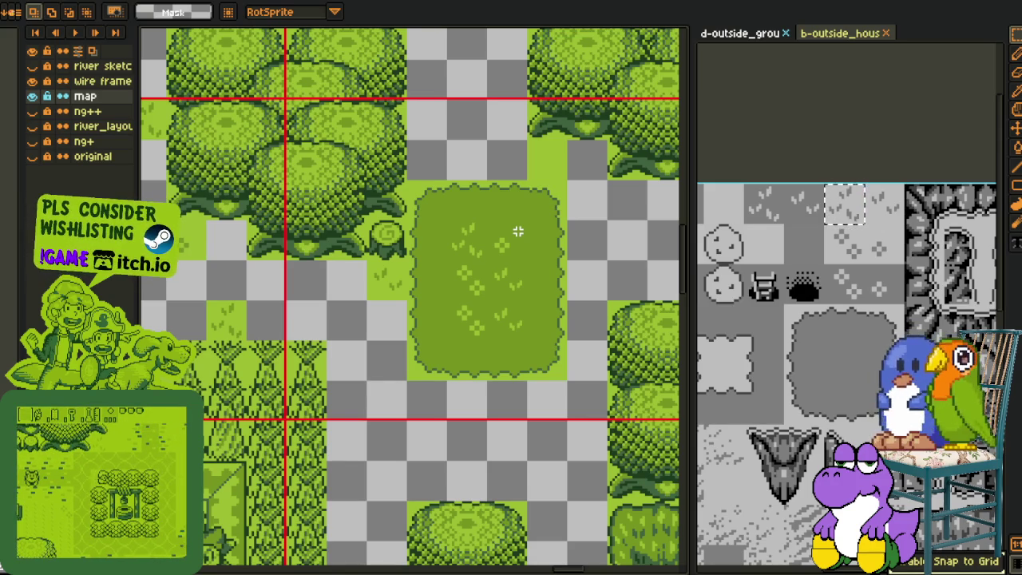
scroll(520, 229, "down", 2)
left_click_drag(595, 215, 405, 205)
scroll(231, 229, "up", 2)
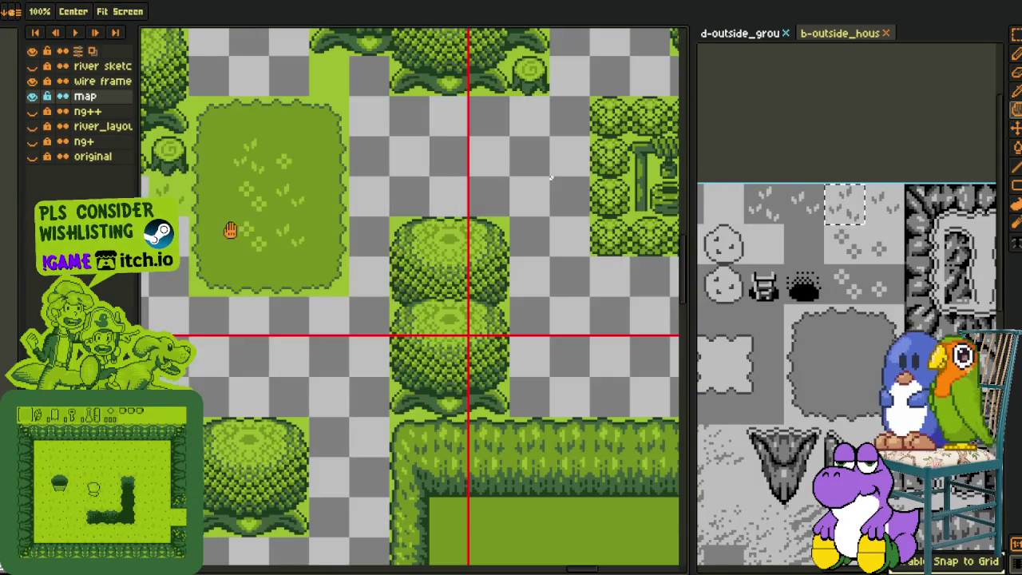
- Extend the grass patch beside the well enclosure with a moved grass strip
left_click_drag(188, 255, 269, 296)
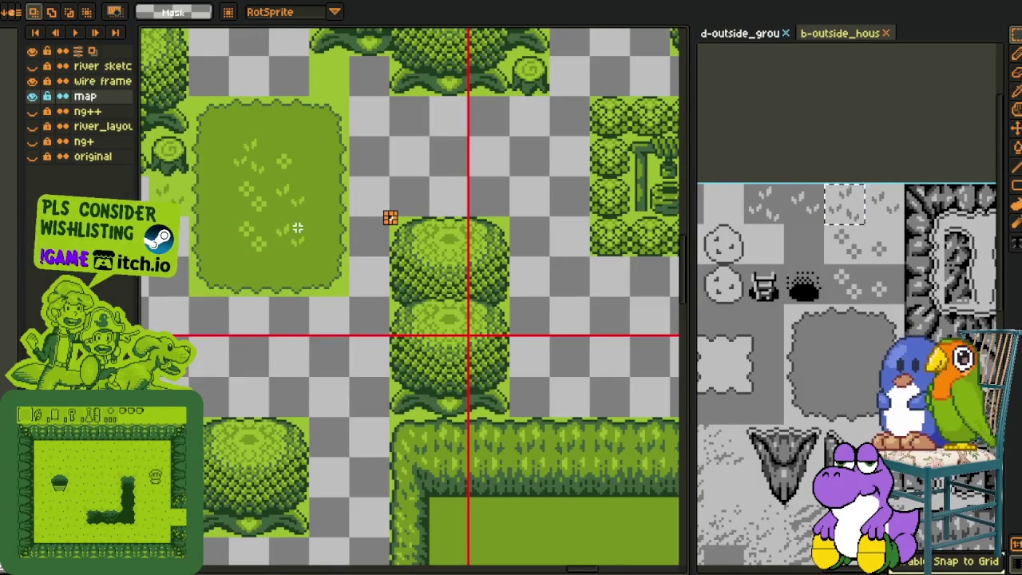
left_click_drag(192, 217, 354, 296)
mouse_move(301, 274)
left_mouse_down()
mouse_move(612, 407)
mouse_move(539, 361)
left_mouse_up()
left_click_drag(241, 126, 431, 175)
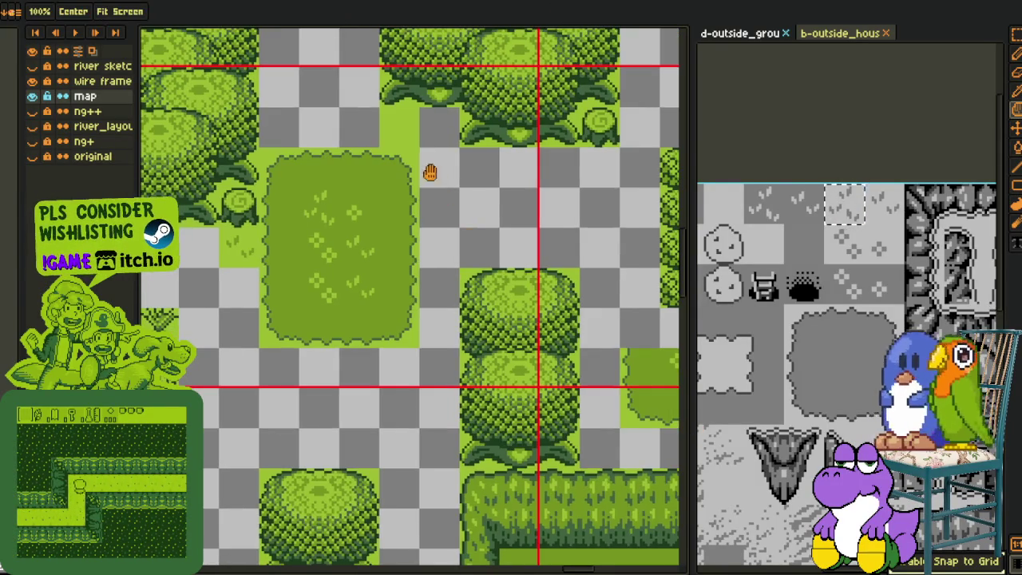
left_click_drag(282, 198, 611, 347)
left_click(564, 254)
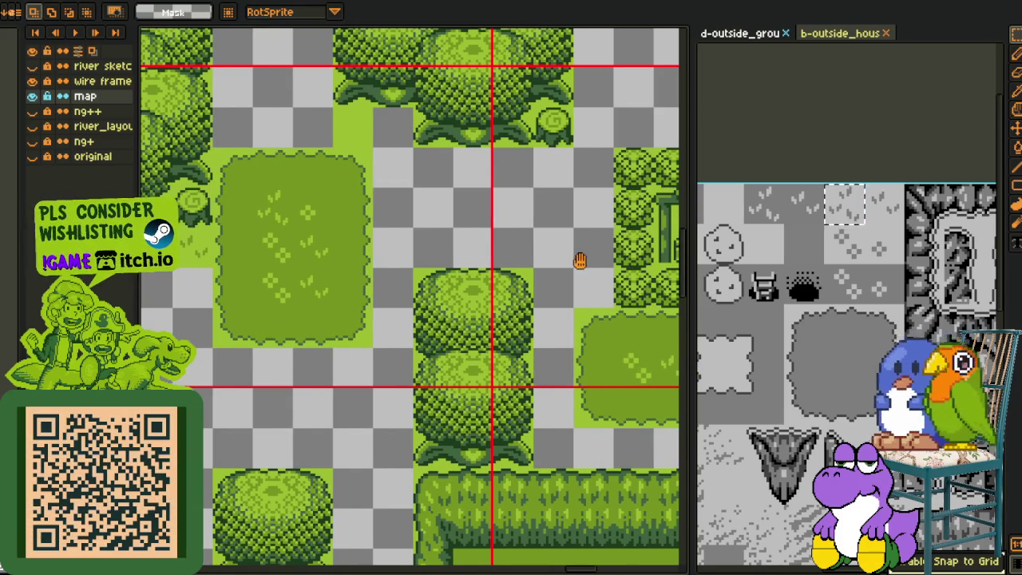
left_click_drag(582, 261, 477, 261)
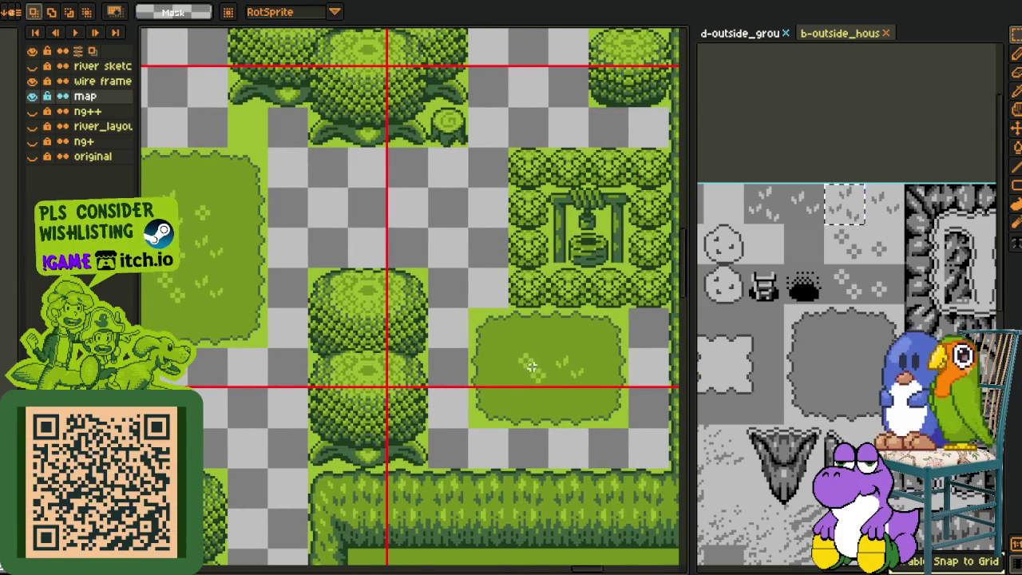
- Fill the remaining grey hole in the patch with a pasted grass tile
key("ctrl+v")
key("Return")
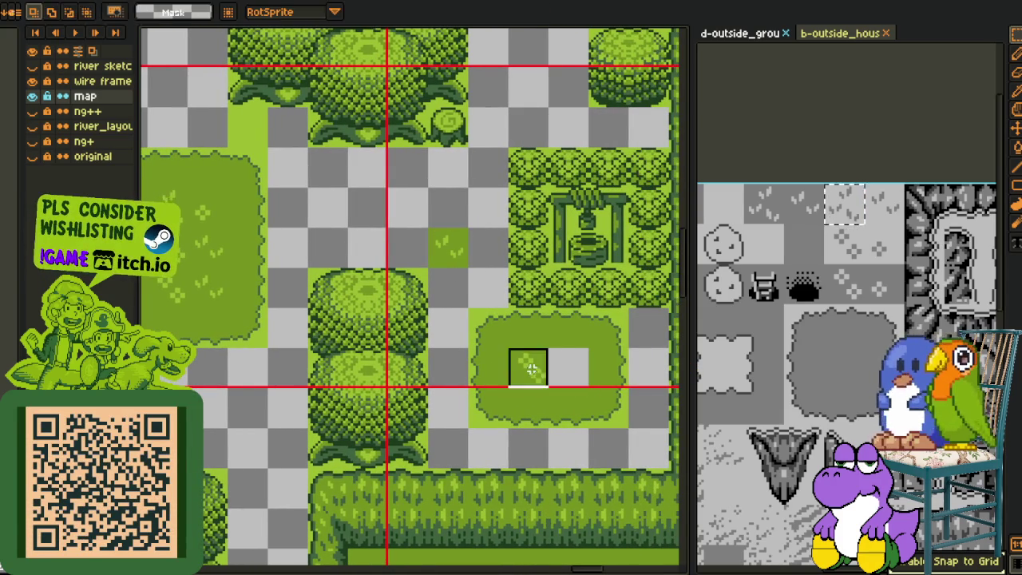
left_click_drag(579, 375, 571, 383)
left_click(452, 256)
left_click_drag(449, 247, 529, 358)
left_click(468, 235)
scroll(459, 229, "down", 1)
left_click_drag(459, 229, 500, 297)
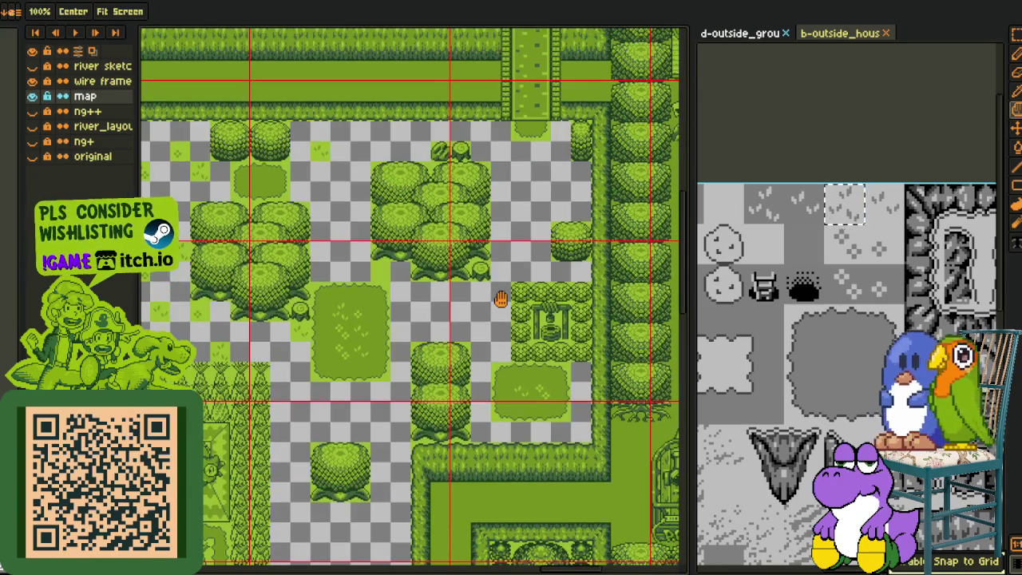
- Lift a tall grass strip upward and duplicate it one tile right
scroll(492, 325, "up", 1)
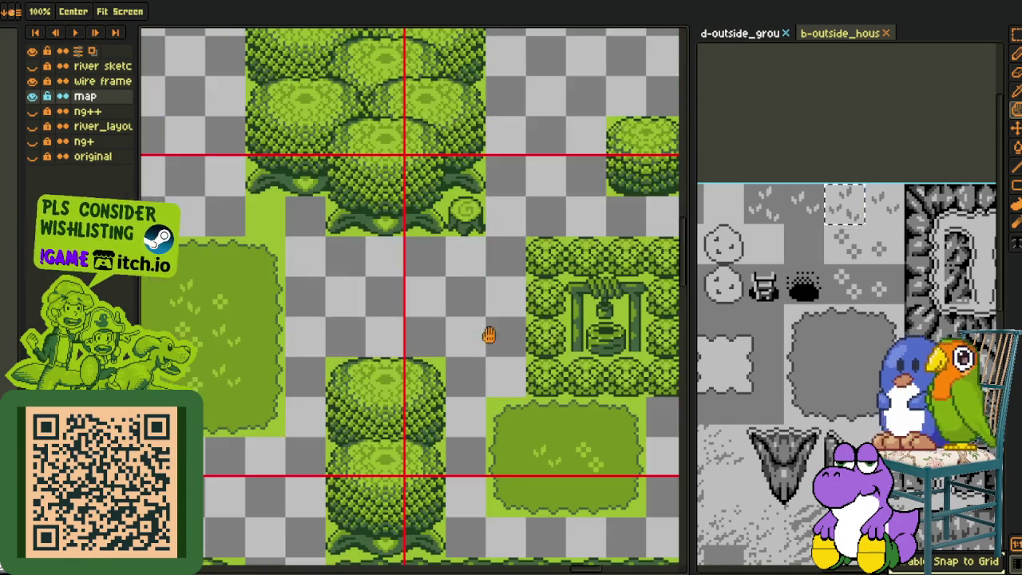
mouse_move(485, 399)
left_mouse_down()
mouse_move(527, 519)
mouse_move(511, 214)
left_mouse_up()
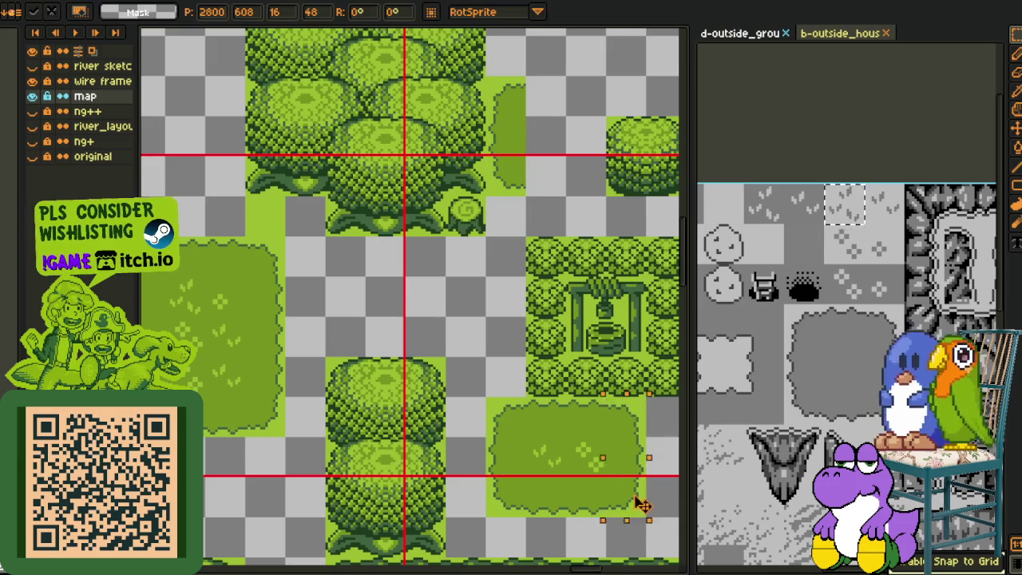
left_click_drag(507, 135, 587, 136)
left_click(636, 425)
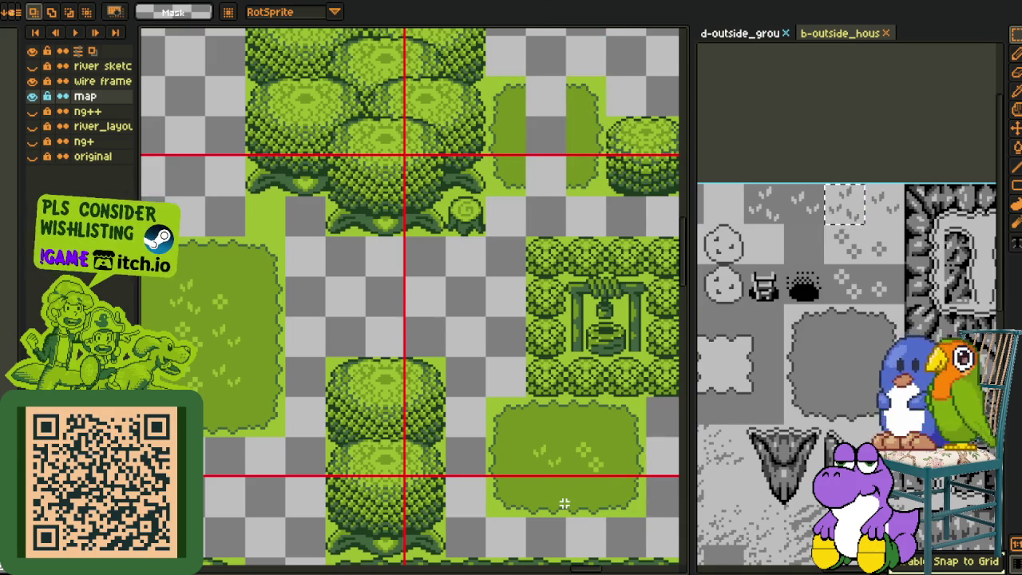
- Move a small grass tile up into the upper grass patch
mouse_move(568, 509)
left_mouse_down()
mouse_move(529, 187)
mouse_move(536, 185)
left_mouse_up()
left_click(231, 248)
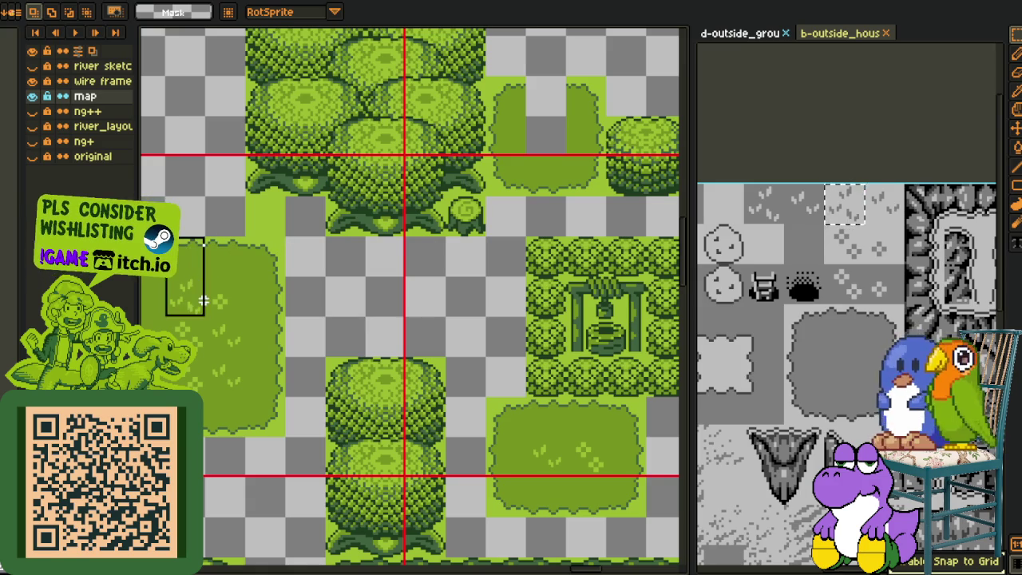
left_click_drag(199, 308, 529, 133)
scroll(485, 303, "up", 5)
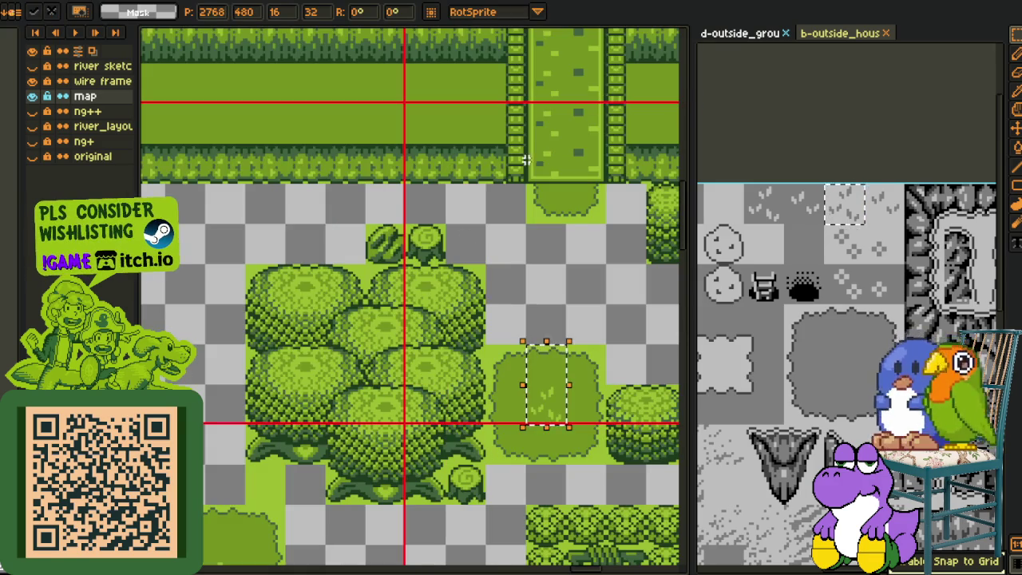
left_click(485, 304)
- Extend another grass patch leftward with a duplicated grass piece
left_click_drag(501, 257, 330, 210)
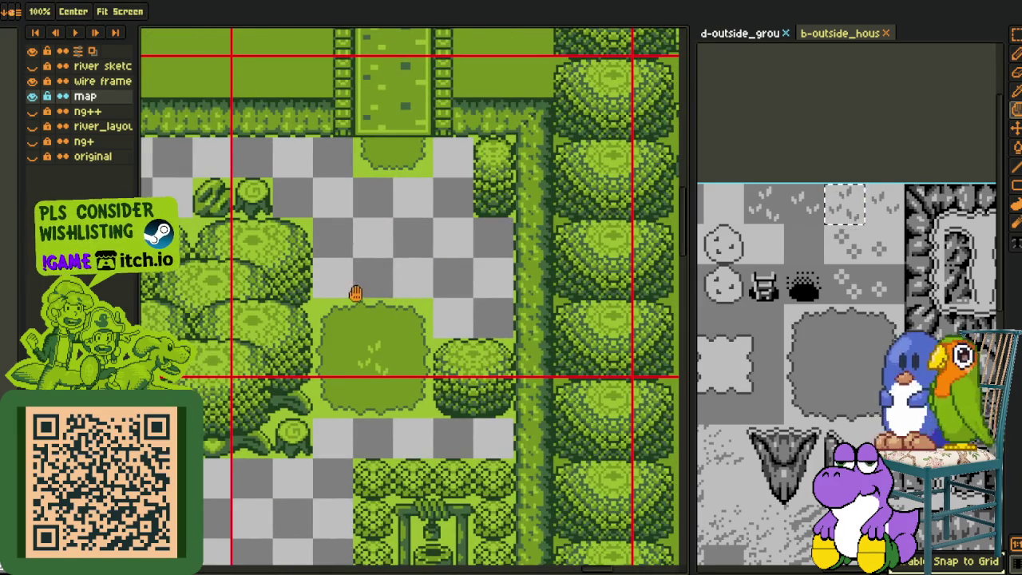
mouse_move(311, 297)
left_mouse_down()
mouse_move(436, 341)
mouse_move(458, 274)
left_mouse_up()
left_click(339, 323)
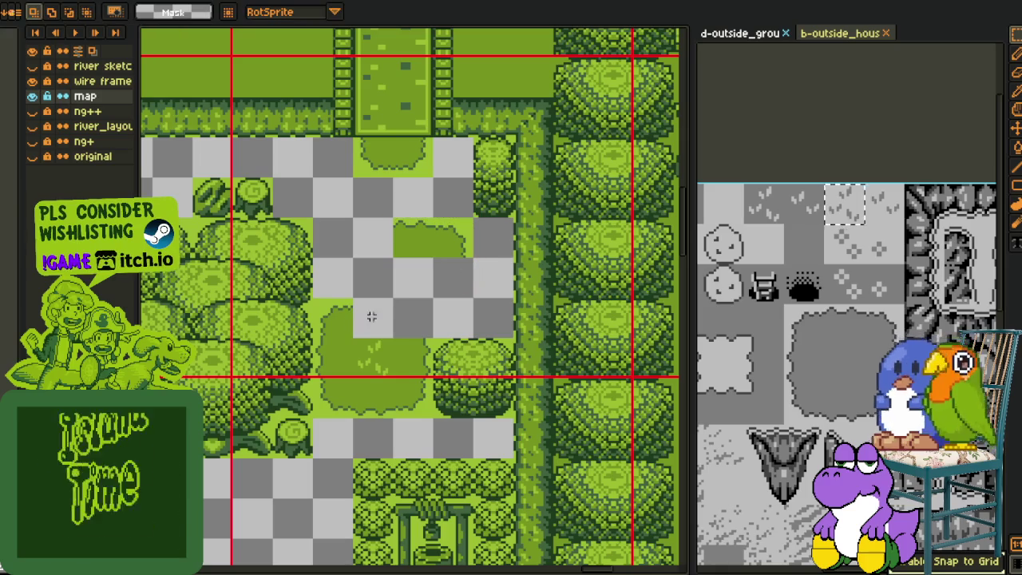
key("ctrl+v")
left_click_drag(332, 320, 378, 256)
left_click(419, 348)
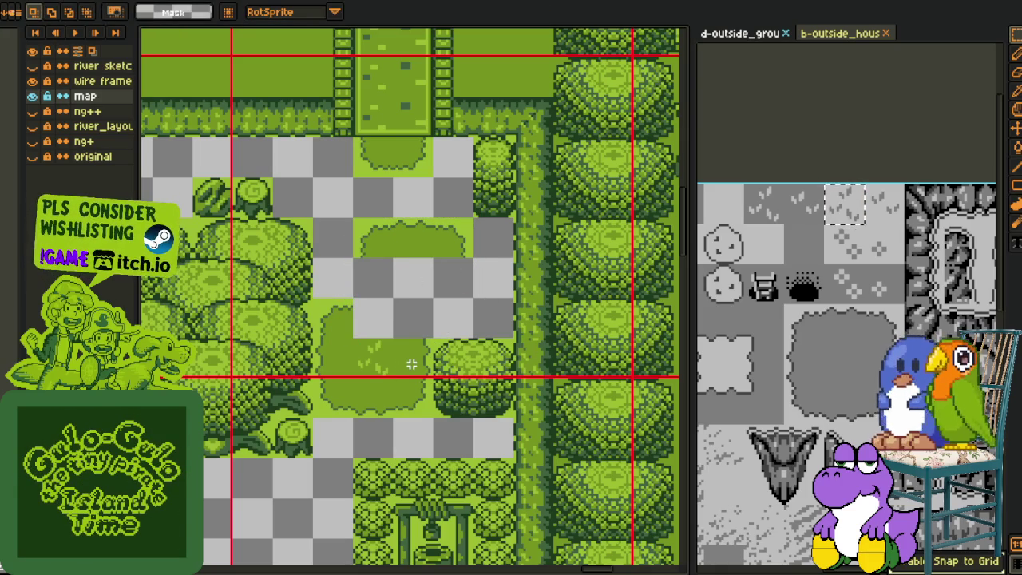
- Extend the grass patch downward, cancelling one trial placement
left_click_drag(419, 371, 464, 291)
left_click(402, 408)
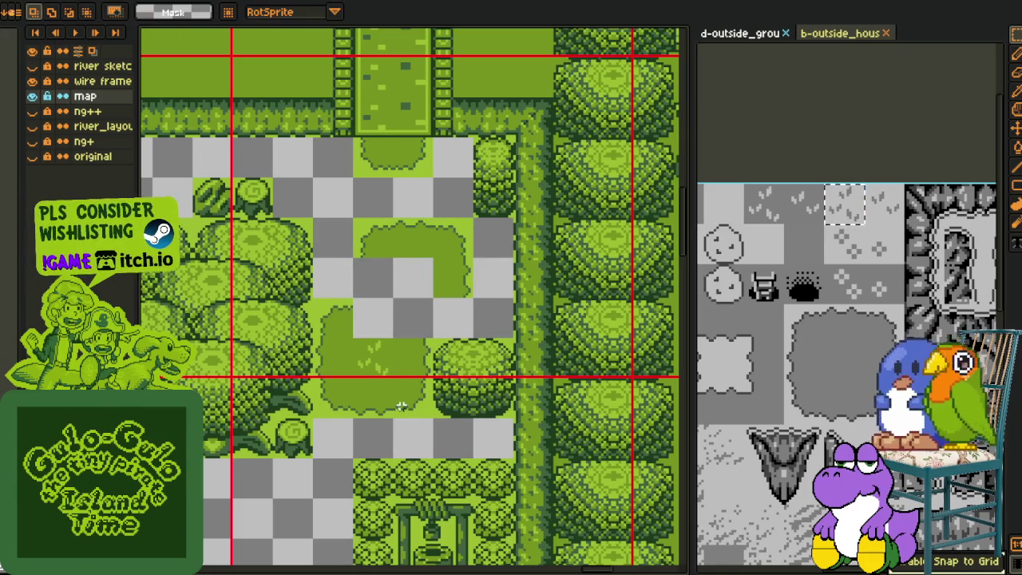
left_click_drag(411, 409, 456, 338)
key("Escape")
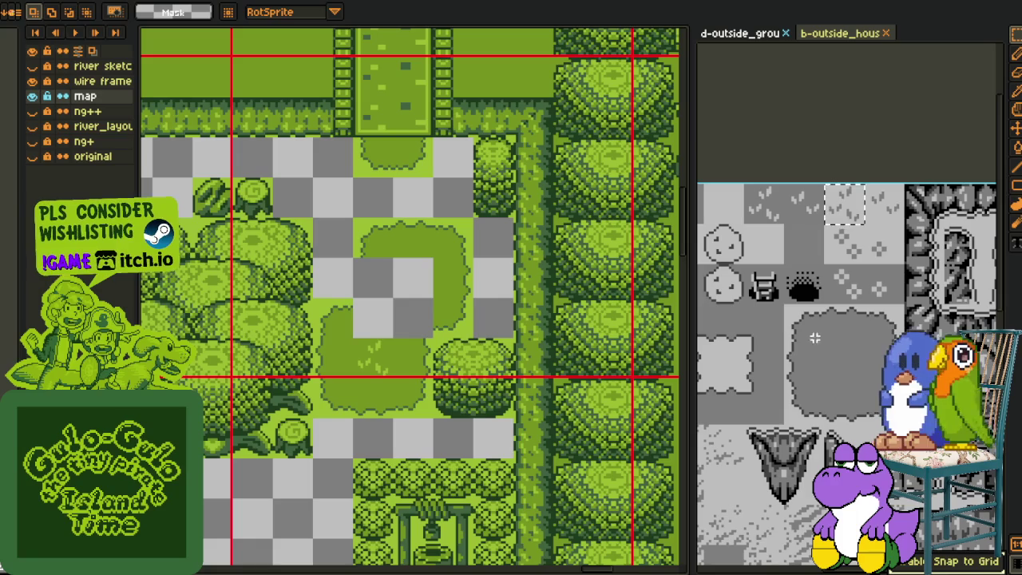
- Copy a tile from the tileset document and paste it into the map's grass gap
left_click_drag(757, 394, 762, 405)
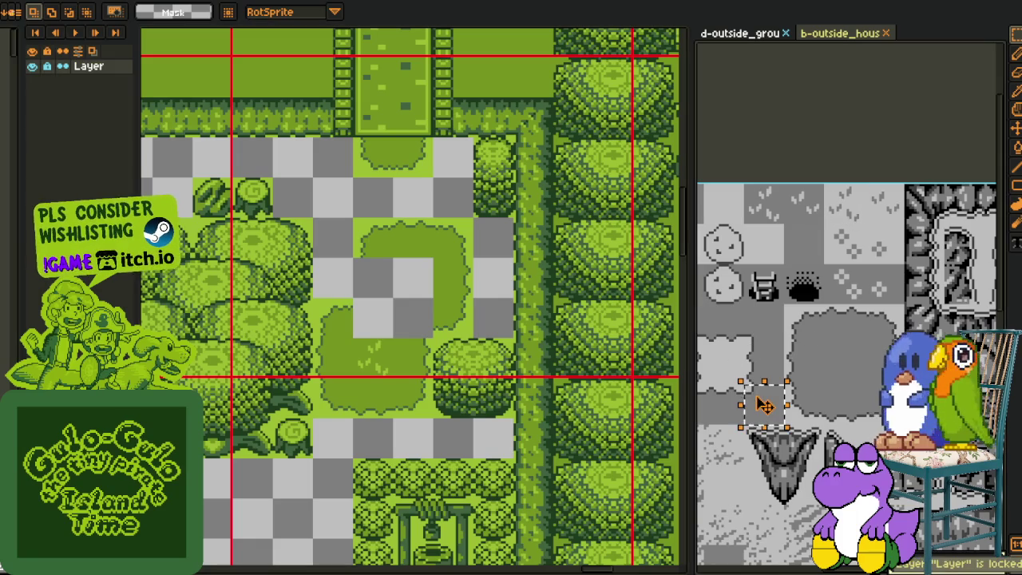
left_click(431, 331)
key("ctrl+v")
mouse_move(420, 298)
left_mouse_down()
mouse_move(387, 284)
mouse_move(437, 337)
left_mouse_up()
key("Return")
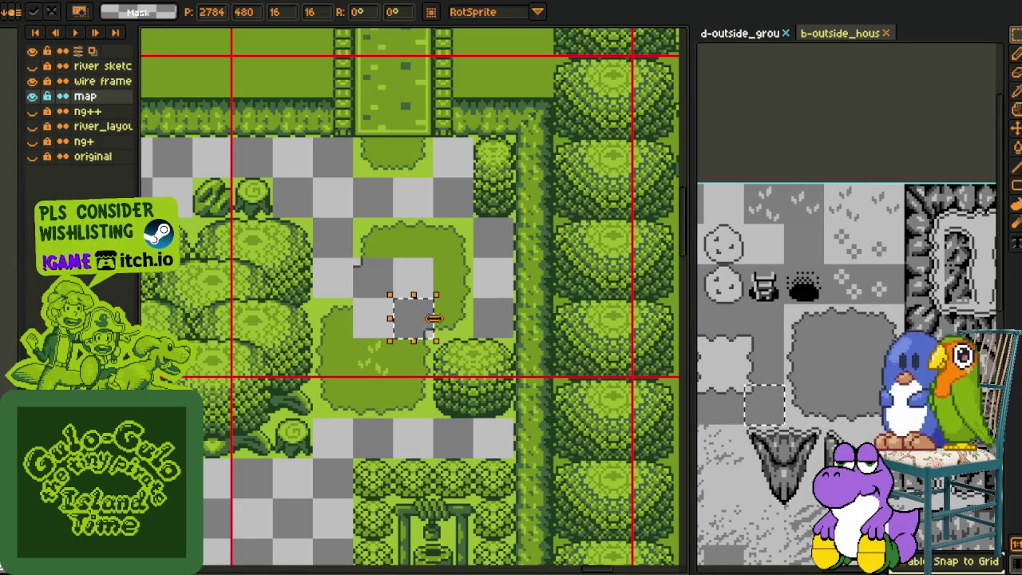
- Move grass tiles into the upper-right grass area
scroll(459, 292, "down", 2)
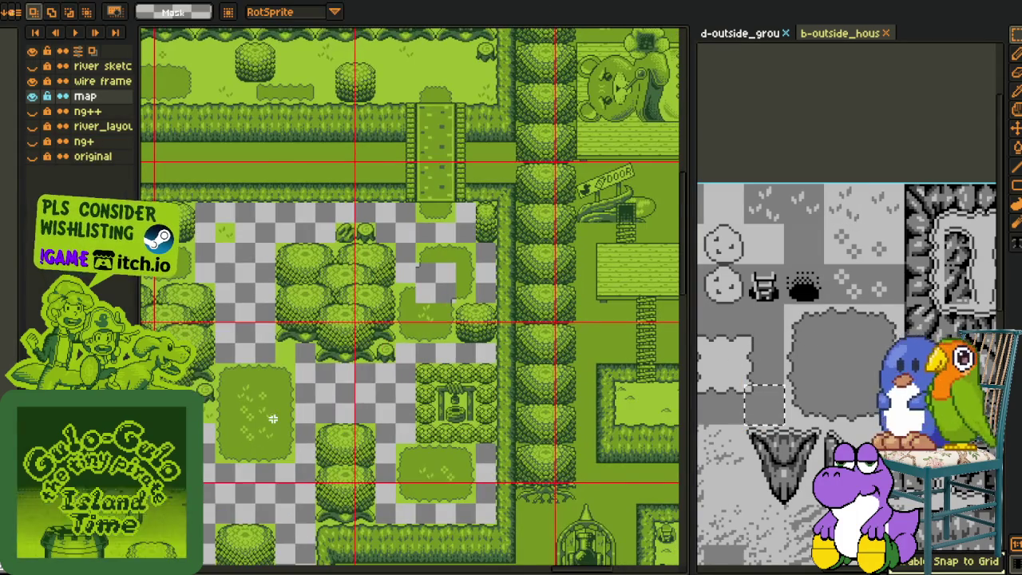
scroll(267, 415, "up", 2)
left_click_drag(272, 423, 621, 157)
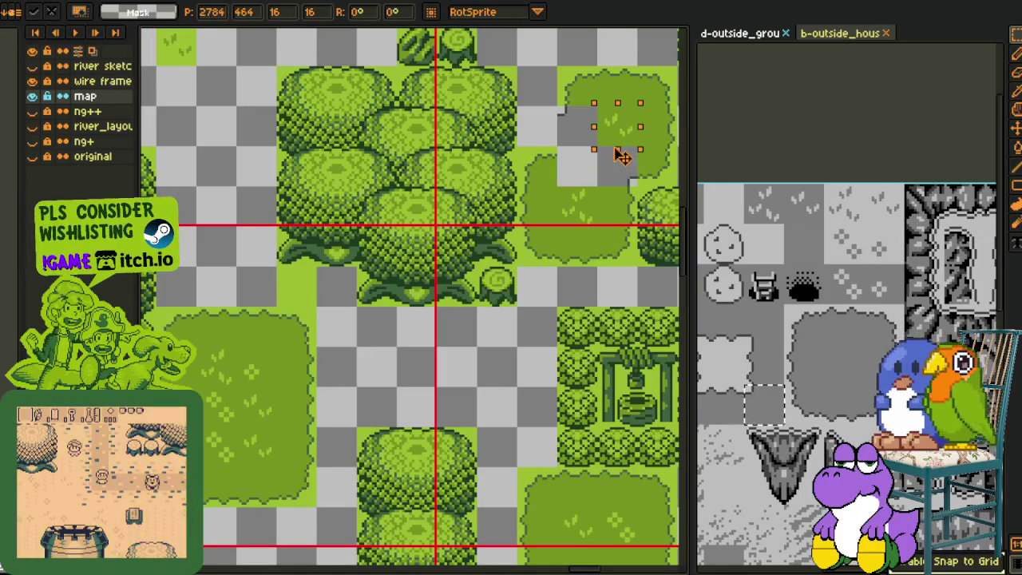
mouse_move(238, 349)
left_mouse_down()
mouse_move(255, 379)
mouse_move(568, 184)
left_mouse_up()
scroll(563, 187, "up", 1)
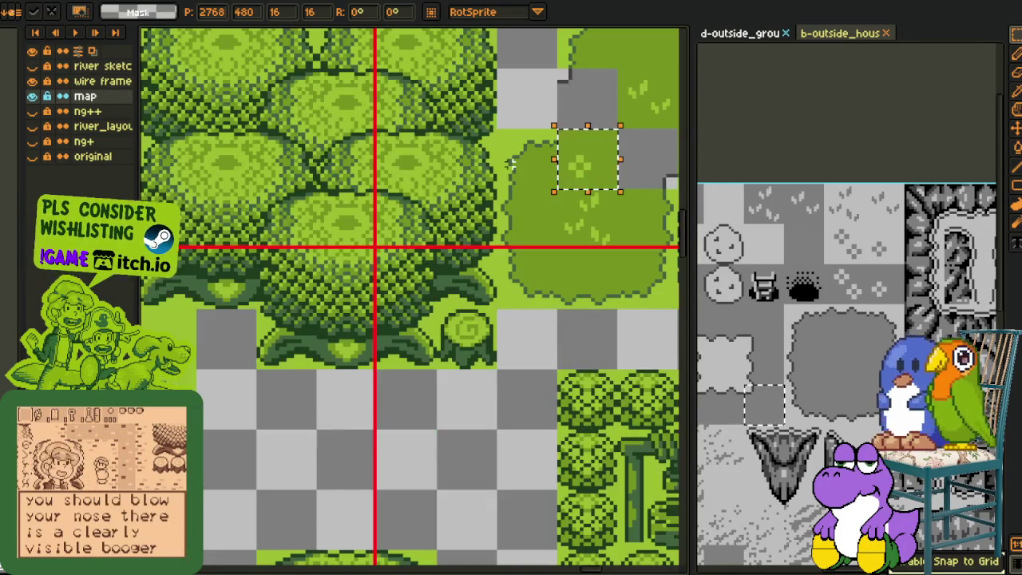
scroll(523, 166, "up", 1)
scroll(491, 180, "up", 1)
- Replace greys #bfbfbf, #7f7f7f, #3f3f3f with greens #9ebb22, #77930d, #3c623c
key("i")
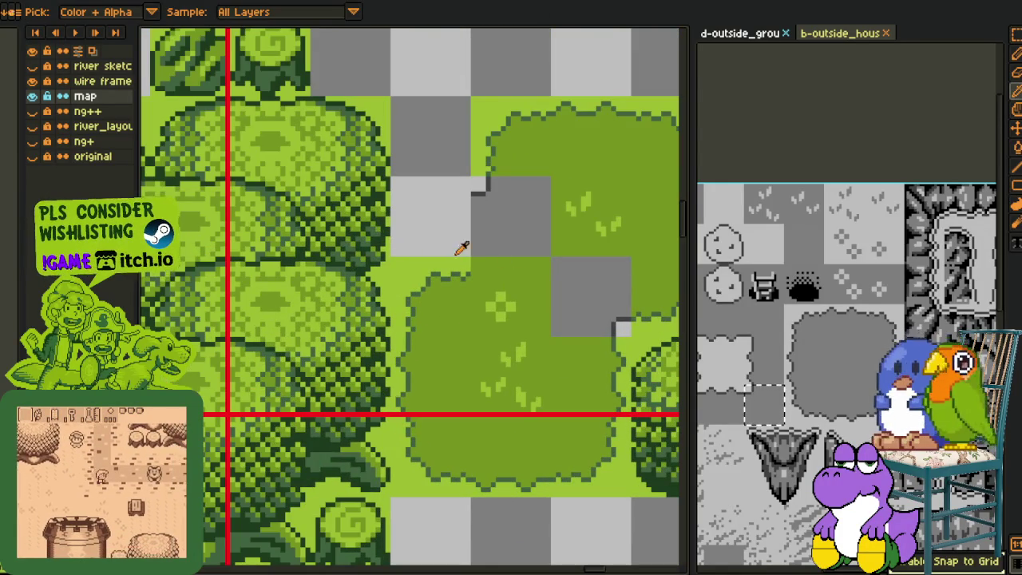
key("shift+r")
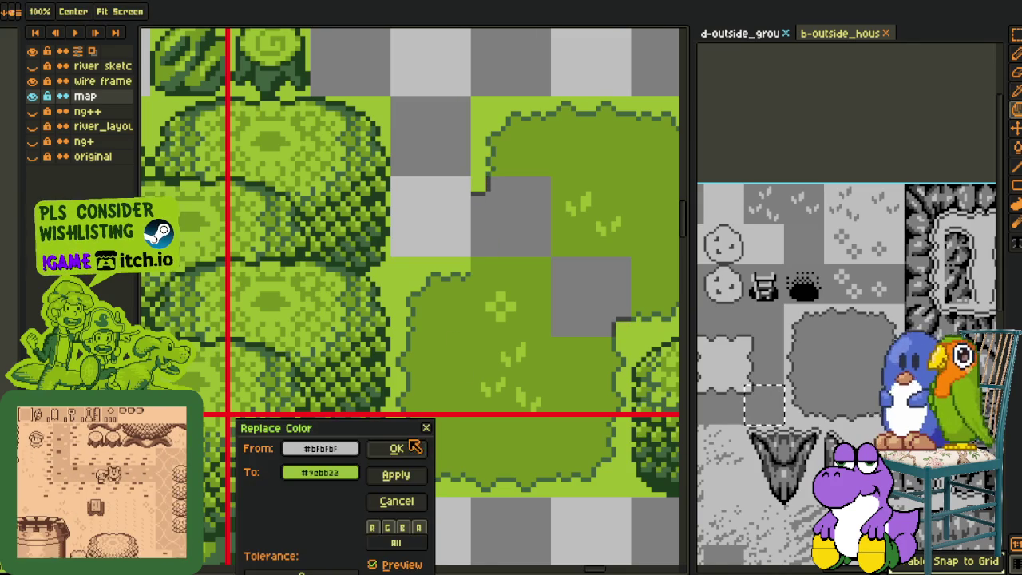
left_click(397, 449)
left_click(567, 347)
key("shift+r")
left_click(397, 449)
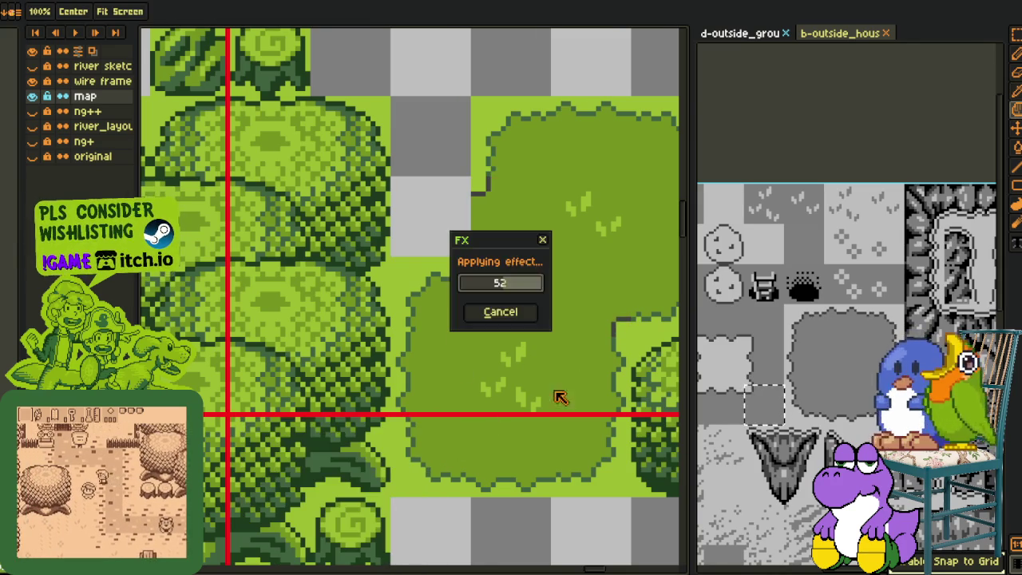
left_click(620, 327)
key("shift+r")
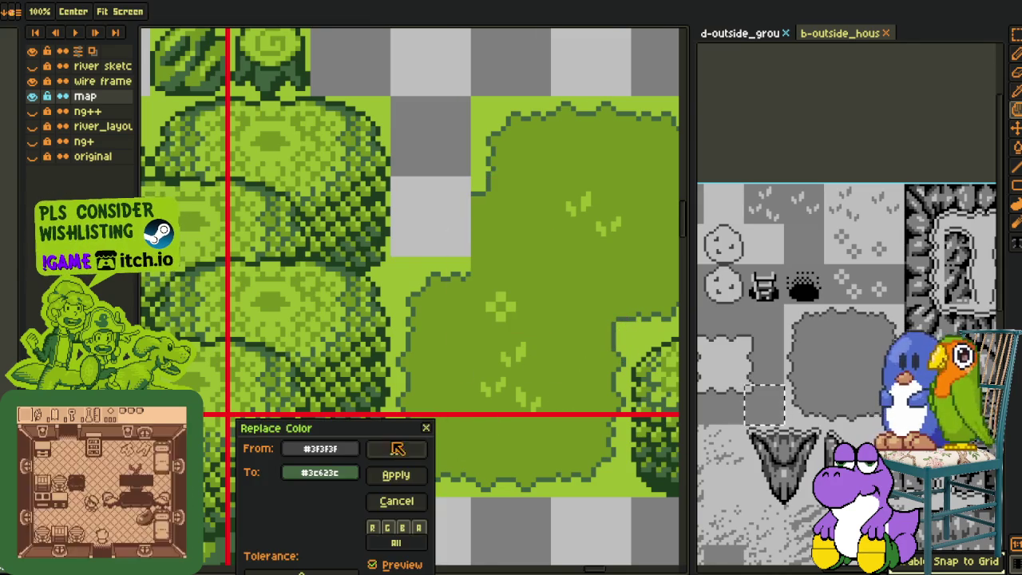
left_click(397, 448)
- Move a grass tile up into the gap above the recoloured tile
key("i")
key("m")
mouse_move(407, 267)
left_mouse_down()
mouse_move(428, 299)
mouse_move(447, 248)
left_mouse_up()
key("ctrl+d")
scroll(568, 253, "down", 1)
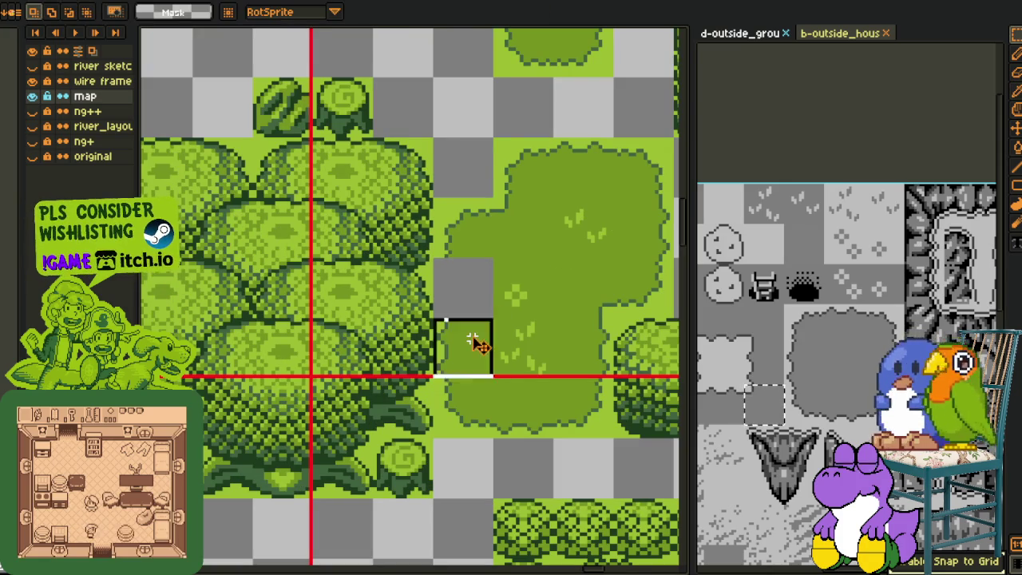
- Move a grass tile up into the grey gap, then look over the map
left_click_drag(471, 338, 471, 278)
scroll(568, 251, "down", 3)
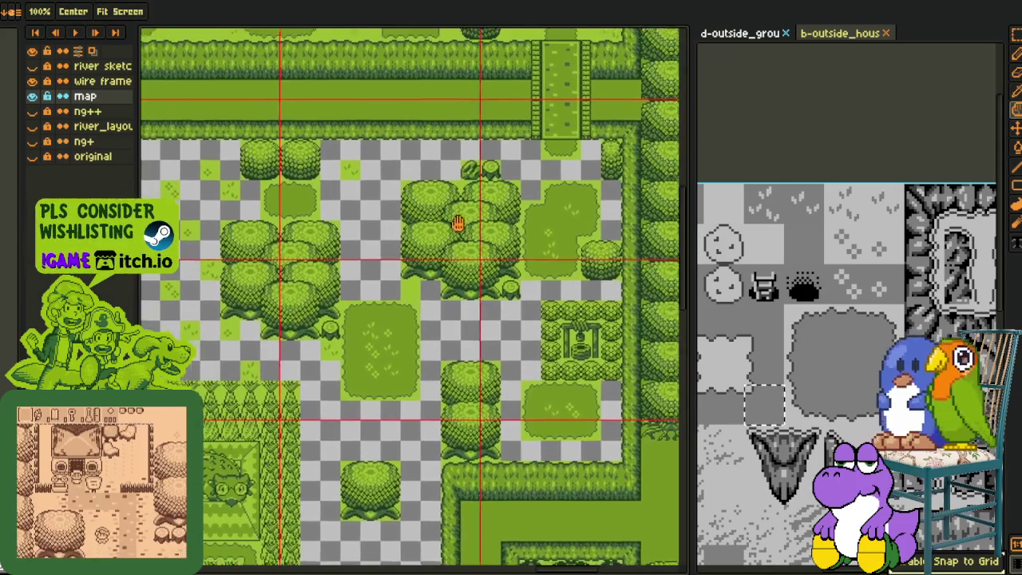
left_click_drag(563, 205, 517, 212)
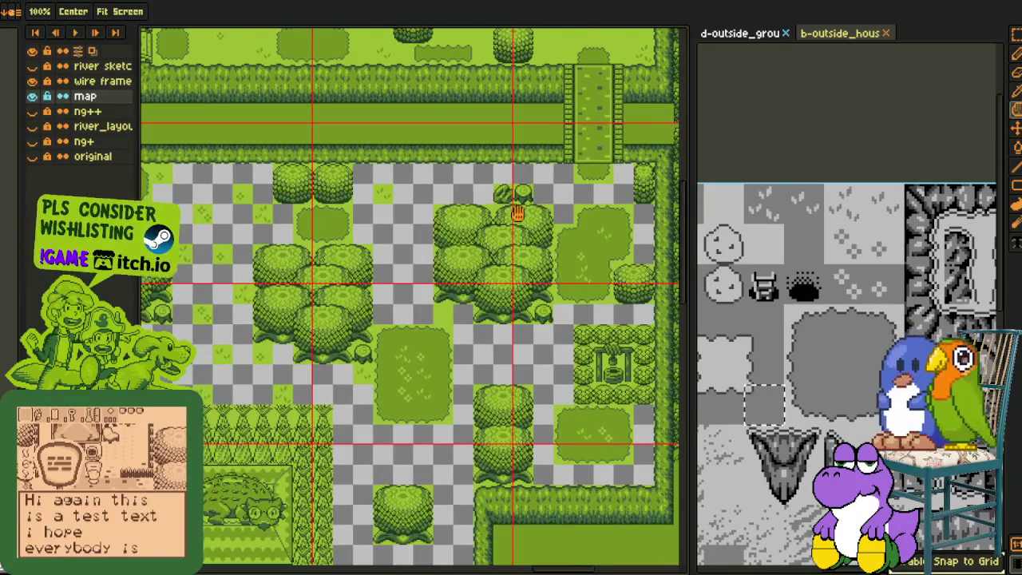
scroll(523, 217, "down", 2)
scroll(436, 228, "down", 1)
scroll(380, 231, "down", 1)
scroll(356, 274, "up", 1)
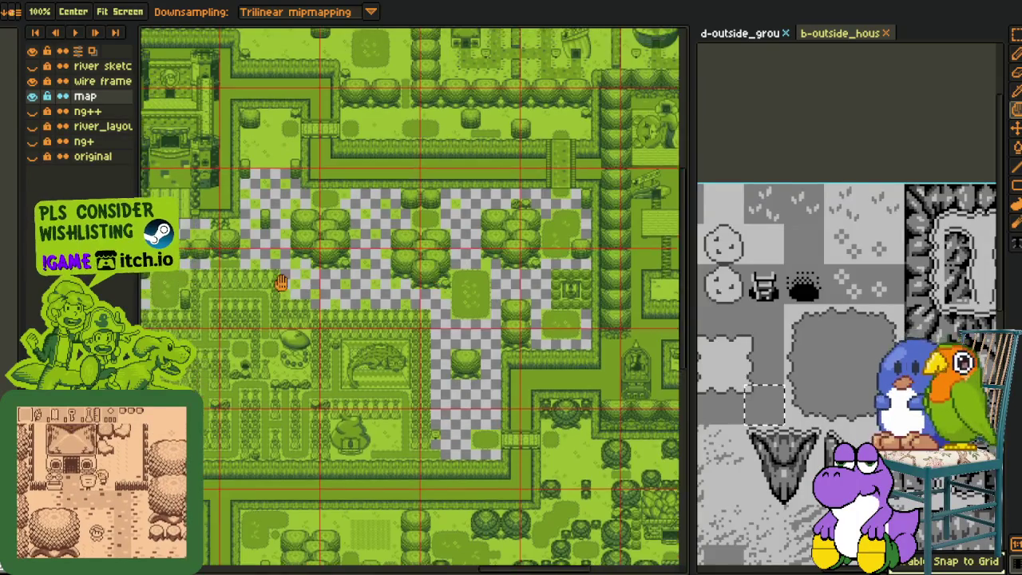
scroll(357, 274, "up", 1)
scroll(319, 266, "up", 3)
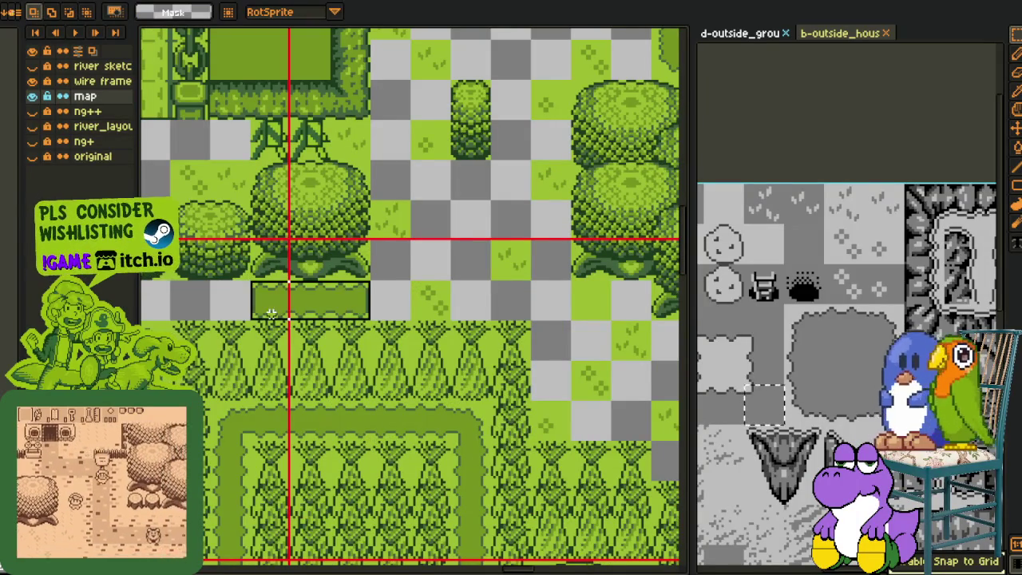
scroll(456, 234, "down", 2)
- Paste the copied hedge strip above the stump and commit it
left_click_drag(502, 255, 566, 256)
scroll(505, 252, "up", 1)
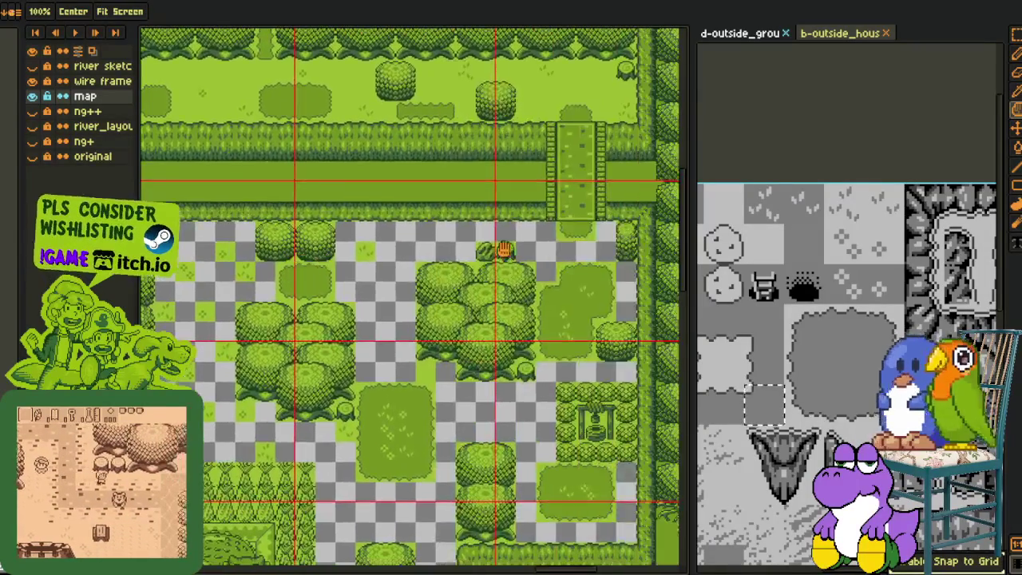
scroll(506, 252, "up", 2)
key("ctrl+v")
mouse_move(422, 279)
left_mouse_down()
mouse_move(516, 212)
mouse_move(479, 209)
left_mouse_up()
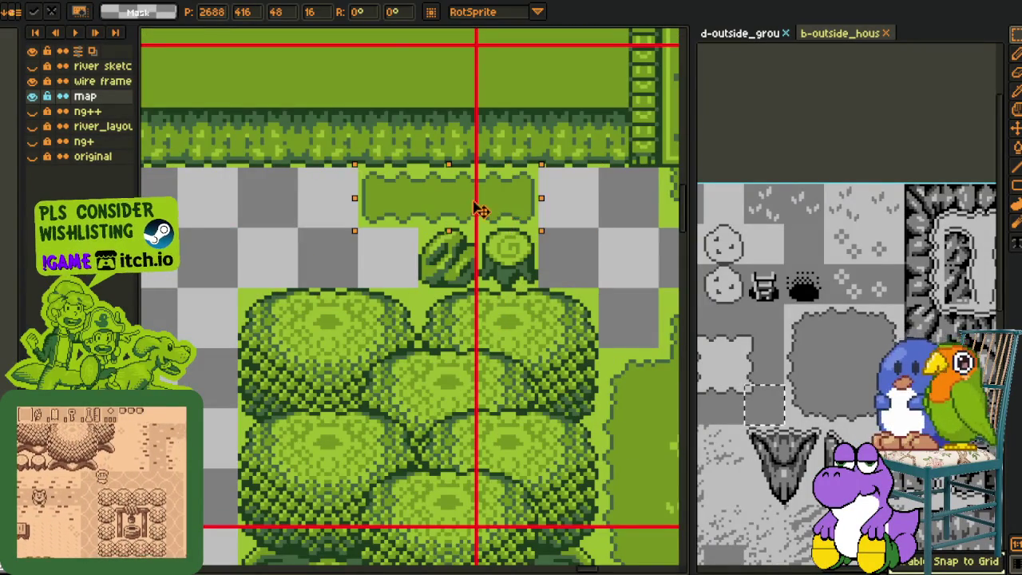
key("Return")
- Copy grass strips down over the bottom bush near the dinosaur garden and bridge
scroll(479, 209, "down", 2)
left_click_drag(470, 307, 461, 303)
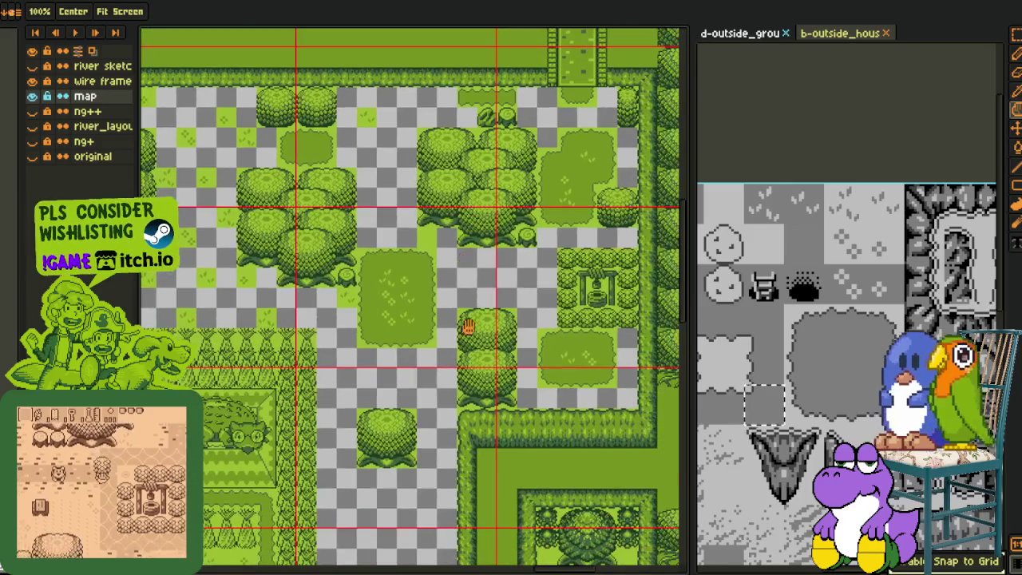
mouse_move(389, 493)
left_mouse_down()
mouse_move(432, 296)
mouse_move(432, 324)
left_mouse_up()
scroll(418, 182, "up", 1)
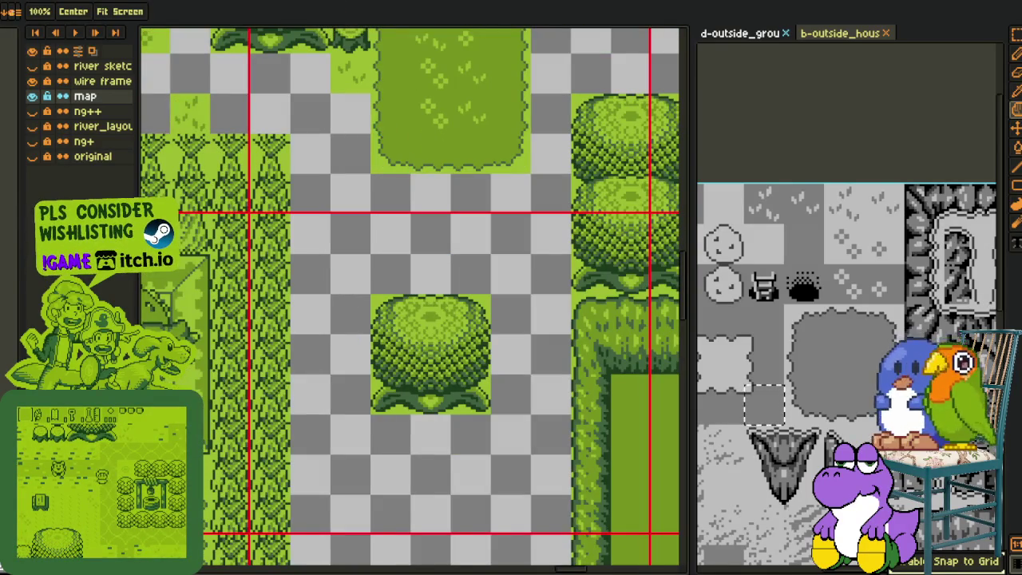
mouse_move(370, 132)
left_mouse_down()
mouse_move(529, 171)
mouse_move(471, 549)
left_mouse_up()
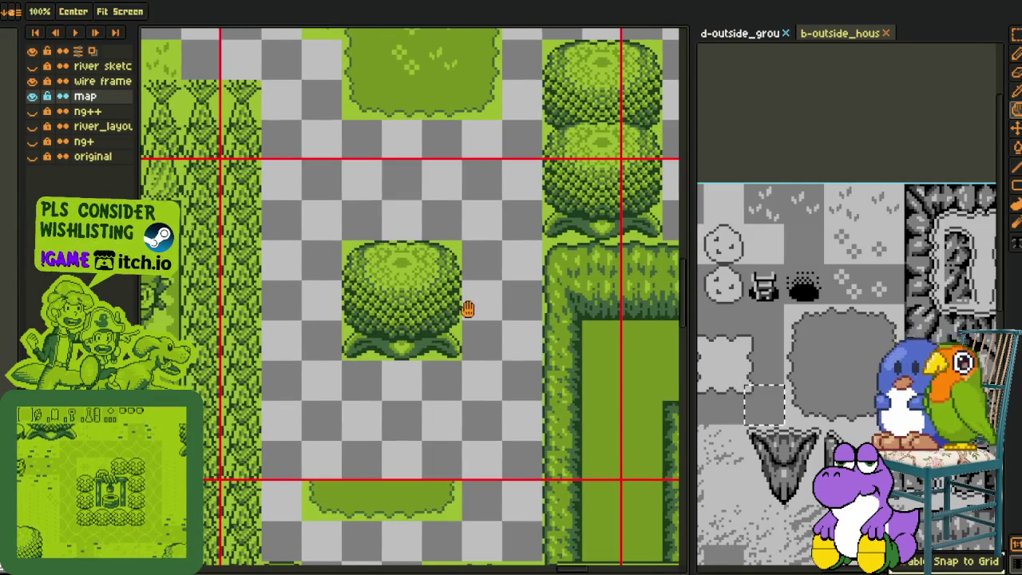
left_click_drag(467, 308, 459, 441)
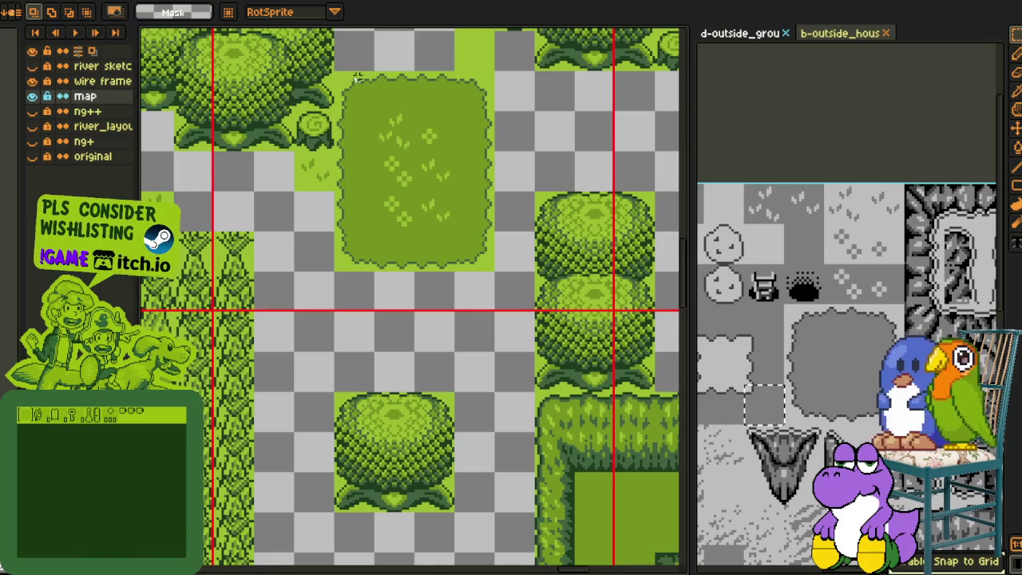
left_click_drag(374, 73, 455, 109)
mouse_move(527, 73)
left_mouse_down()
mouse_move(335, 153)
mouse_move(413, 445)
left_mouse_up()
scroll(412, 445, "down", 5)
left_click_drag(353, 324, 372, 221)
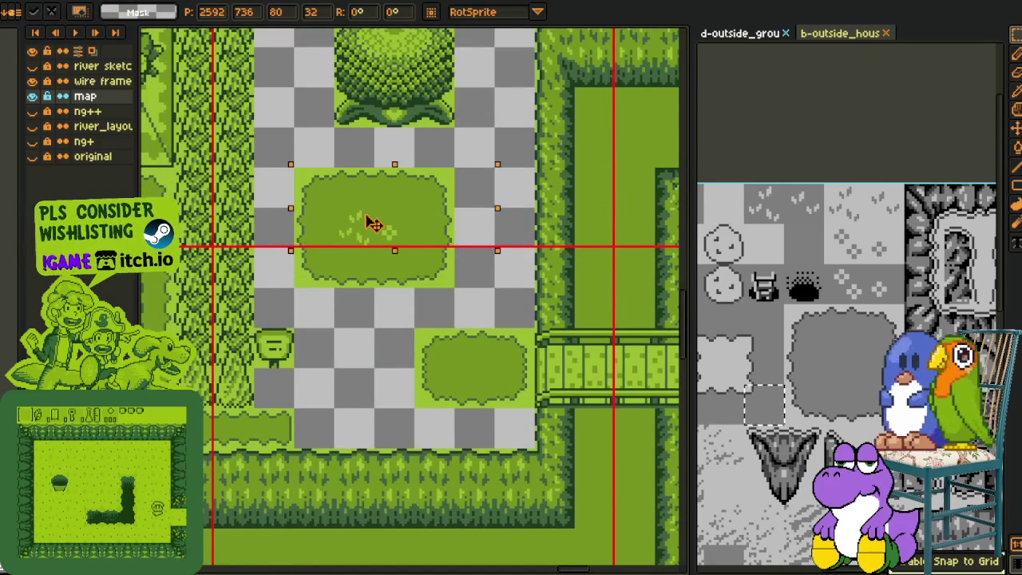
left_click(490, 120)
- Save the map file, then move a grass tile into the gap beside the trees
scroll(490, 120, "down", 3)
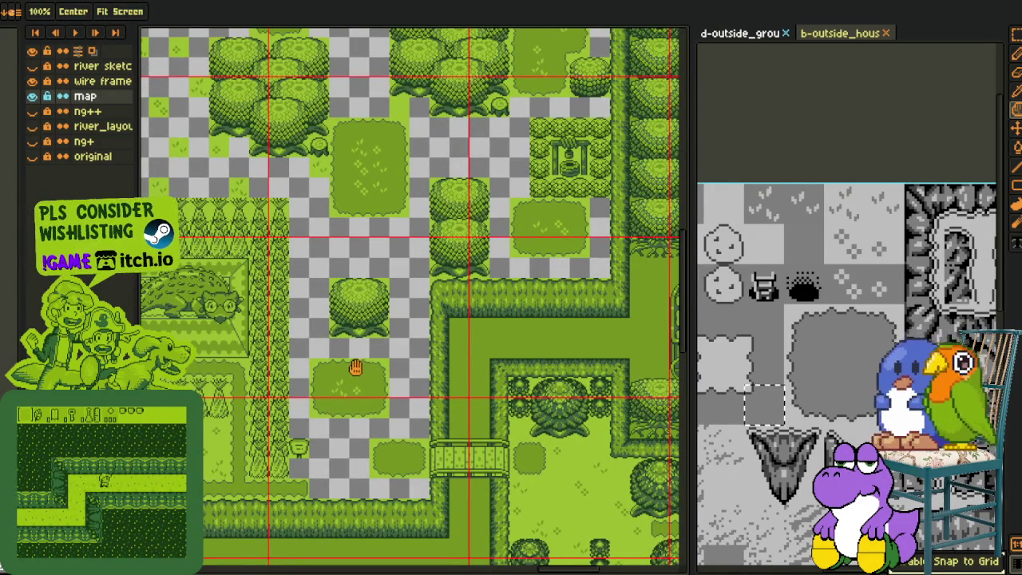
scroll(401, 329, "down", 2)
scroll(401, 329, "up", 2)
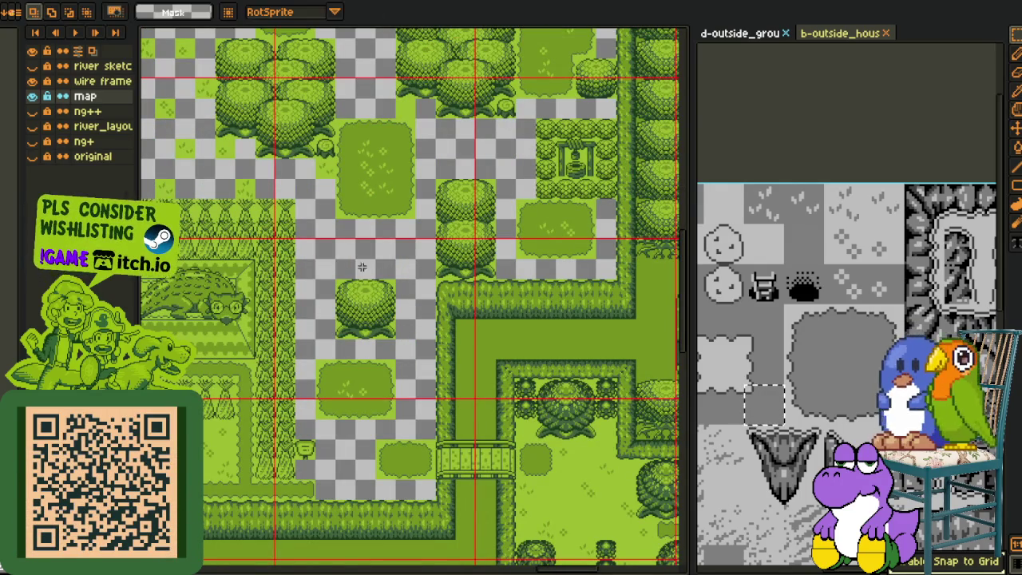
scroll(324, 266, "up", 2)
scroll(349, 306, "down", 2)
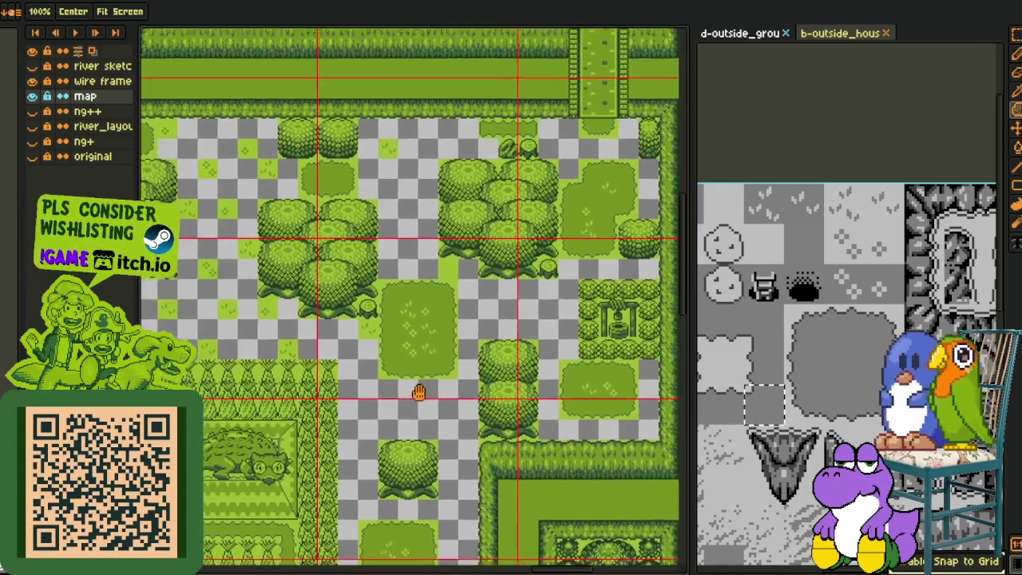
left_click_drag(387, 269, 452, 372)
key("ctrl+s")
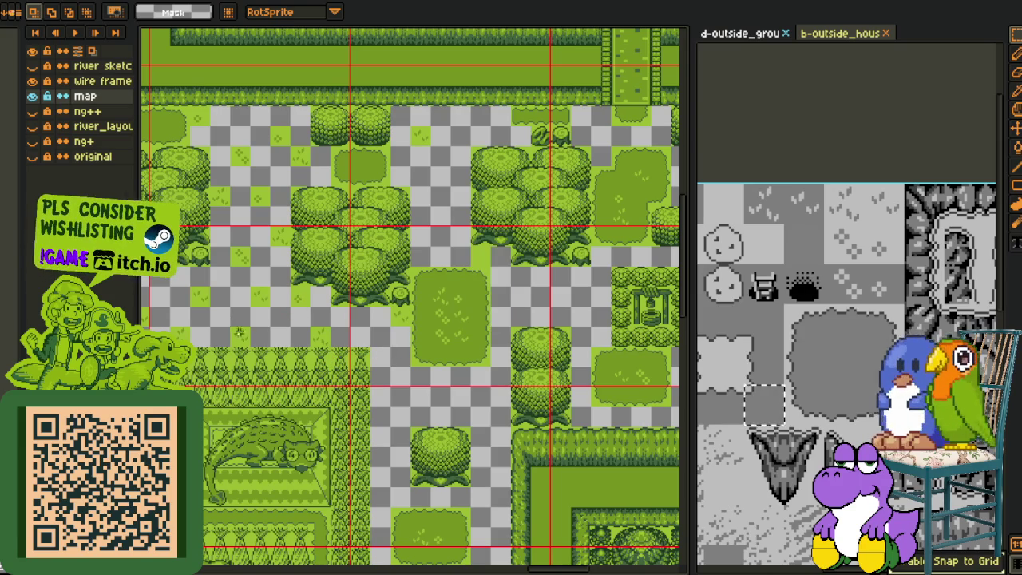
mouse_move(281, 243)
left_mouse_down()
mouse_move(437, 220)
mouse_move(422, 234)
mouse_move(381, 365)
left_mouse_up()
mouse_move(538, 428)
left_mouse_down()
mouse_move(506, 423)
mouse_move(463, 503)
left_mouse_up()
- Shift two floating grass tiles into nearby gaps and clear the selection
scroll(463, 503, "down", 2)
left_click_drag(388, 468, 395, 447)
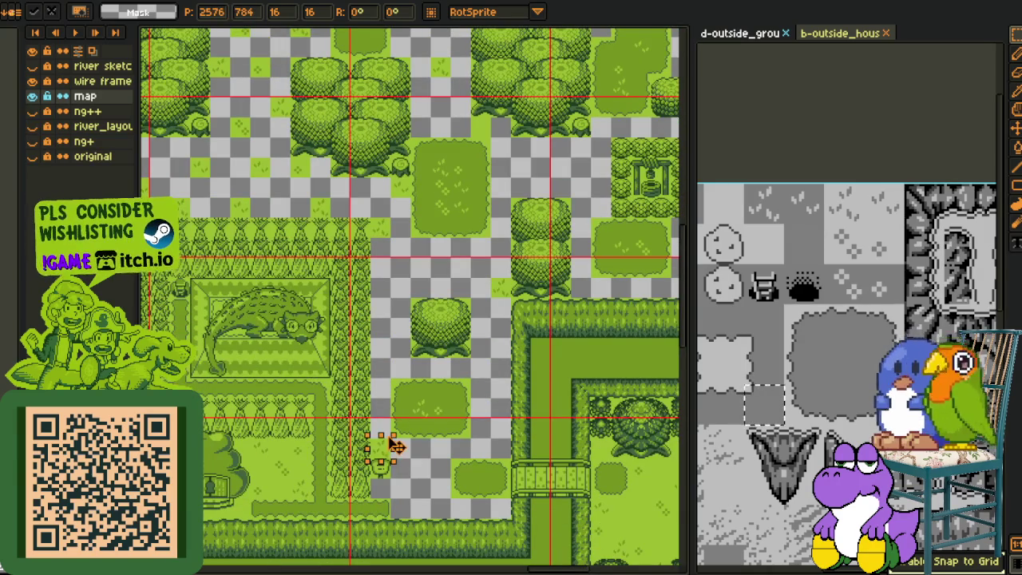
left_click_drag(491, 382, 403, 319)
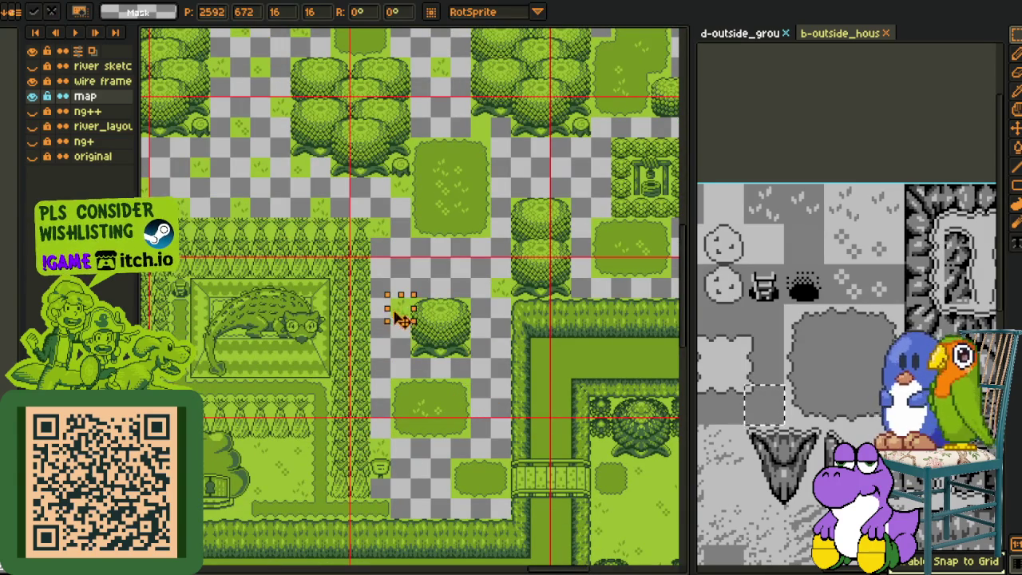
key("Delete")
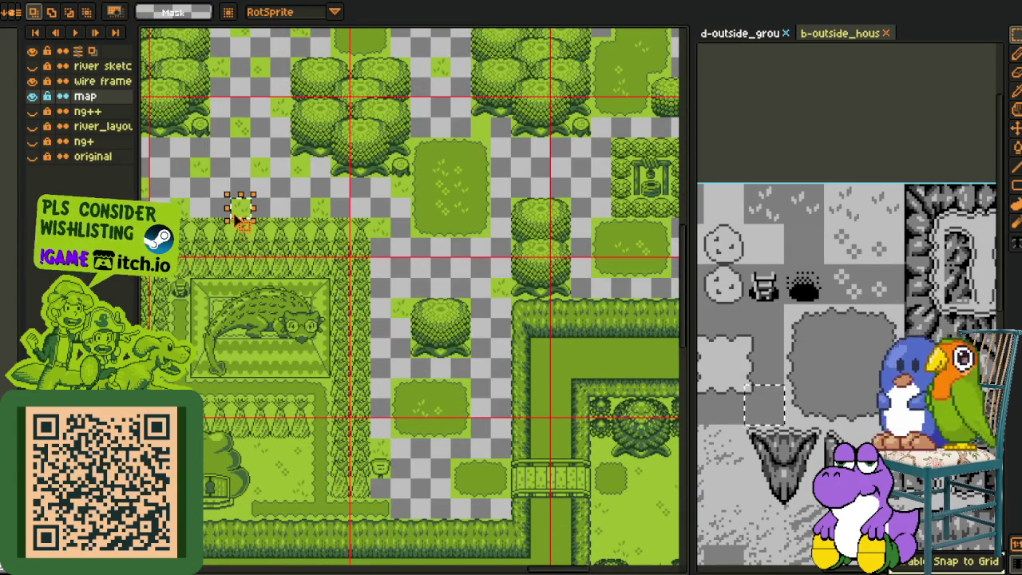
mouse_move(239, 216)
left_mouse_down()
mouse_move(525, 232)
mouse_move(519, 186)
mouse_move(437, 278)
mouse_move(486, 427)
mouse_move(495, 417)
left_mouse_up()
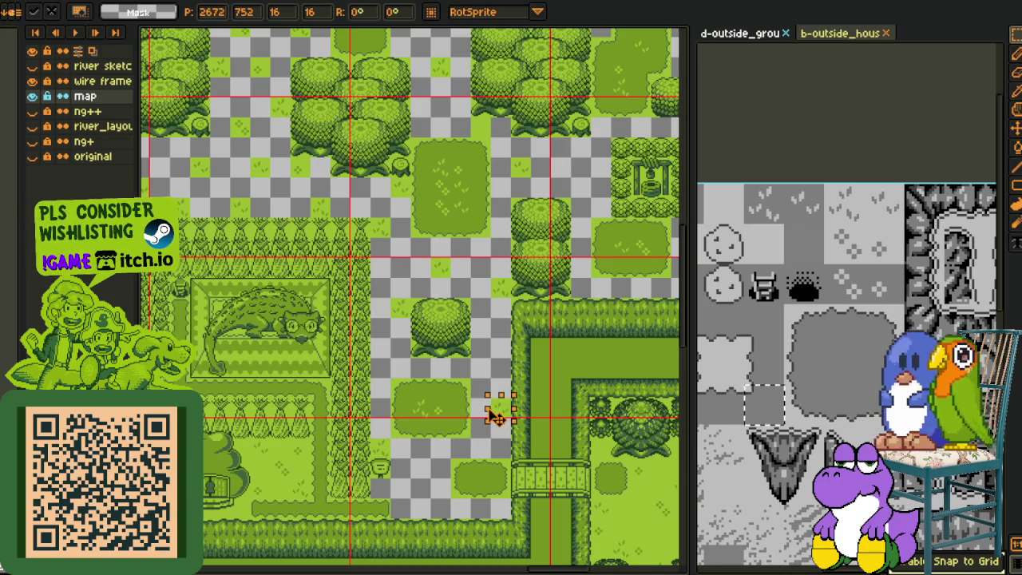
mouse_move(467, 453)
left_mouse_down()
mouse_move(409, 509)
mouse_move(471, 511)
mouse_move(389, 381)
mouse_move(593, 293)
mouse_move(429, 367)
left_mouse_up()
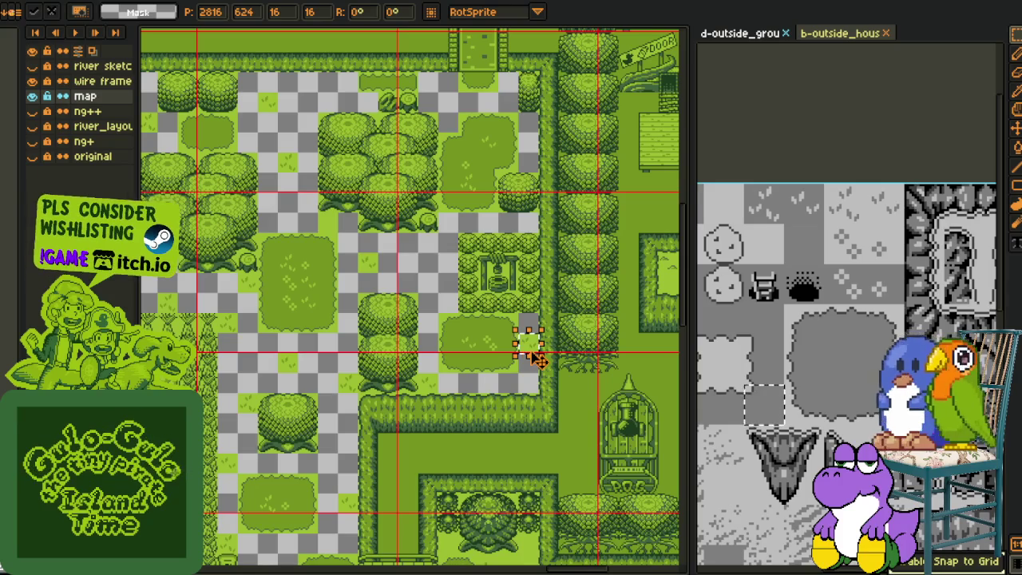
left_click(405, 248)
- Move a 16x16 tile over an empty gap and commit a pasted copy beside it
left_click_drag(326, 212, 374, 225)
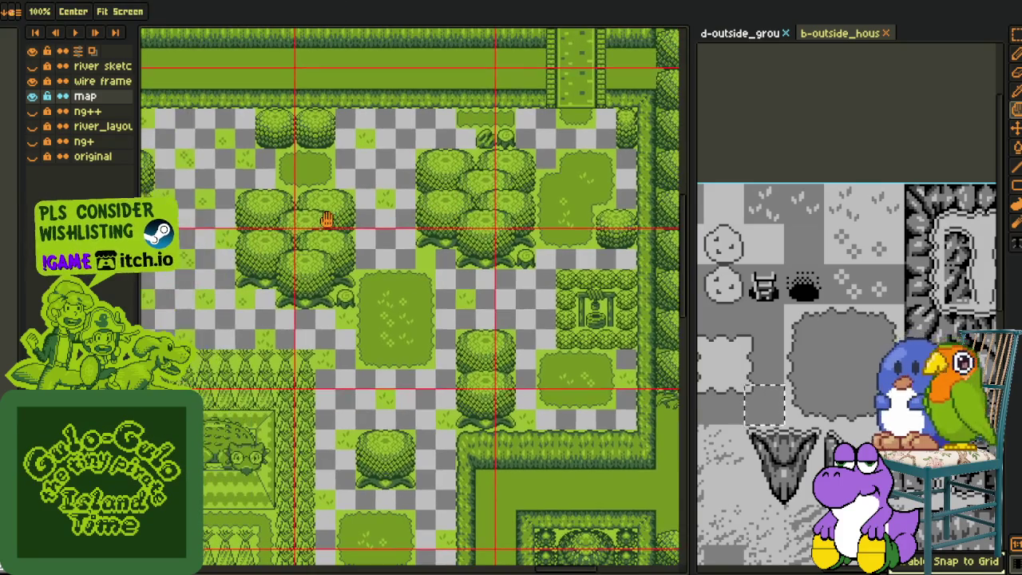
left_click_drag(192, 268, 606, 431)
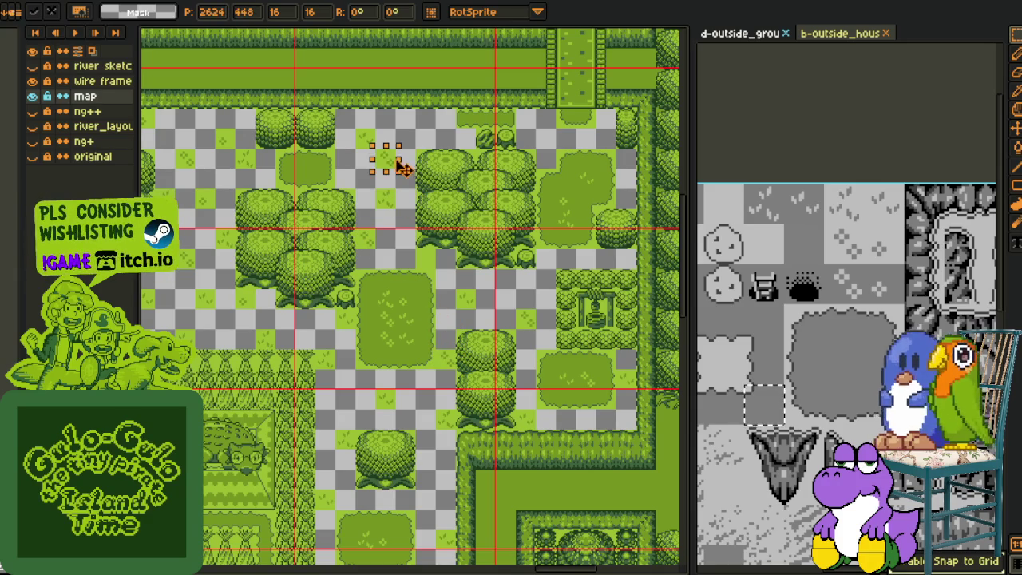
scroll(636, 122, "down", 3)
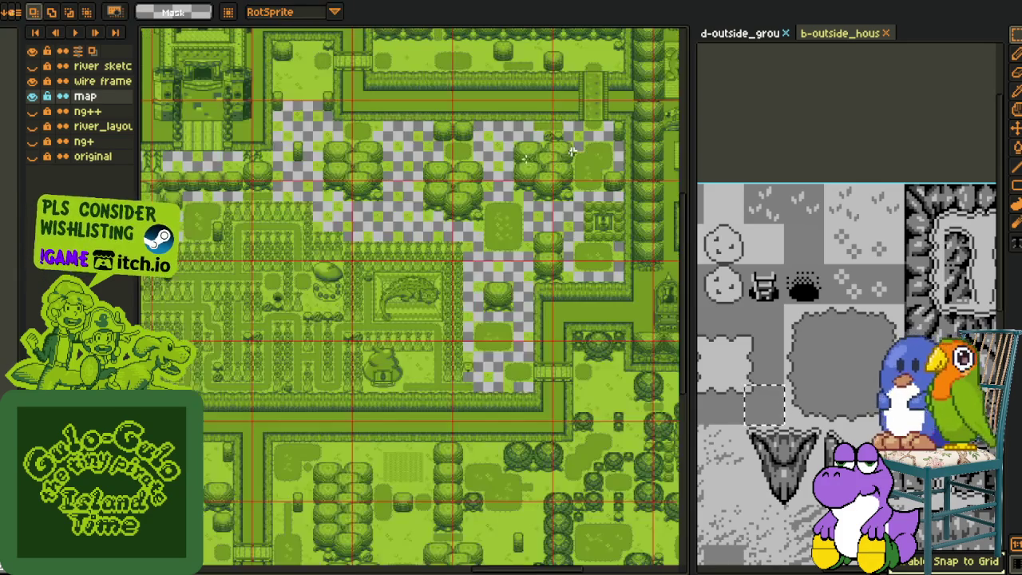
left_click_drag(538, 178, 591, 336)
scroll(590, 336, "up", 5)
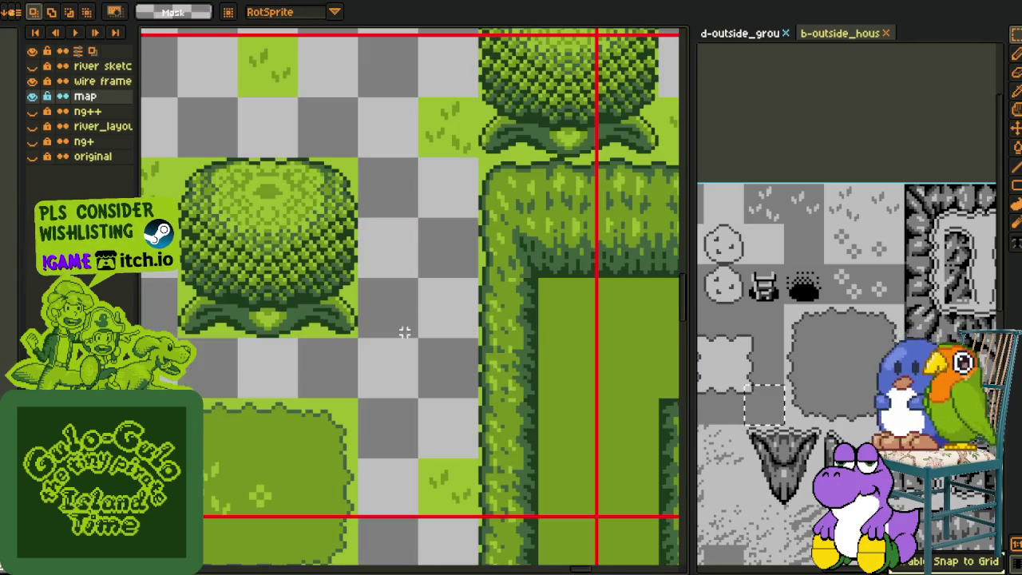
scroll(511, 279, "down", 1)
key("ctrl+v")
mouse_move(451, 302)
left_mouse_down()
mouse_move(531, 317)
mouse_move(368, 182)
left_mouse_up()
key("Return")
- Paste two more grass tile copies onto empty gaps further down the map
scroll(490, 156, "down", 3)
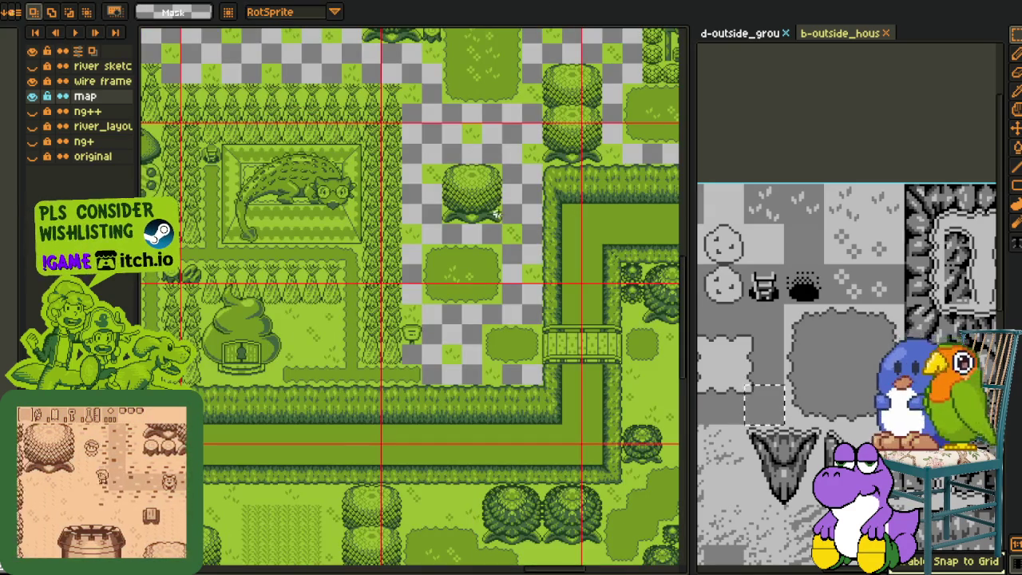
scroll(479, 304, "up", 1)
key("ctrl+v")
left_click_drag(511, 250, 411, 329)
key("Return")
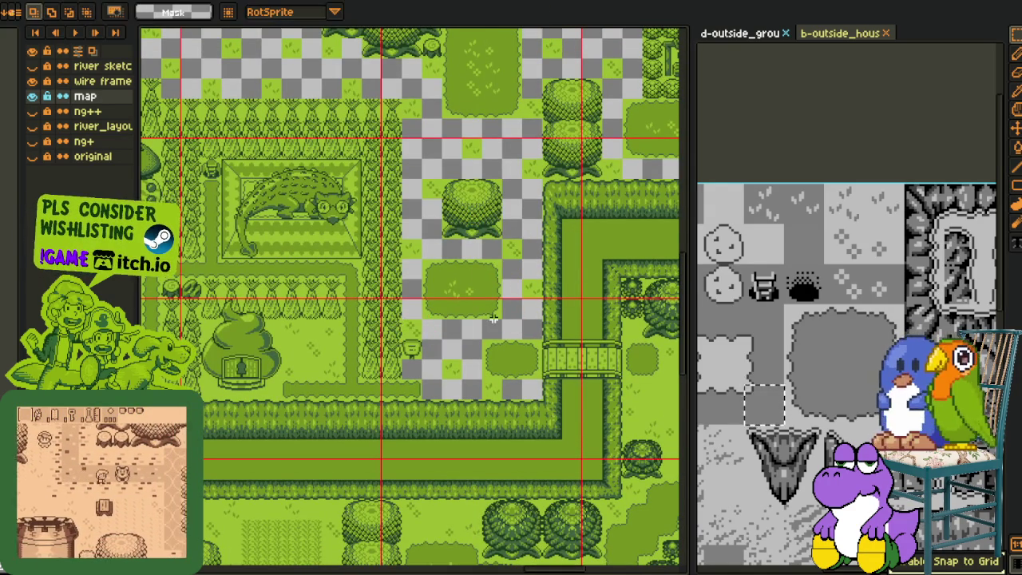
mouse_move(332, 58)
left_mouse_down()
mouse_move(342, 130)
mouse_move(533, 399)
mouse_move(505, 263)
mouse_move(537, 297)
mouse_move(380, 150)
mouse_move(393, 152)
mouse_move(511, 72)
mouse_move(527, 86)
mouse_move(405, 358)
mouse_move(535, 382)
left_mouse_up()
key("ctrl+v")
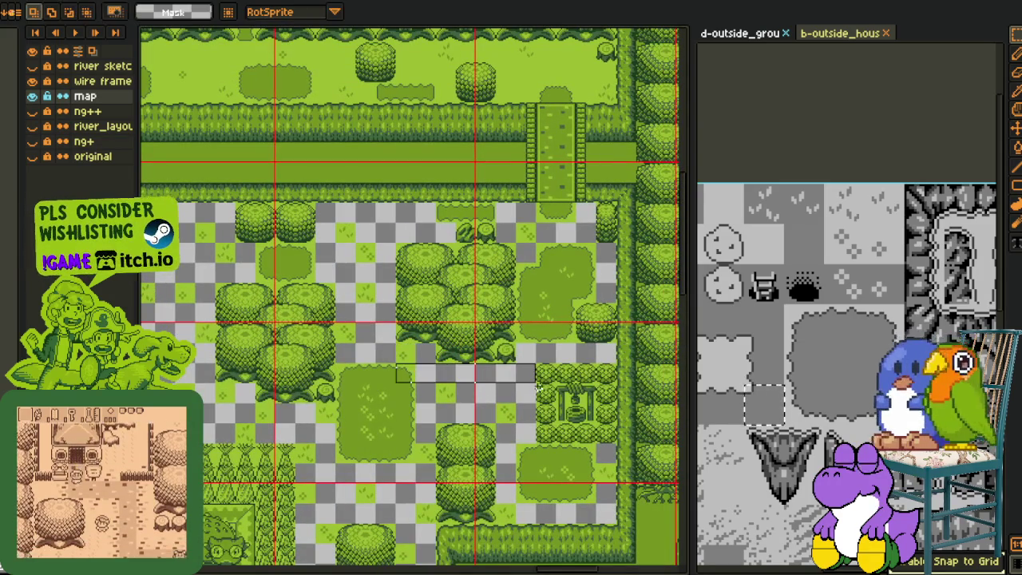
key("ctrl+v")
mouse_move(405, 352)
left_mouse_down()
mouse_move(519, 389)
mouse_move(599, 360)
mouse_move(391, 217)
left_mouse_up()
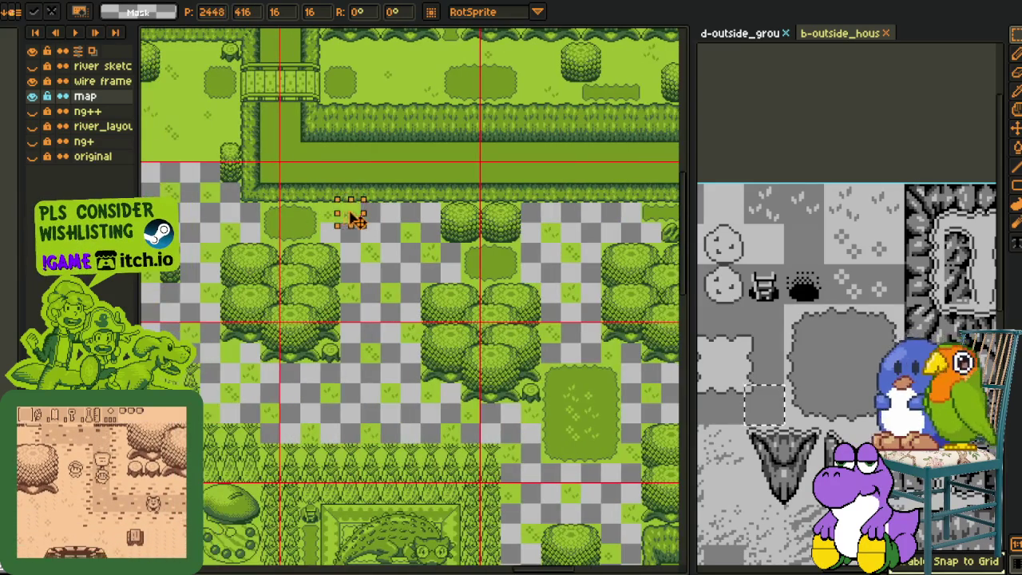
key("Return")
- Paste one last grass tile into the gap near the castle wall
scroll(336, 320, "left", 5)
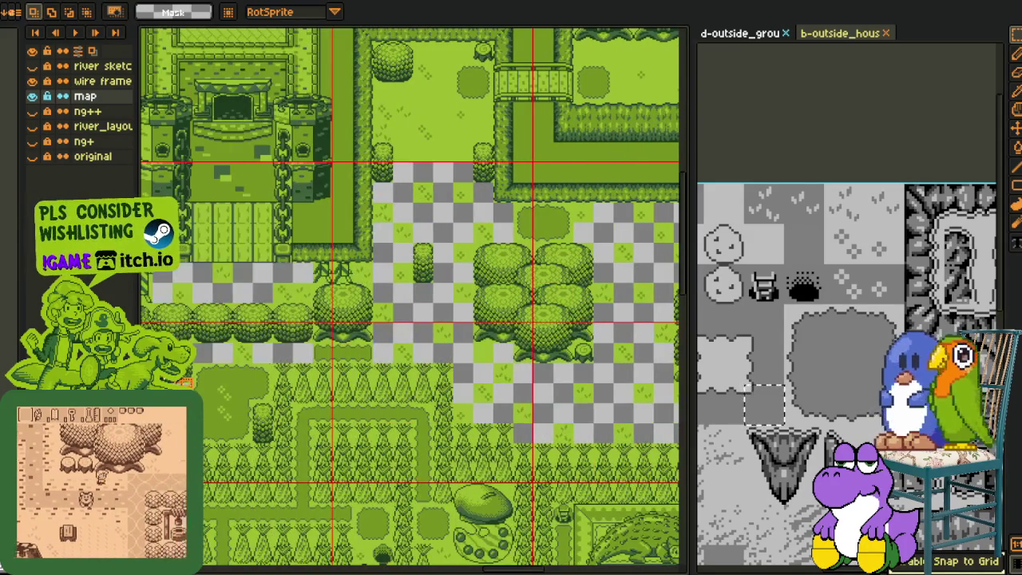
scroll(285, 297, "up", 2)
key("ctrl+v")
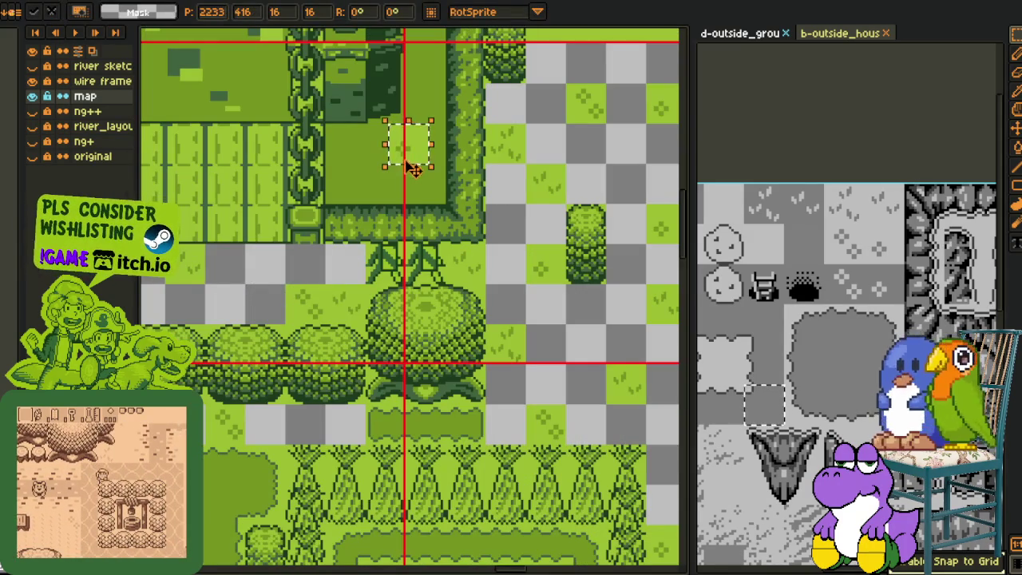
left_click_drag(412, 169, 269, 290)
key("Return")
- Pick the map's light green and use Replace Color to fill every transparent gap
scroll(269, 290, "down", 4)
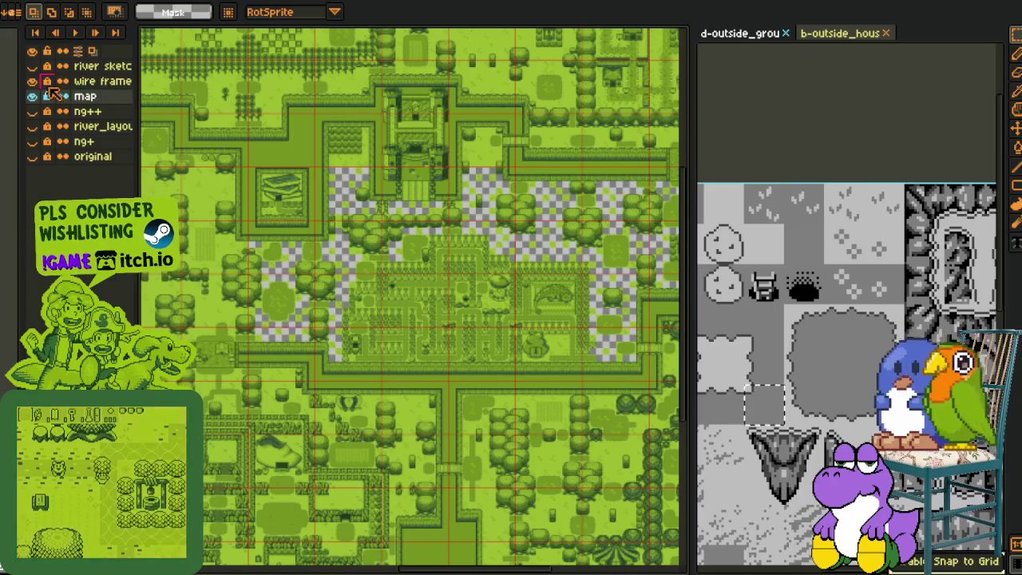
scroll(226, 128, "down", 1)
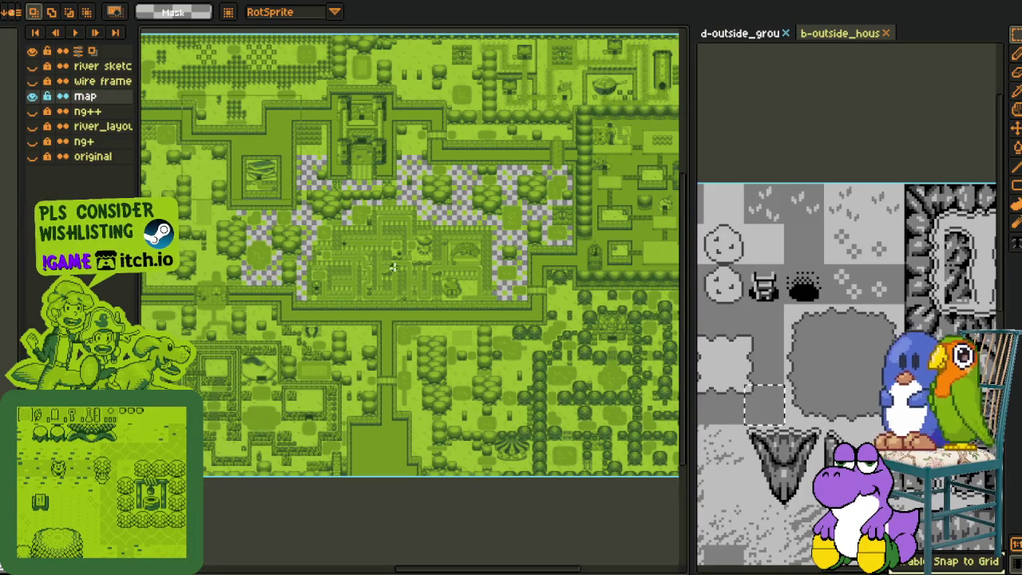
scroll(372, 116, "up", 3)
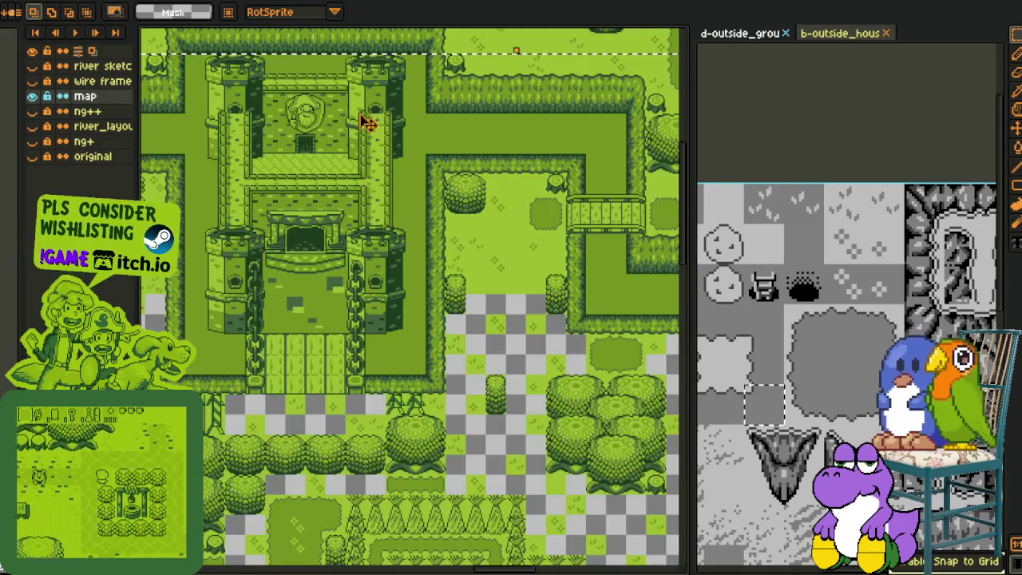
key("i")
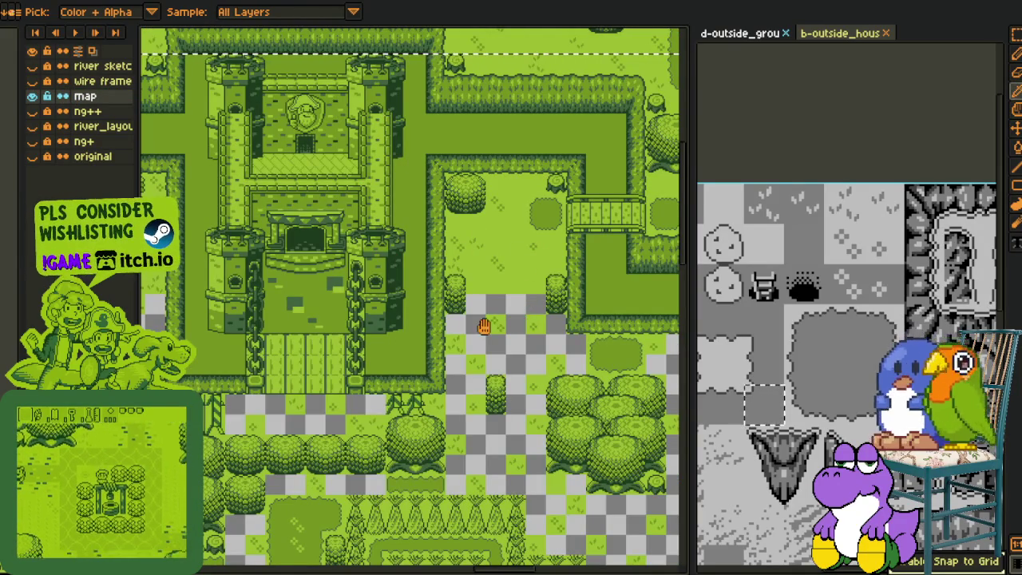
key("shift+r")
key("Return")
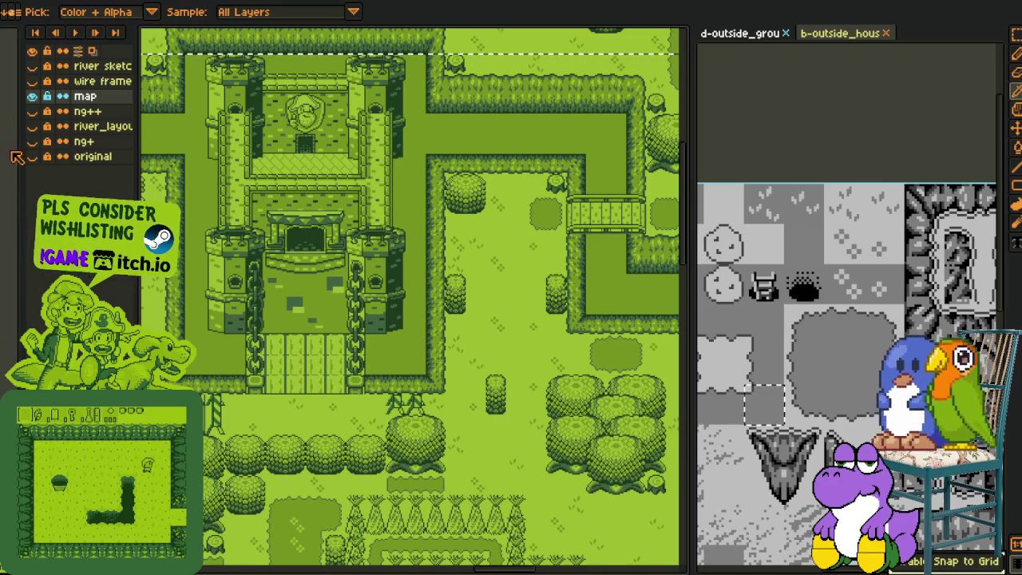
scroll(344, 302, "down", 3)
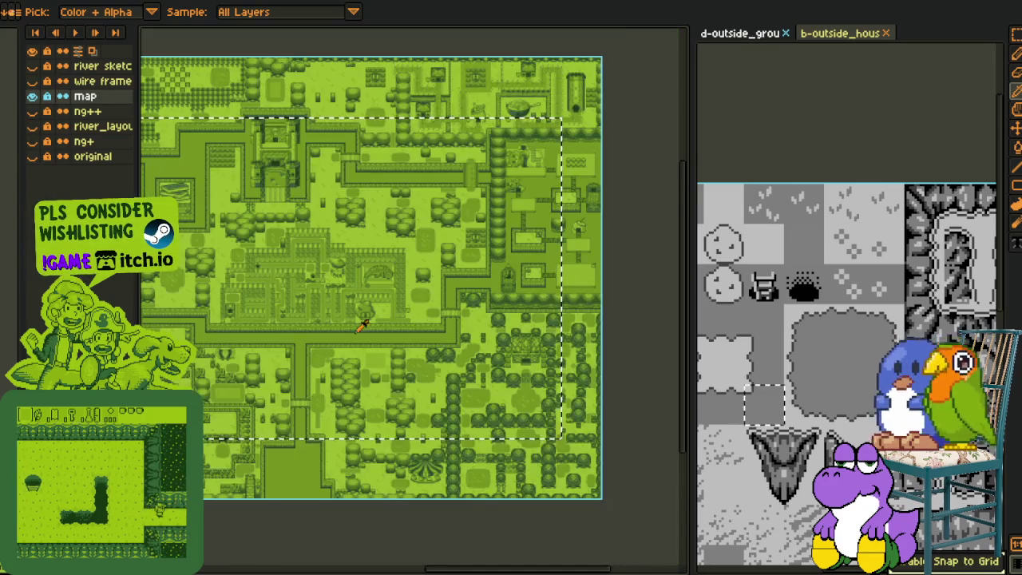
scroll(344, 302, "down", 1)
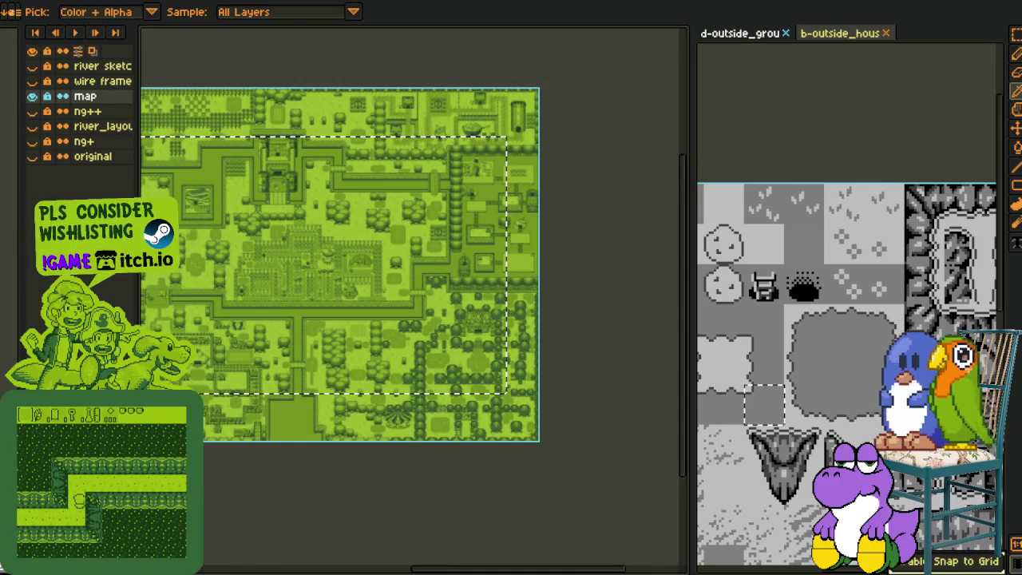
key("m")
scroll(351, 240, "up", 2)
scroll(360, 238, "up", 1)
scroll(375, 274, "up", 1)
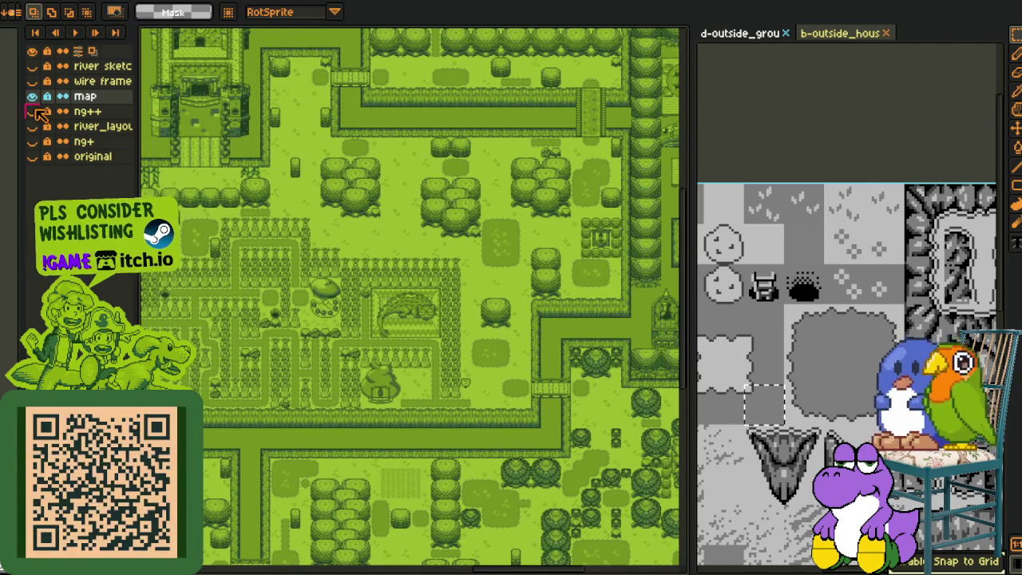
left_click(32, 82)
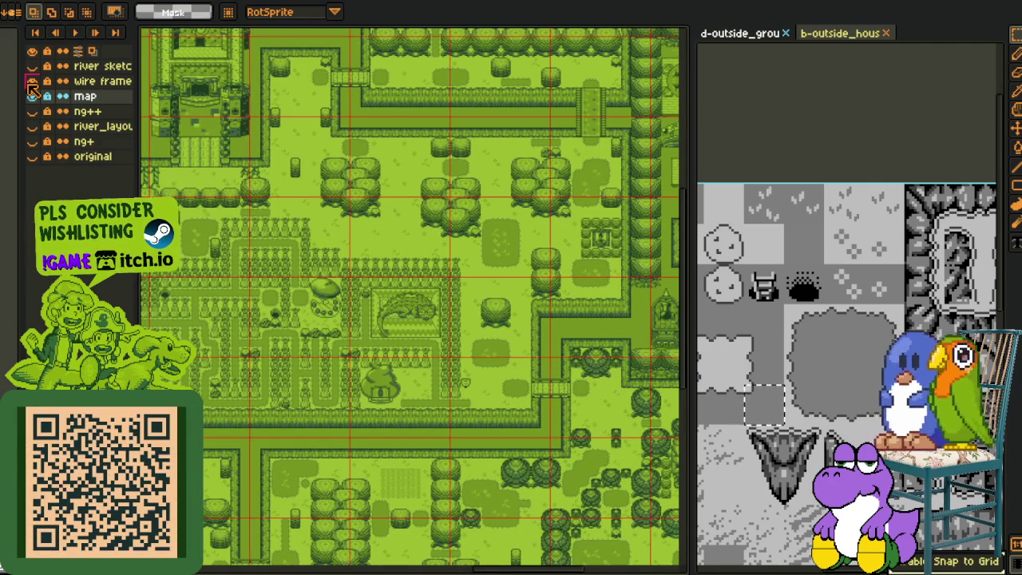
scroll(413, 257, "up", 2)
scroll(359, 195, "down", 1)
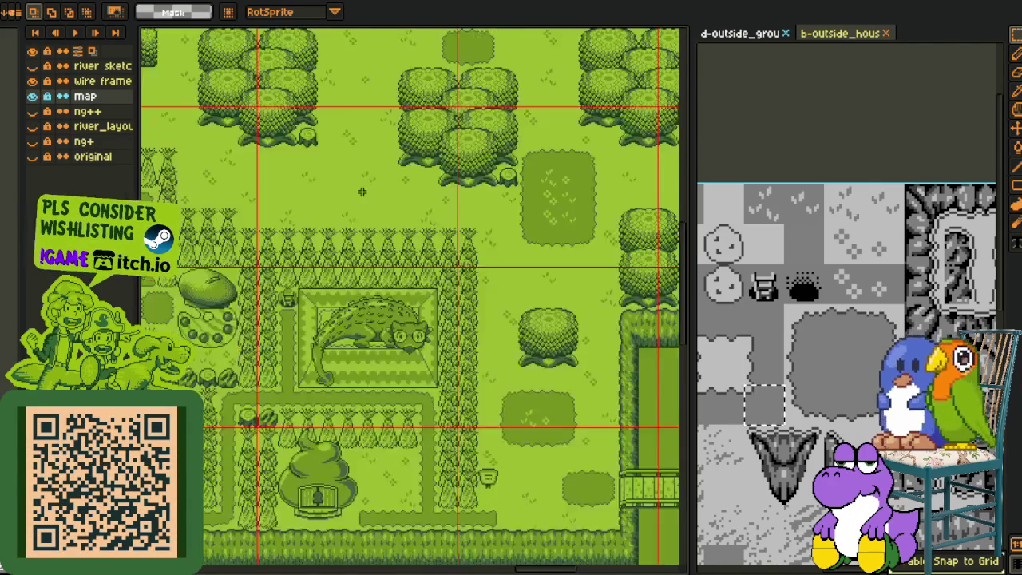
scroll(346, 192, "down", 2)
scroll(333, 163, "up", 1)
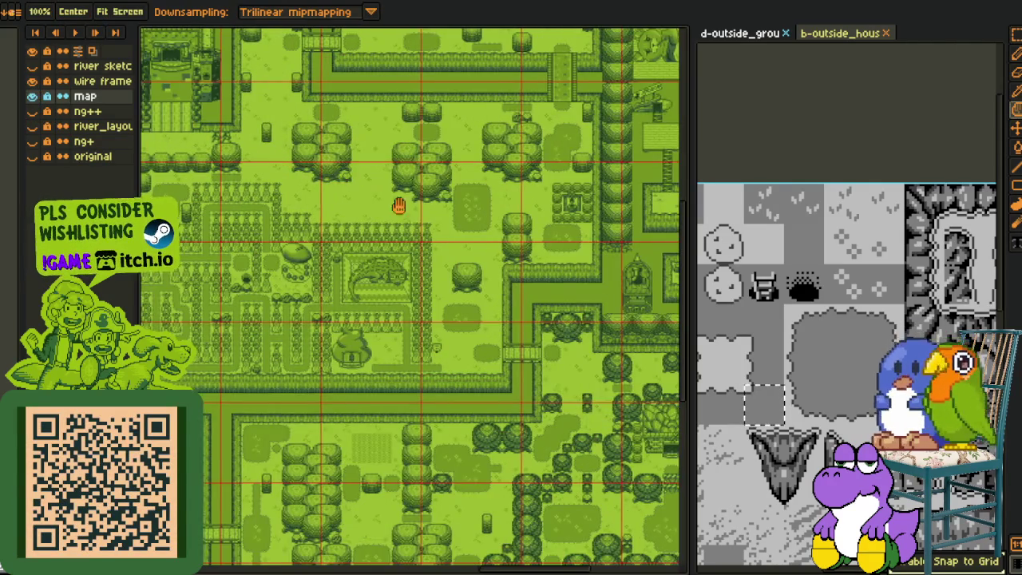
scroll(525, 239, "up", 1)
scroll(525, 242, "up", 1)
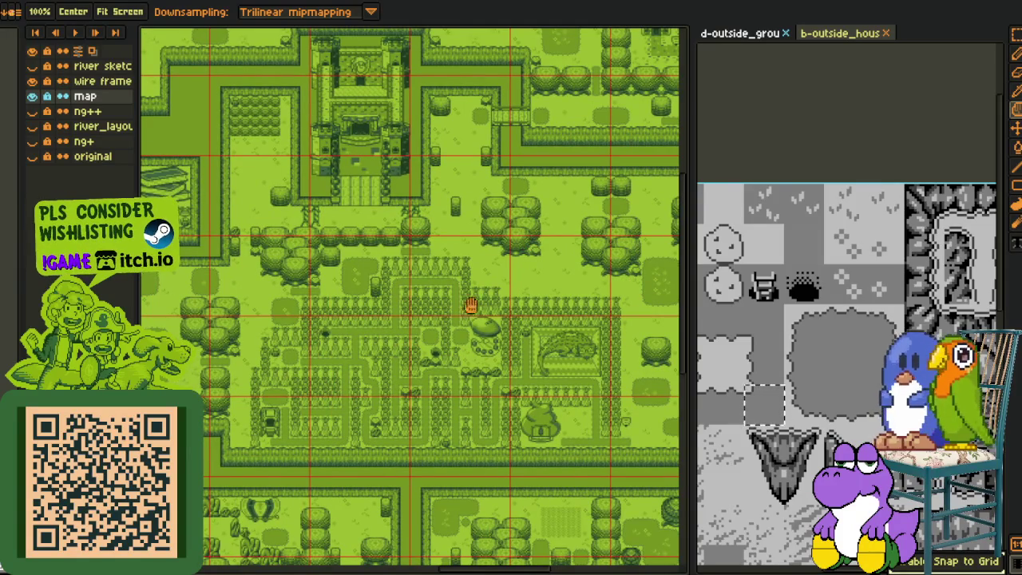
scroll(481, 277, "down", 2)
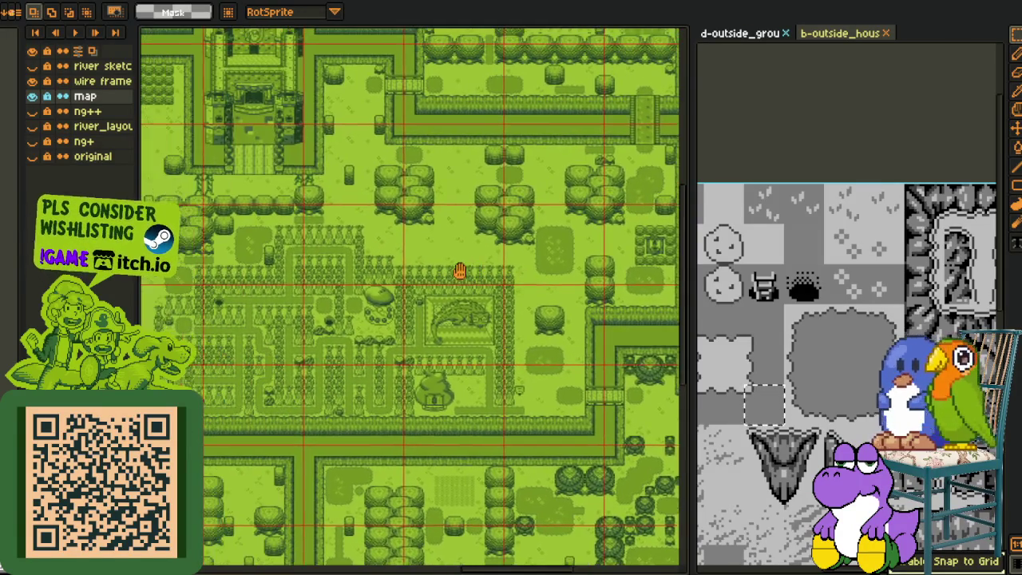
scroll(449, 290, "down", 1)
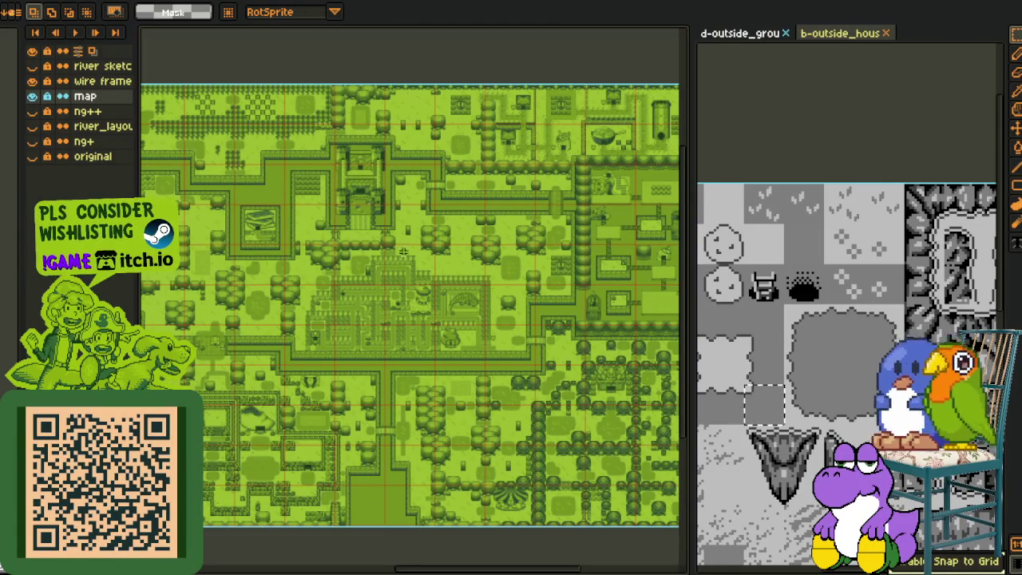
mouse_move(224, 254)
left_mouse_down()
mouse_move(578, 255)
mouse_move(260, 277)
mouse_move(236, 292)
mouse_move(254, 283)
mouse_move(244, 280)
left_mouse_up()
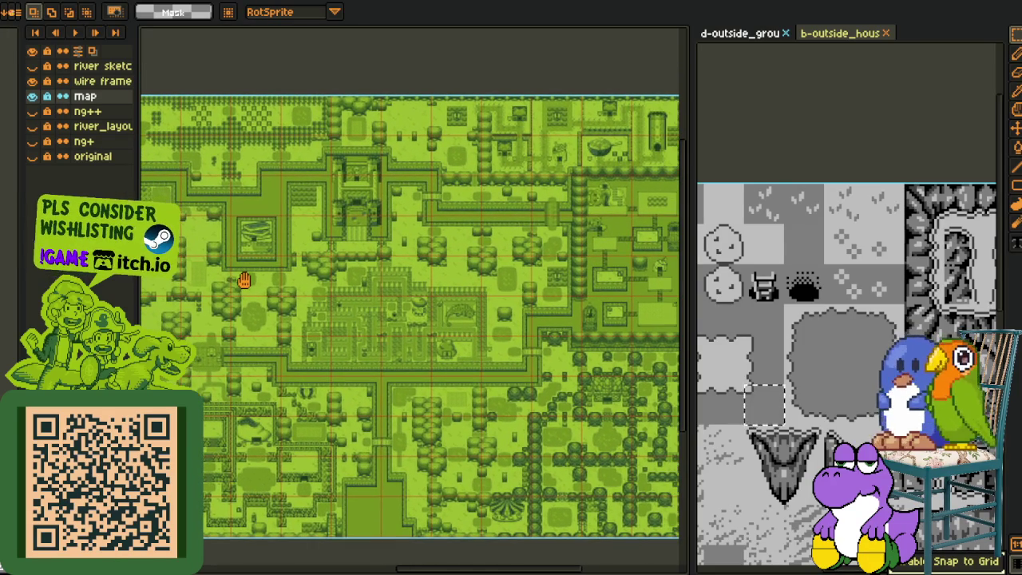
scroll(494, 285, "up", 3)
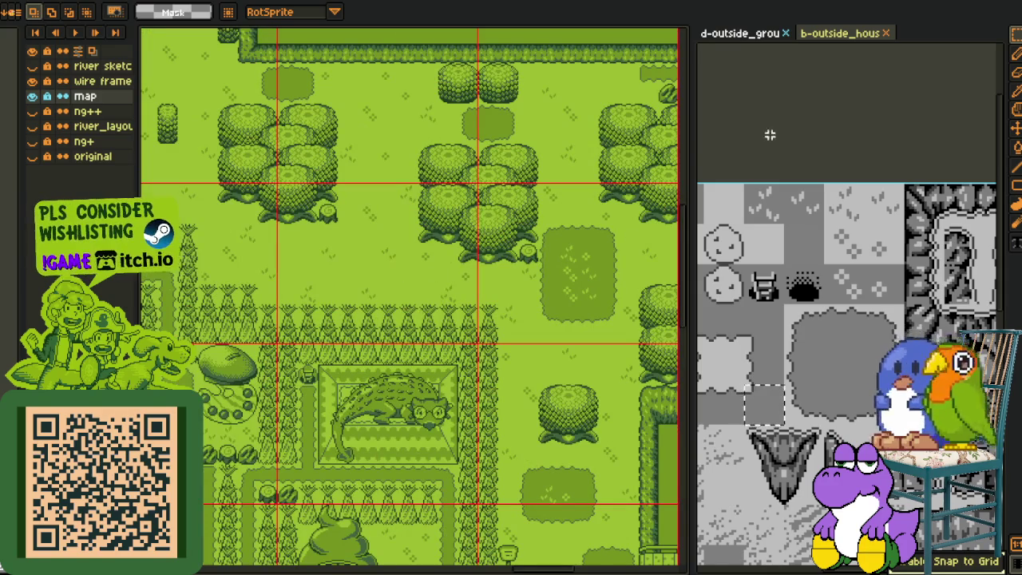
scroll(478, 189, "down", 2)
scroll(477, 190, "down", 2)
key("h")
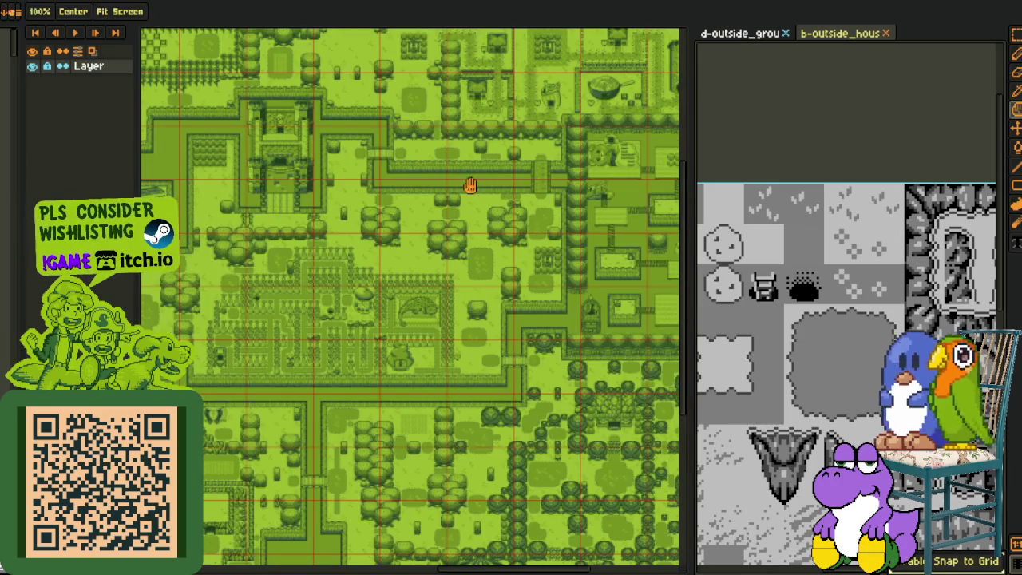
mouse_move(441, 298)
left_mouse_down()
mouse_move(468, 439)
mouse_move(511, 445)
mouse_move(451, 400)
mouse_move(611, 383)
mouse_move(365, 369)
left_mouse_up()
scroll(342, 309, "up", 3)
scroll(342, 309, "up", 2)
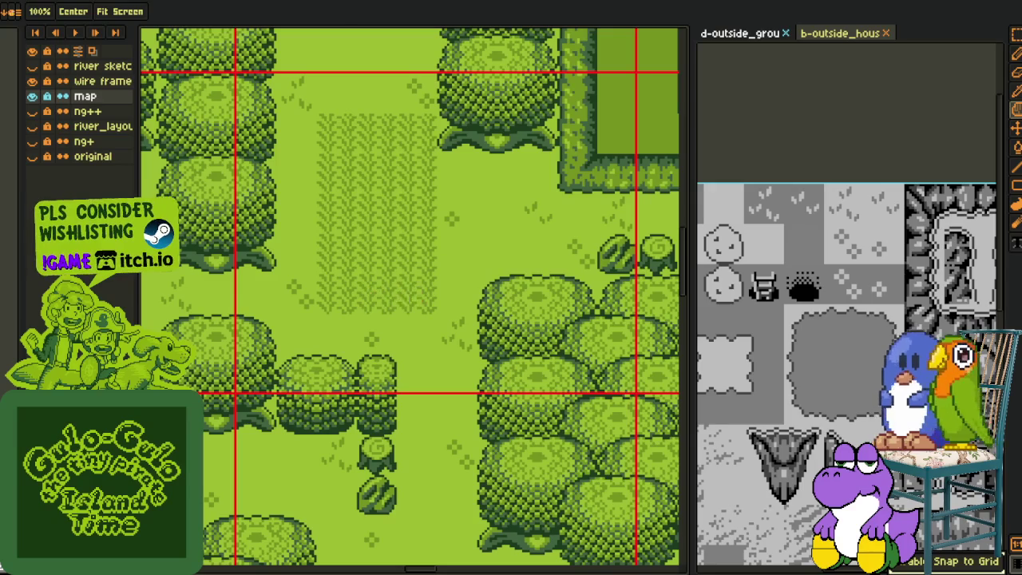
scroll(334, 262, "down", 4)
mouse_move(333, 262)
left_mouse_down()
mouse_move(529, 247)
mouse_move(405, 246)
left_mouse_up()
scroll(392, 227, "up", 2)
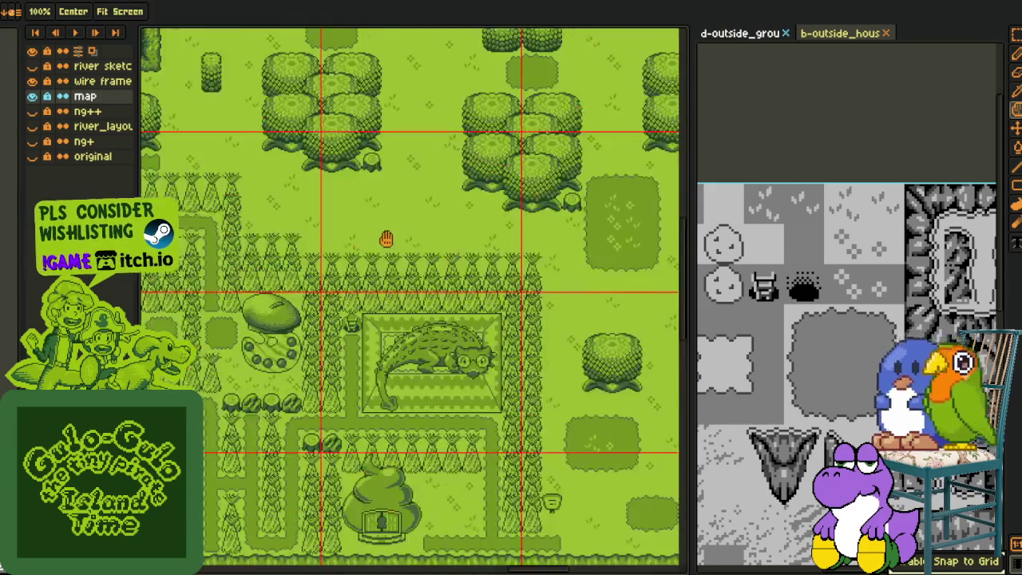
scroll(397, 225, "up", 2)
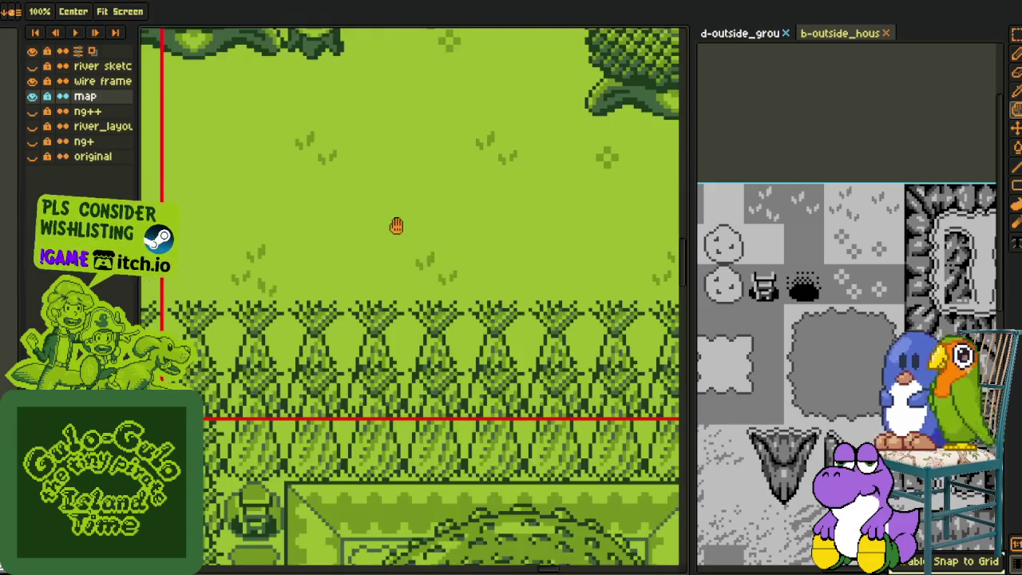
- Add Layer 1 above the map and place a pasted tall-grass tile one tile higher
right_click(95, 99)
left_click(240, 120)
key("ctrl+v")
mouse_move(441, 255)
left_mouse_down()
mouse_move(407, 256)
mouse_move(402, 231)
left_mouse_up()
left_click(506, 212)
- Paste another 16x16 tile and drop it into position on the layer
scroll(504, 236, "down", 3)
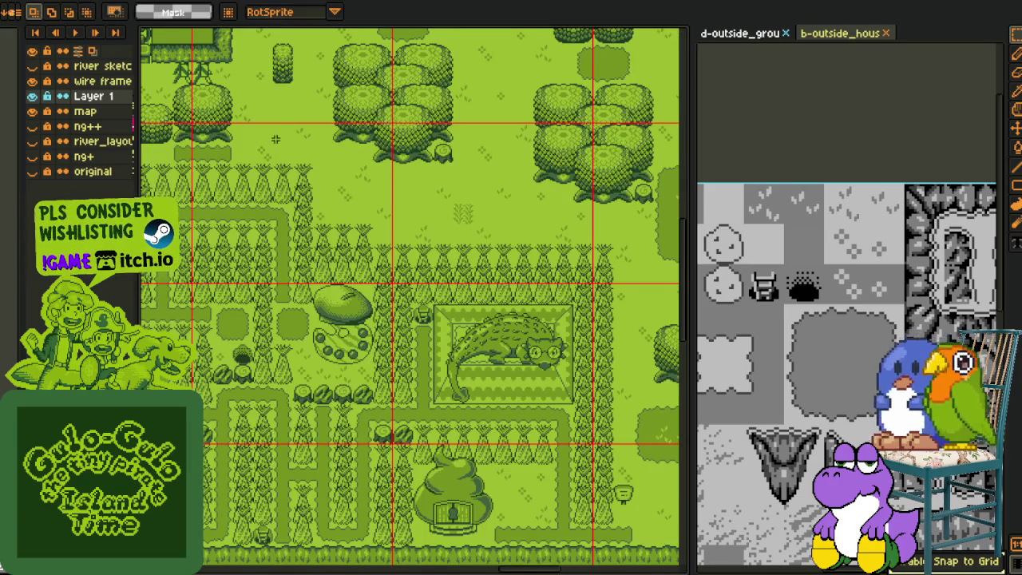
left_click_drag(470, 164, 548, 326)
scroll(460, 278, "down", 2)
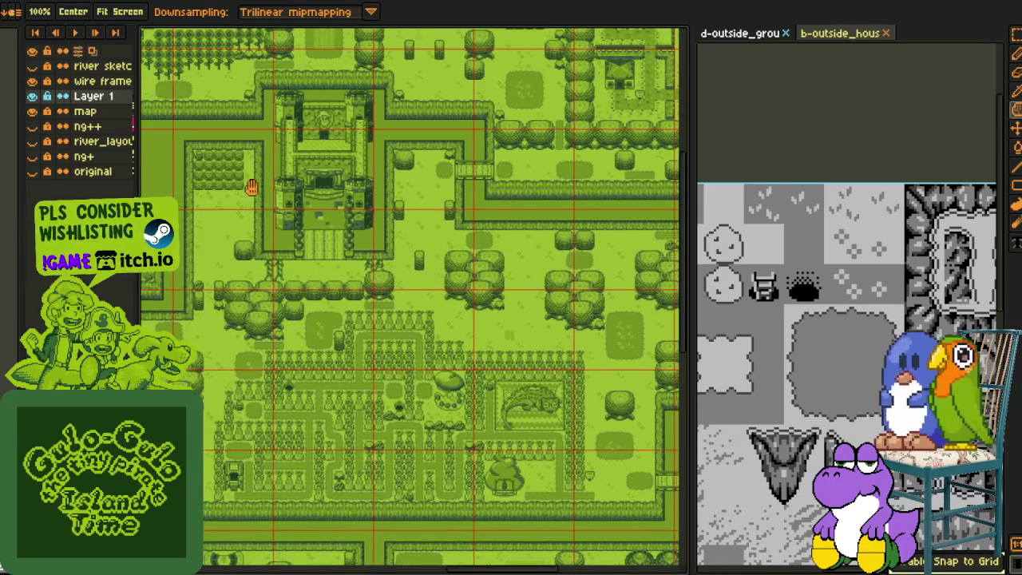
scroll(263, 192, "up", 3)
key("ctrl+v")
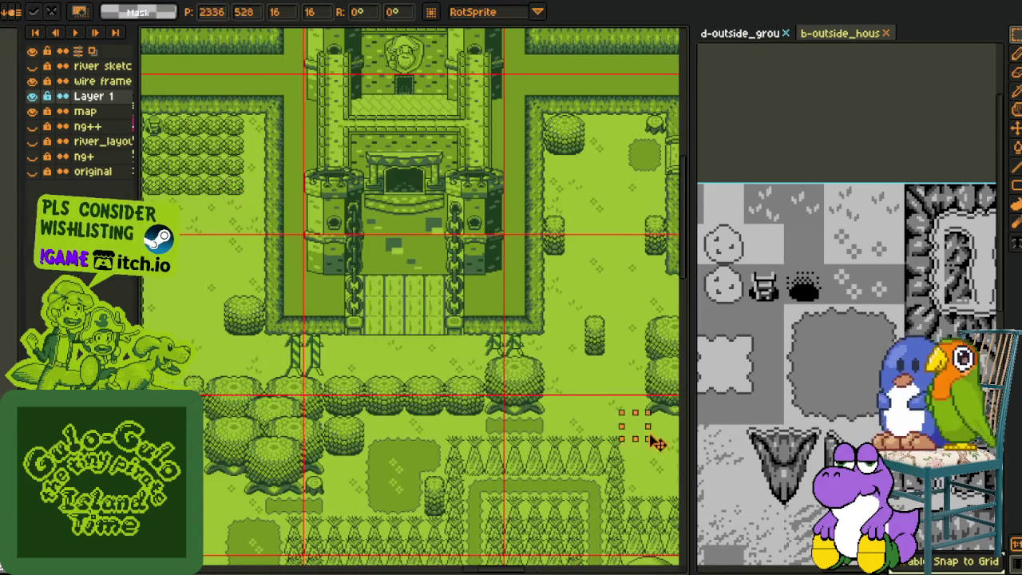
left_click_drag(589, 388, 415, 479)
key("h")
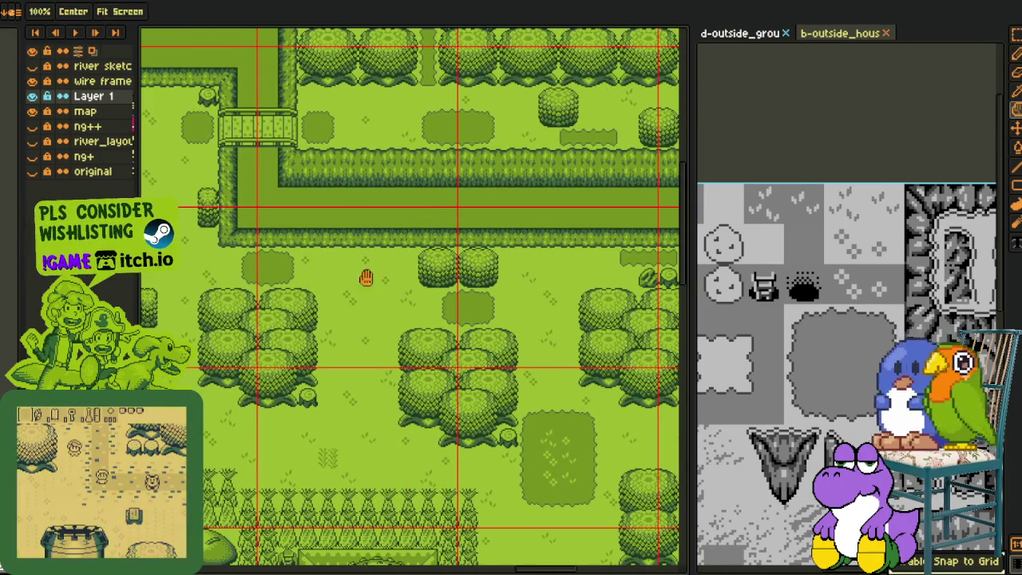
- Centre the castle, clear the selection and make Layer 1 active
left_click_drag(337, 205, 376, 519)
left_click(96, 126)
left_click(85, 111)
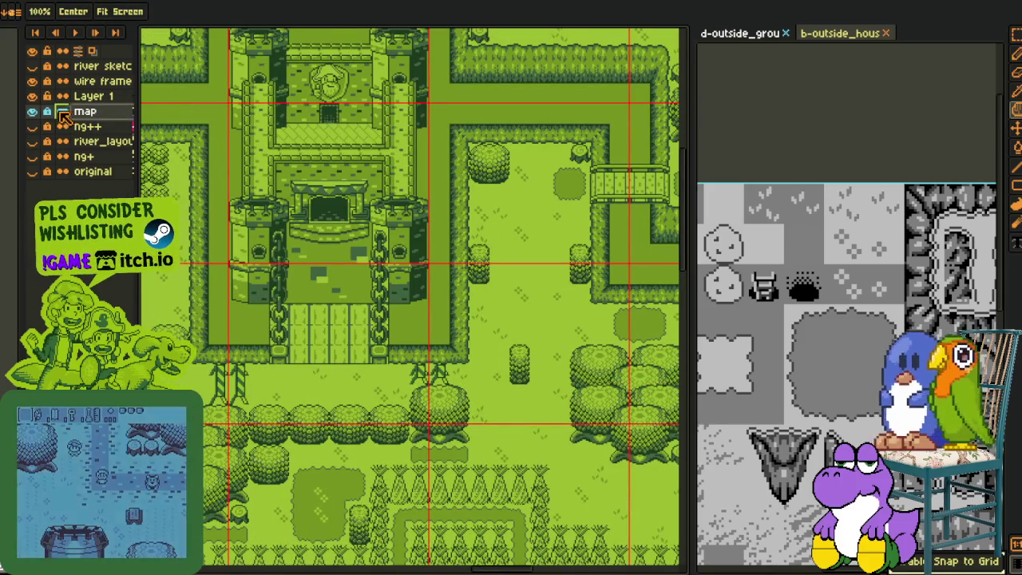
left_click_drag(158, 218, 290, 250)
key("m")
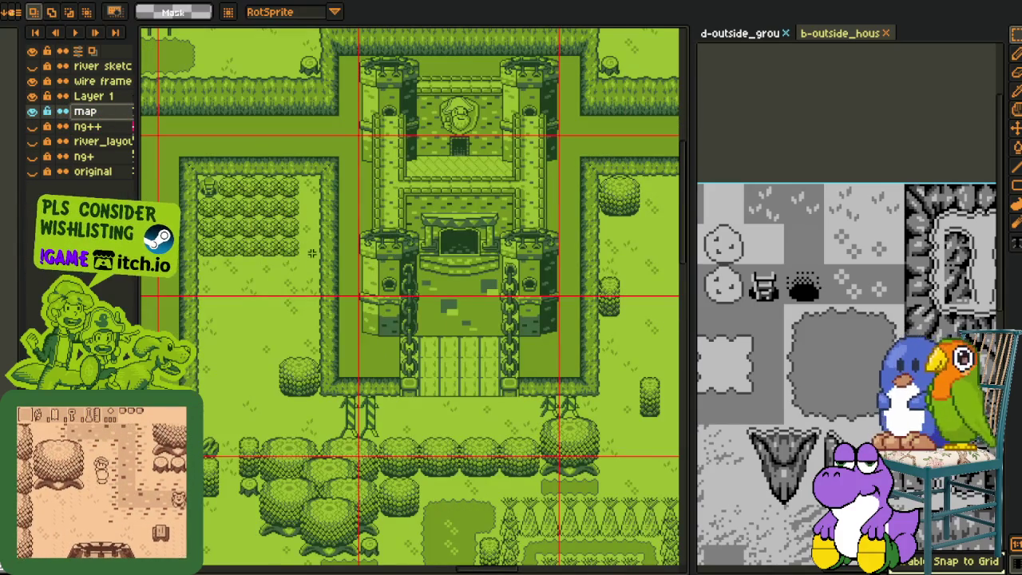
left_click(265, 229)
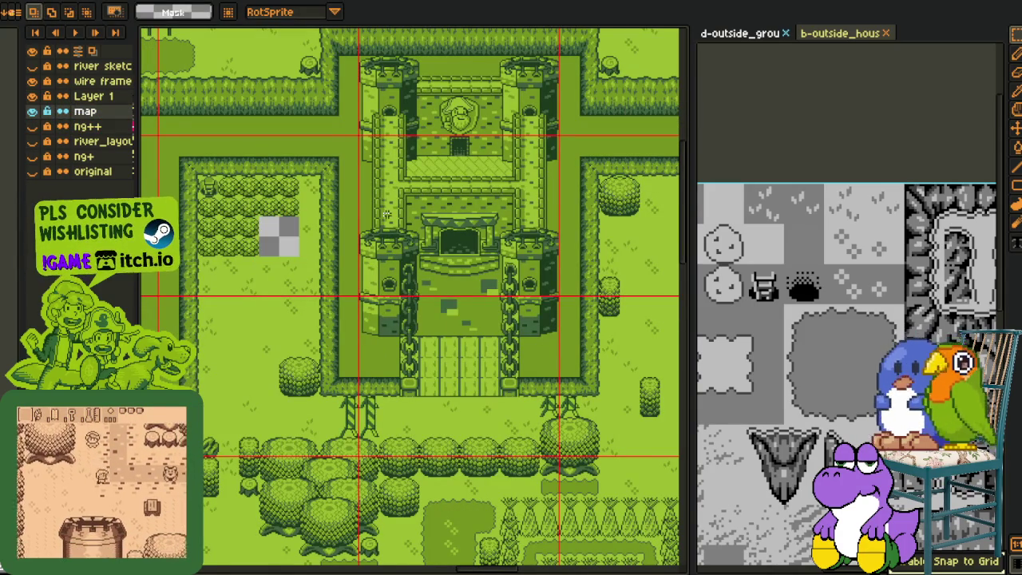
left_click(94, 96)
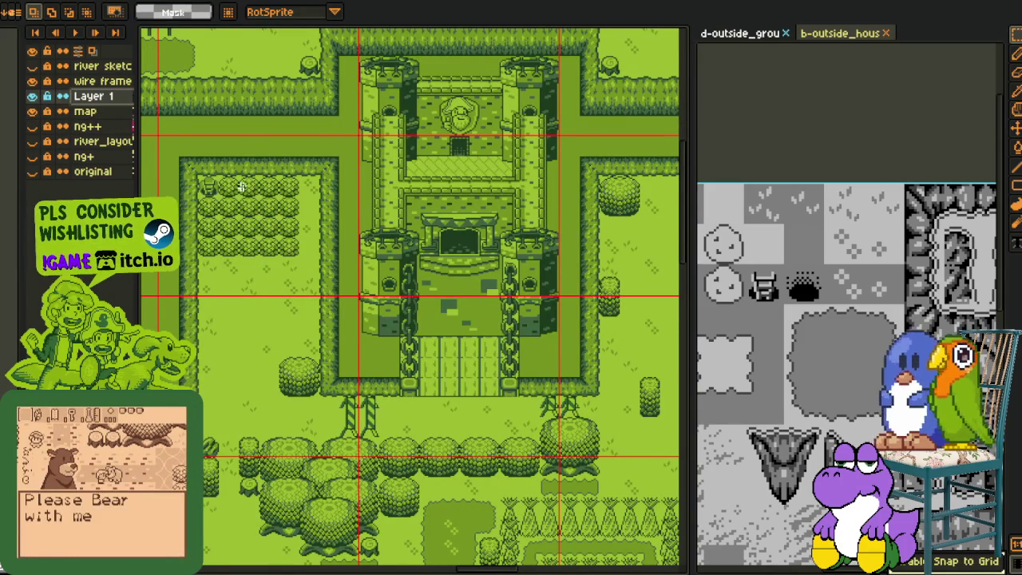
- Select the 2x2 block of bushes and move it into the grass area
scroll(192, 171, "down", 2)
key("h")
scroll(461, 317, "up", 3)
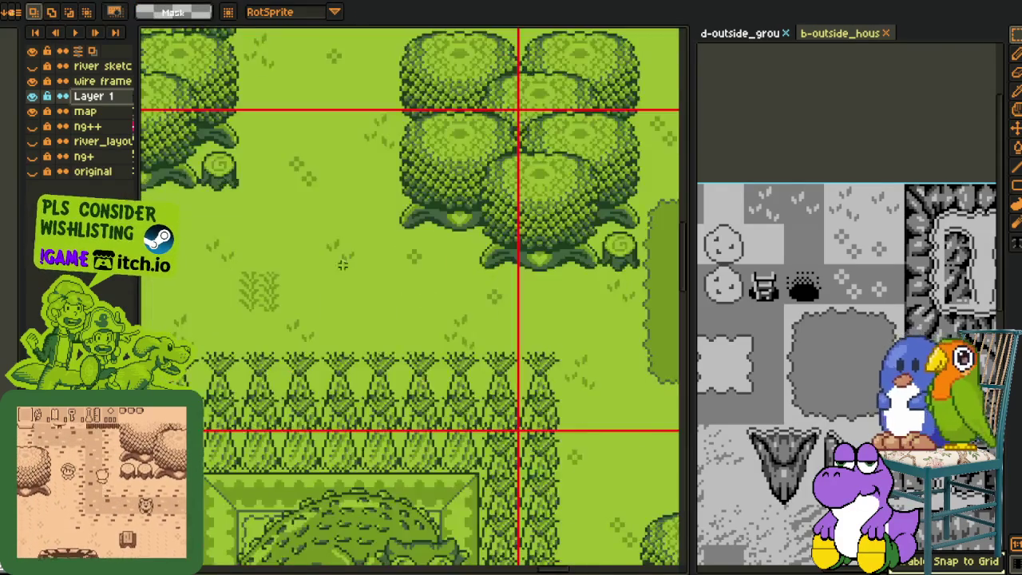
scroll(461, 317, "up", 2)
key("m")
mouse_move(349, 237)
left_mouse_down()
mouse_move(403, 330)
mouse_move(378, 293)
left_mouse_up()
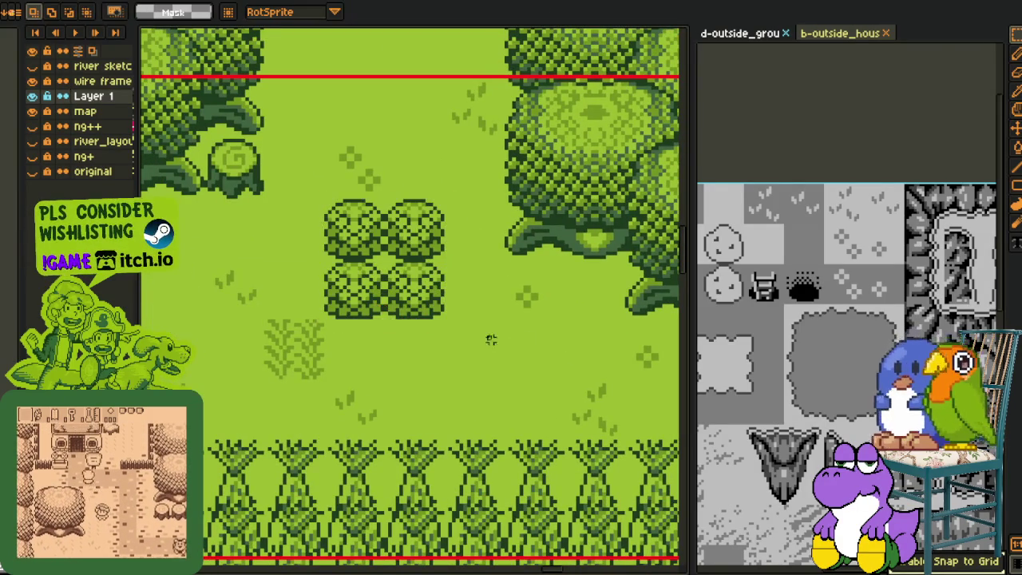
mouse_move(262, 317)
left_mouse_down()
mouse_move(327, 382)
mouse_move(292, 312)
mouse_move(290, 162)
mouse_move(468, 187)
mouse_move(479, 352)
left_mouse_up()
- Cancel the accidental Canvas Size dialog and deselect the copied tall grass around the bushes
key("ctrl+alt+c")
left_click(484, 436)
key("ctrl+d")
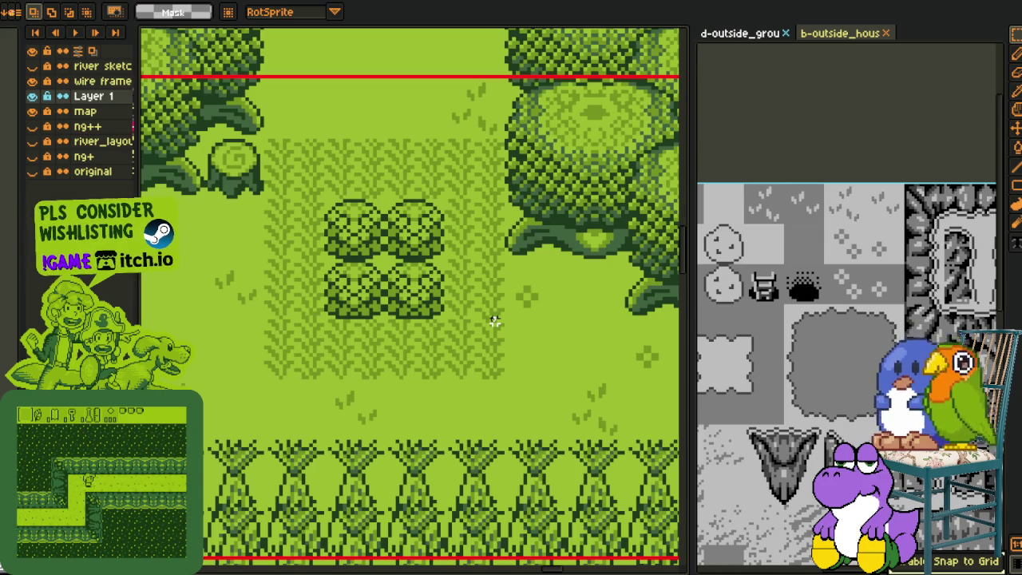
scroll(495, 320, "down", 1)
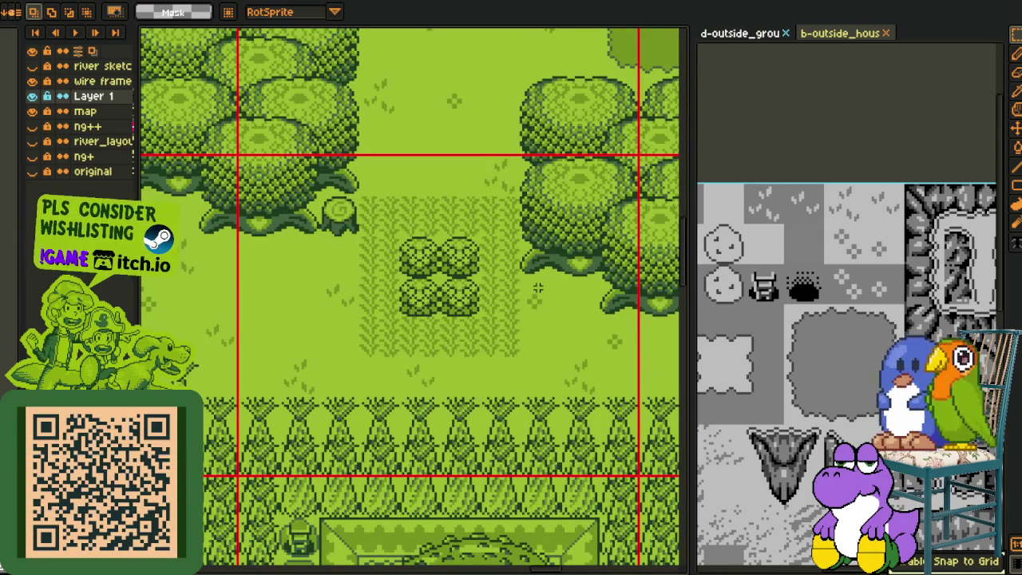
left_click_drag(538, 288, 483, 295)
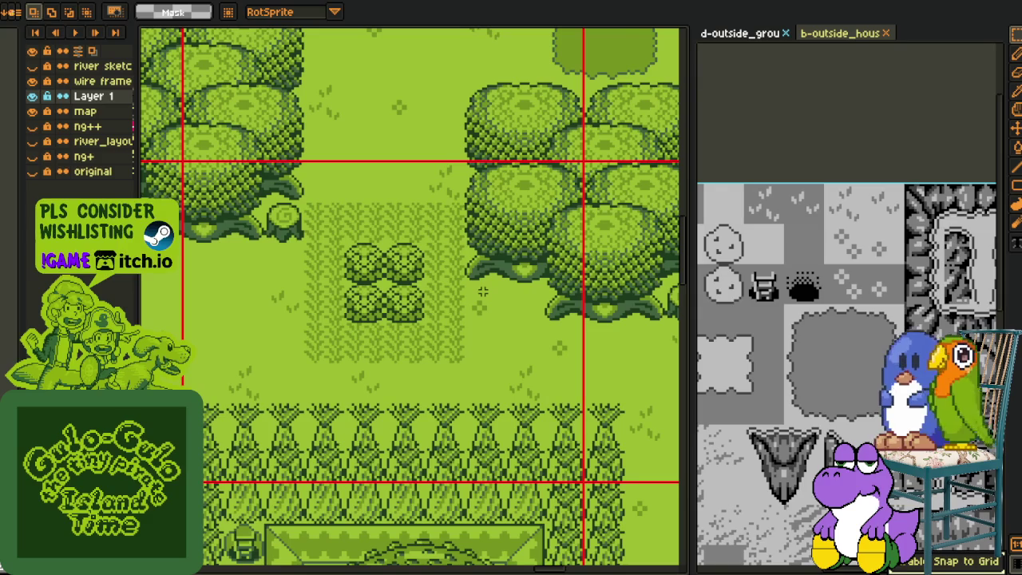
- Move the selected grass patch down and commit it
scroll(482, 292, "down", 2)
scroll(503, 279, "down", 1)
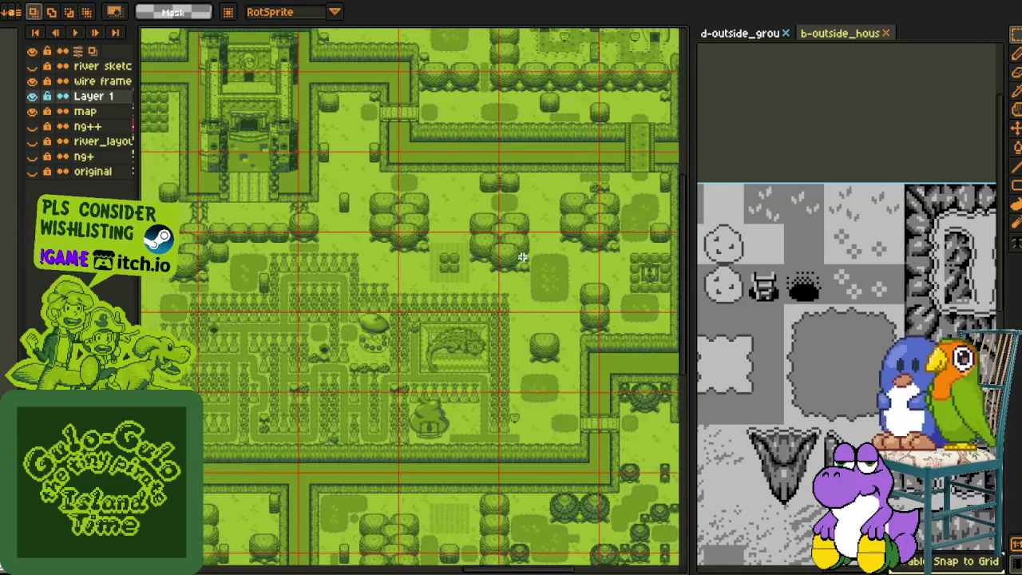
scroll(525, 263, "up", 1)
left_click_drag(525, 263, 481, 282)
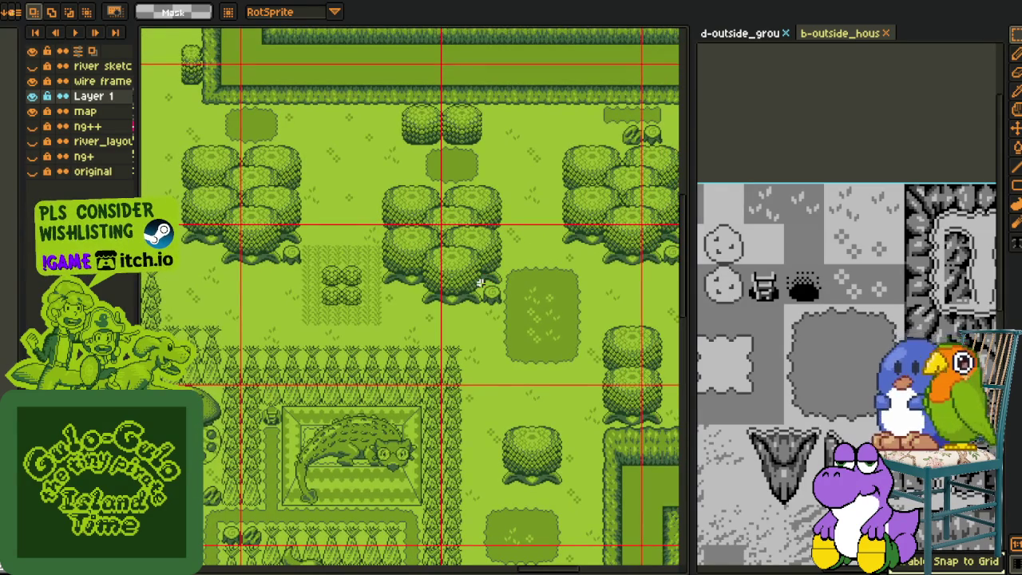
left_click_drag(477, 350, 458, 296)
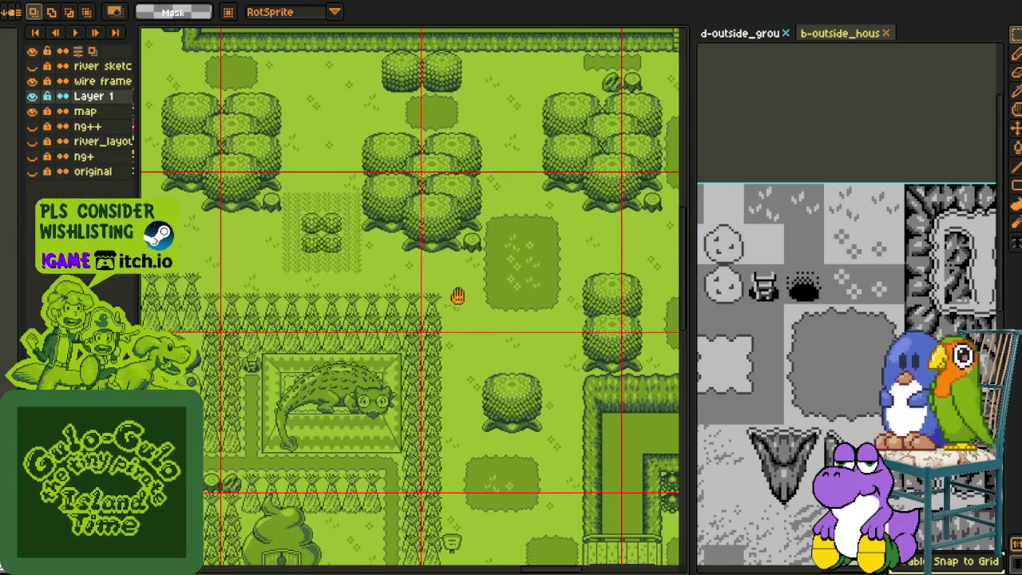
scroll(459, 286, "down", 2)
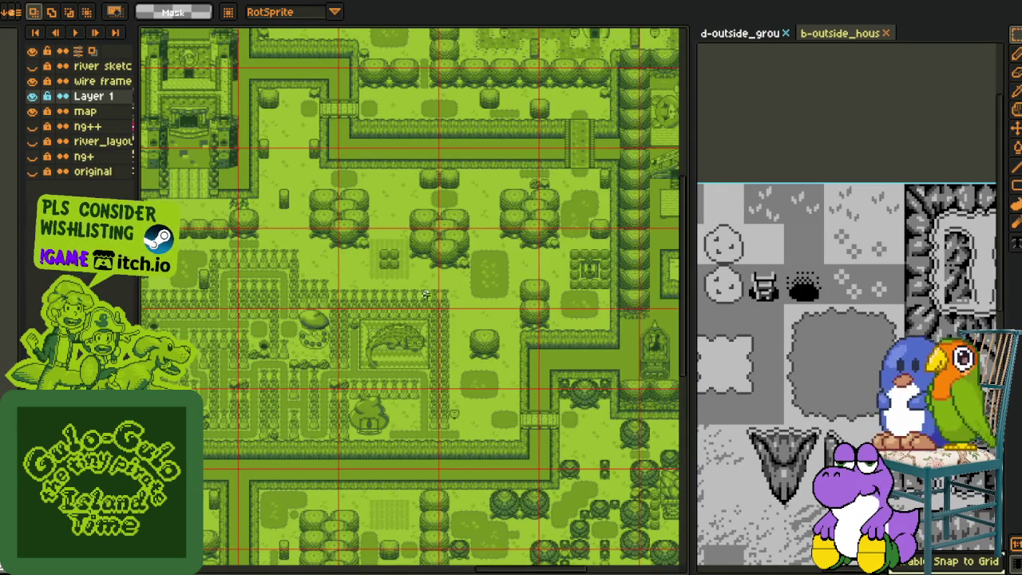
scroll(387, 256, "up", 2)
scroll(364, 238, "up", 1)
mouse_move(322, 184)
left_mouse_down()
mouse_move(566, 422)
mouse_move(547, 471)
left_mouse_up()
key("Return")
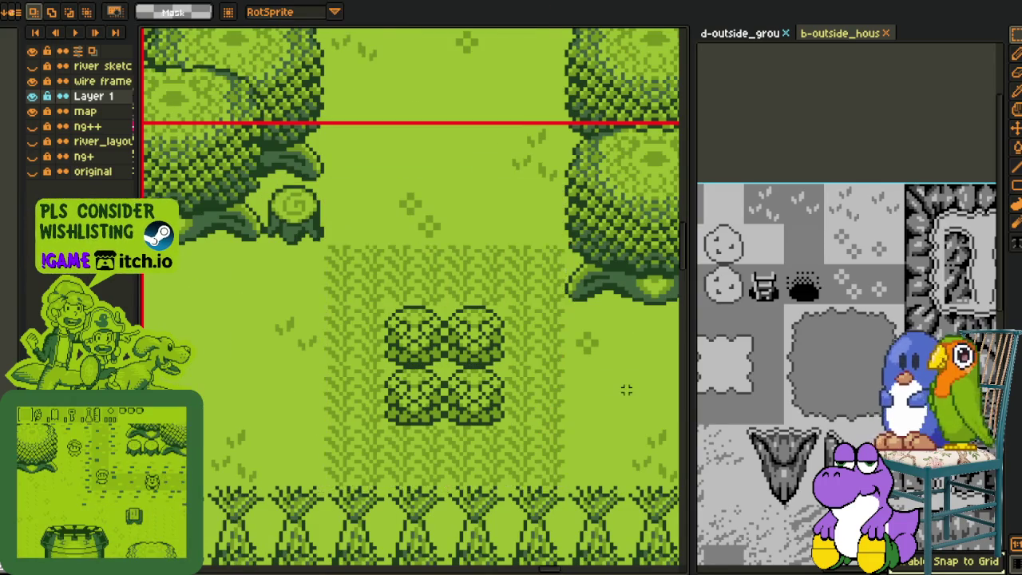
- Move the small bushes up onto the hedge near the well and commit them
scroll(621, 385, "down", 2)
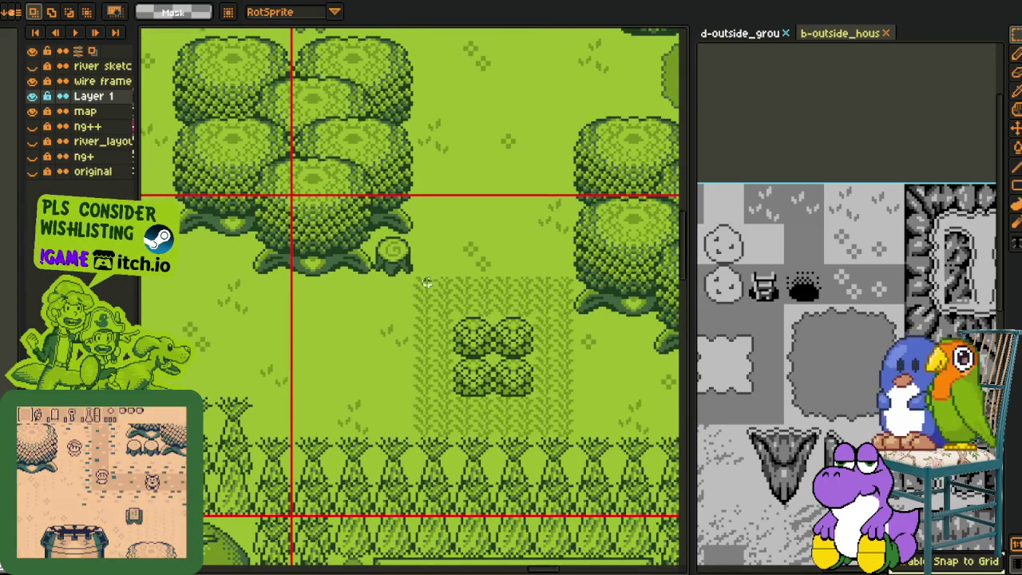
scroll(425, 285, "down", 2)
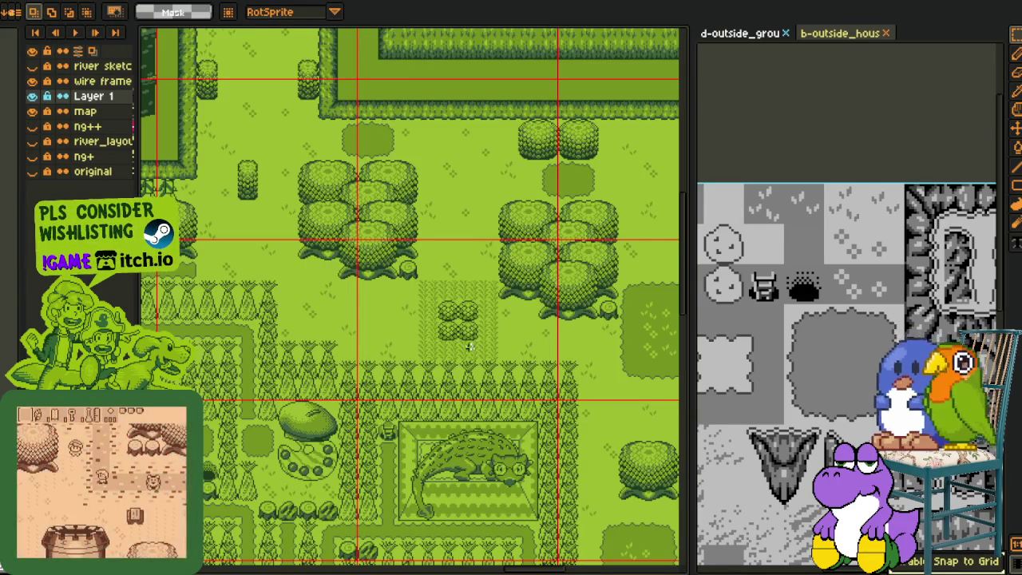
mouse_move(453, 334)
left_mouse_down()
mouse_move(393, 295)
mouse_move(333, 300)
left_mouse_up()
scroll(393, 295, "down", 2)
scroll(334, 300, "up", 2)
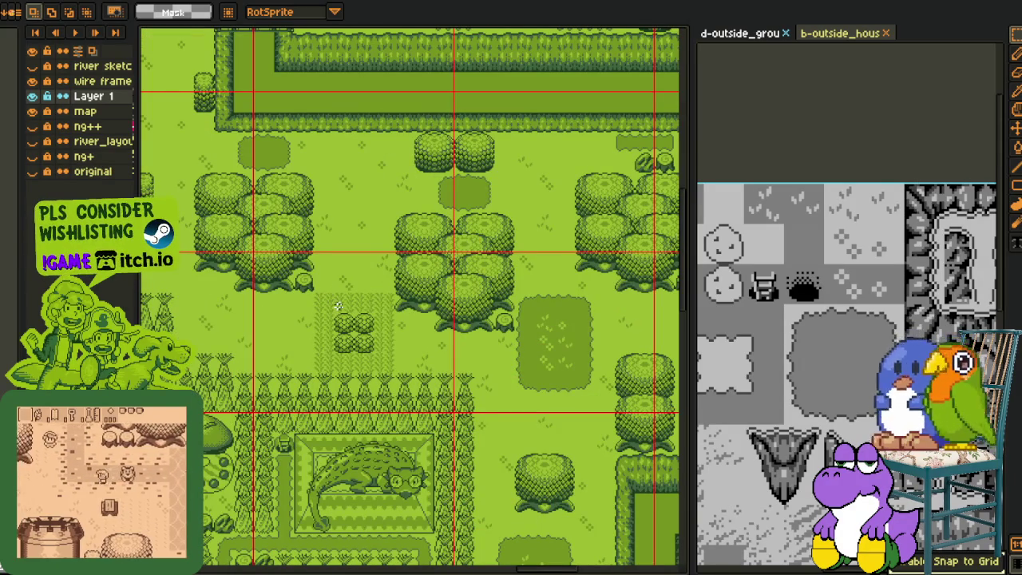
scroll(336, 302, "down", 1)
scroll(335, 277, "up", 1)
left_click_drag(372, 303, 393, 350)
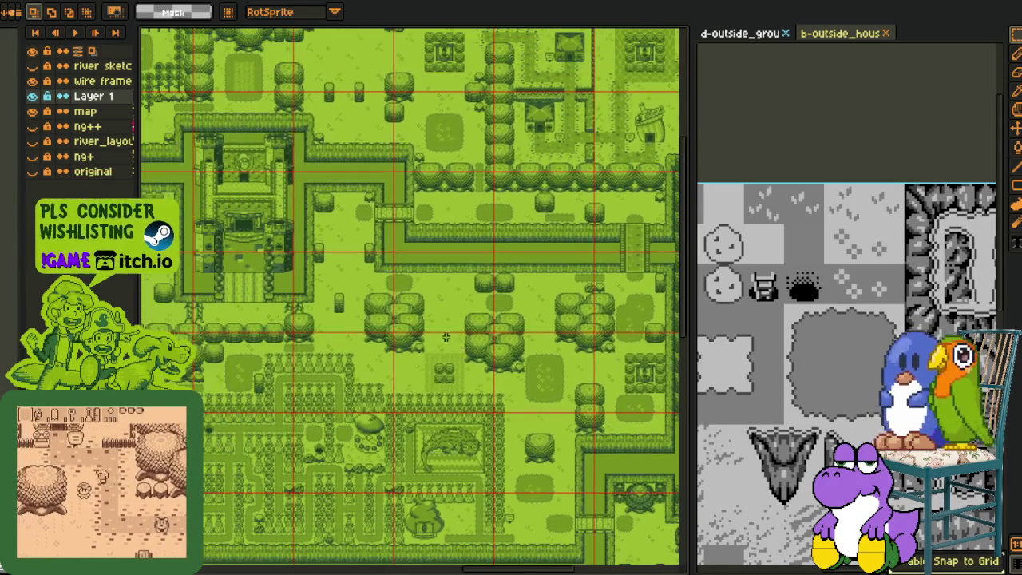
scroll(483, 351, "down", 1)
scroll(483, 351, "up", 1)
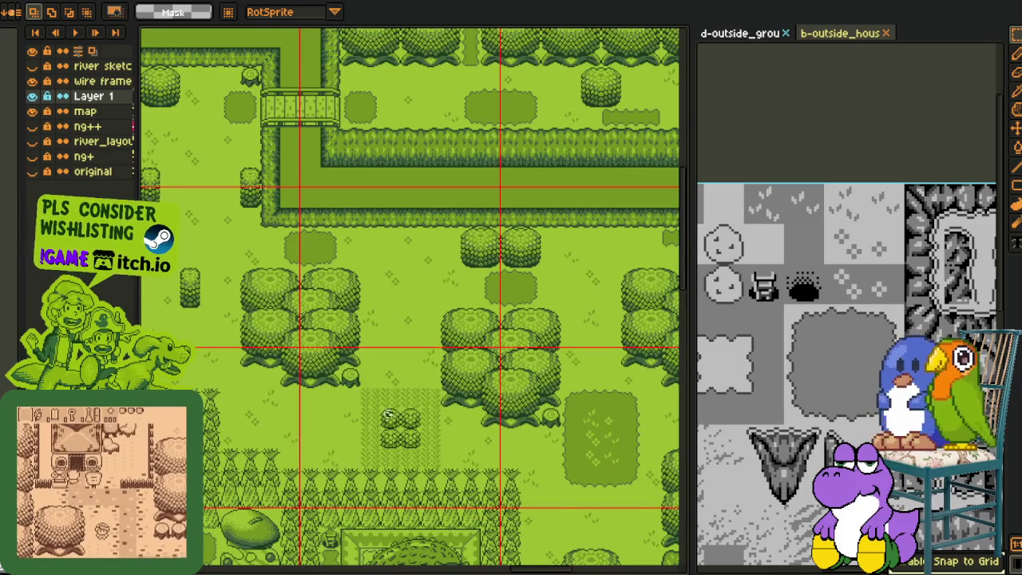
mouse_move(383, 409)
left_mouse_down()
mouse_move(428, 436)
mouse_move(437, 123)
left_mouse_up()
scroll(438, 124, "up", 3)
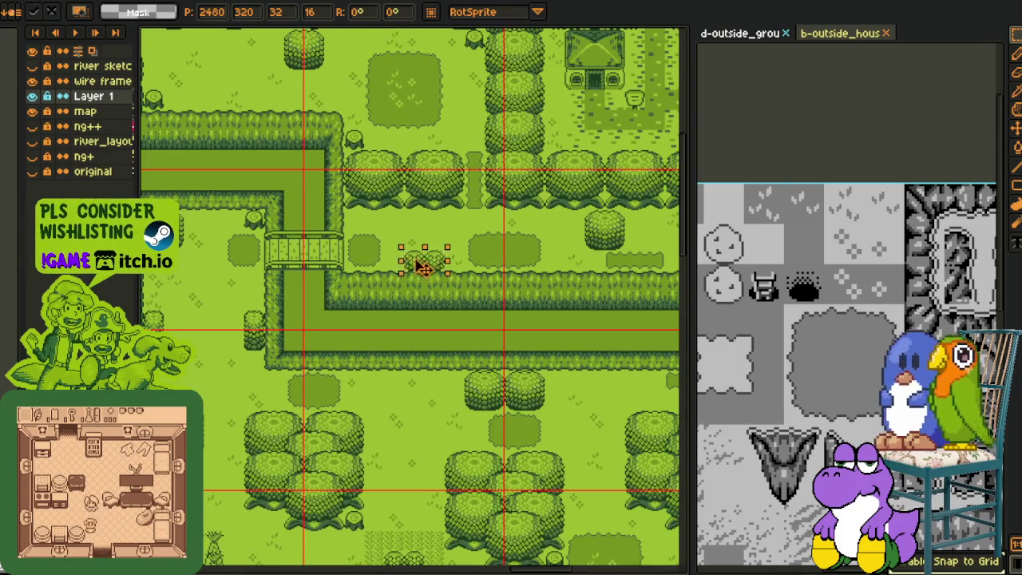
key("Return")
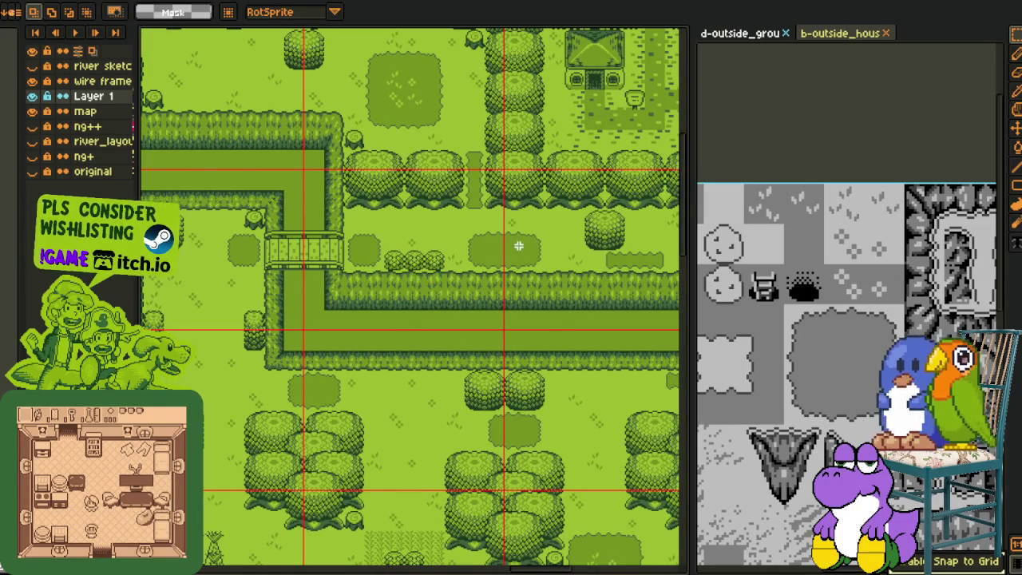
- Copy tall-grass strips one tile down and leftward to widen the patch
scroll(520, 241, "down", 2)
key("h")
mouse_move(456, 183)
left_mouse_down()
mouse_move(455, 296)
mouse_move(450, 254)
left_mouse_up()
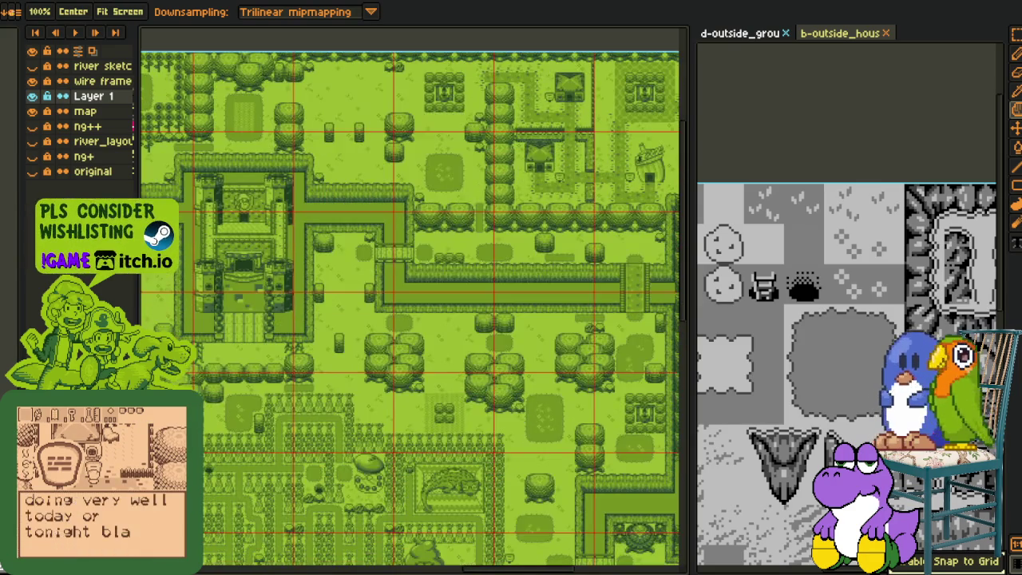
scroll(428, 384, "up", 3)
key("m")
mouse_move(372, 405)
left_mouse_down()
mouse_move(609, 461)
mouse_move(260, 94)
mouse_move(250, 375)
left_mouse_up()
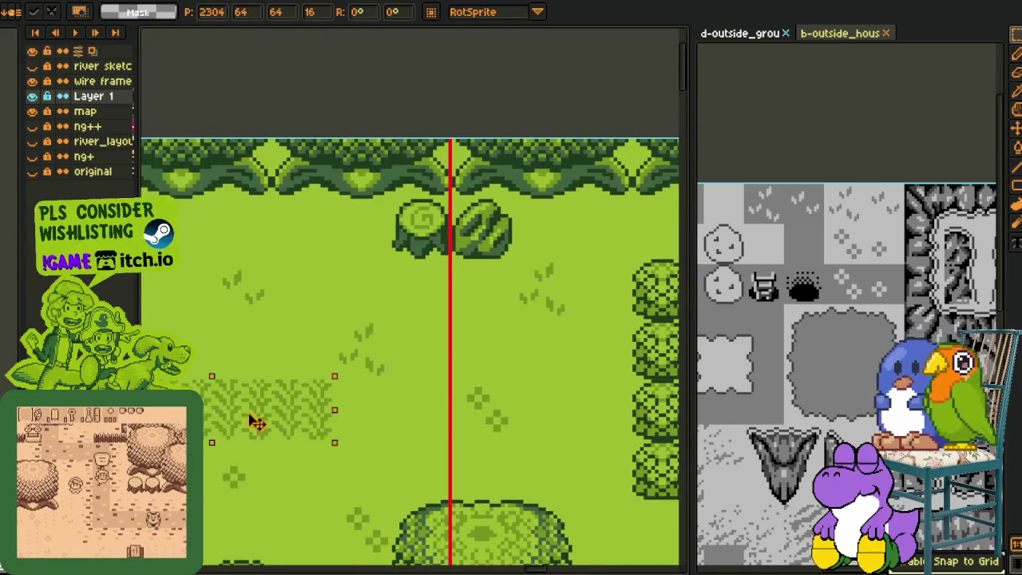
scroll(250, 375, "down", 2)
scroll(399, 337, "up", 2)
mouse_move(250, 375)
left_mouse_down()
mouse_move(415, 349)
mouse_move(413, 382)
left_mouse_up()
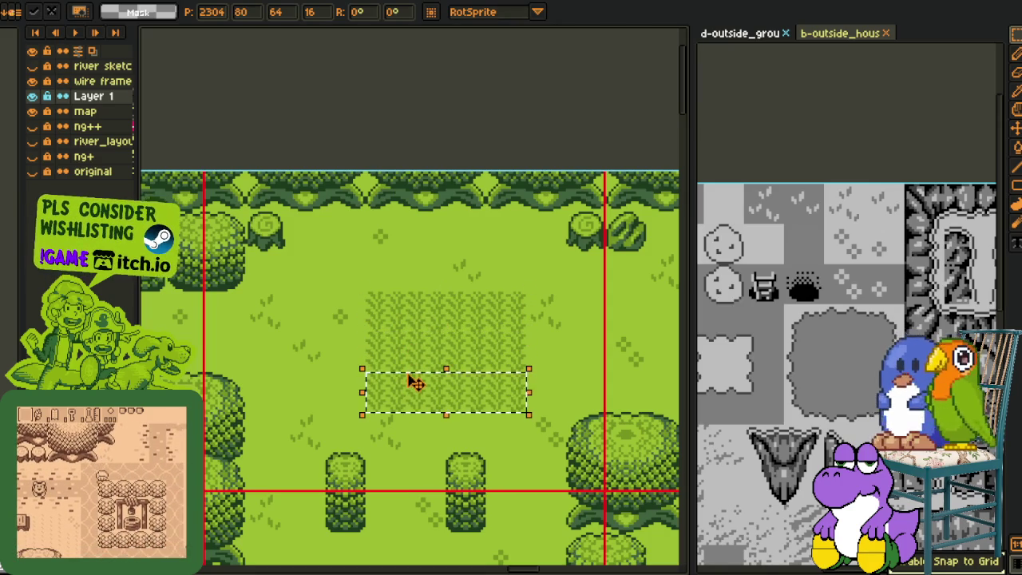
left_click(453, 297)
mouse_move(365, 292)
left_mouse_down()
mouse_move(404, 410)
mouse_move(360, 397)
left_mouse_up()
left_click(437, 361)
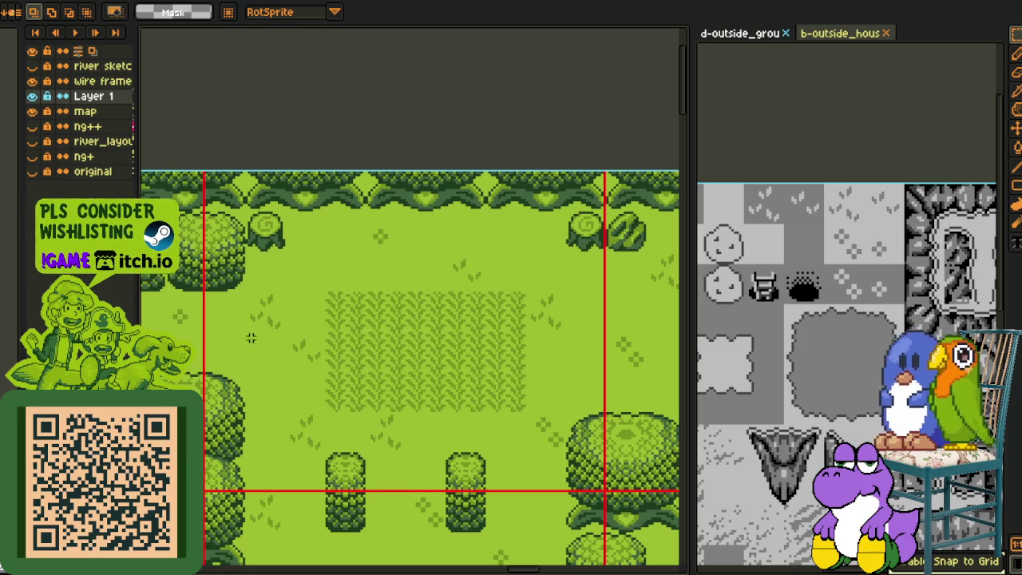
- Close both tileset reference tabs beside the map
scroll(296, 258, "down", 2)
scroll(277, 252, "down", 2)
left_click_drag(277, 252, 224, 198)
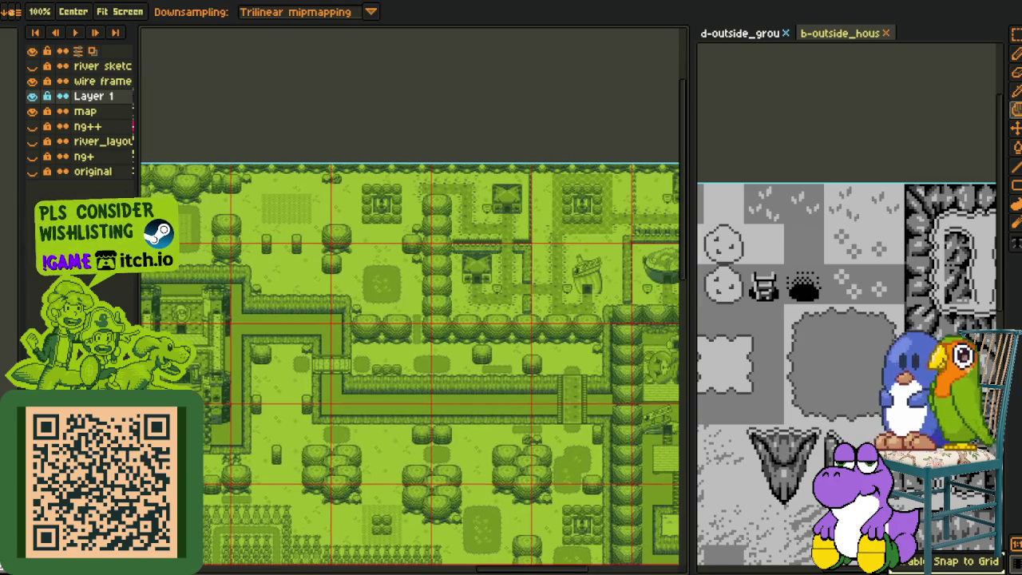
left_click(785, 33)
left_click(788, 33)
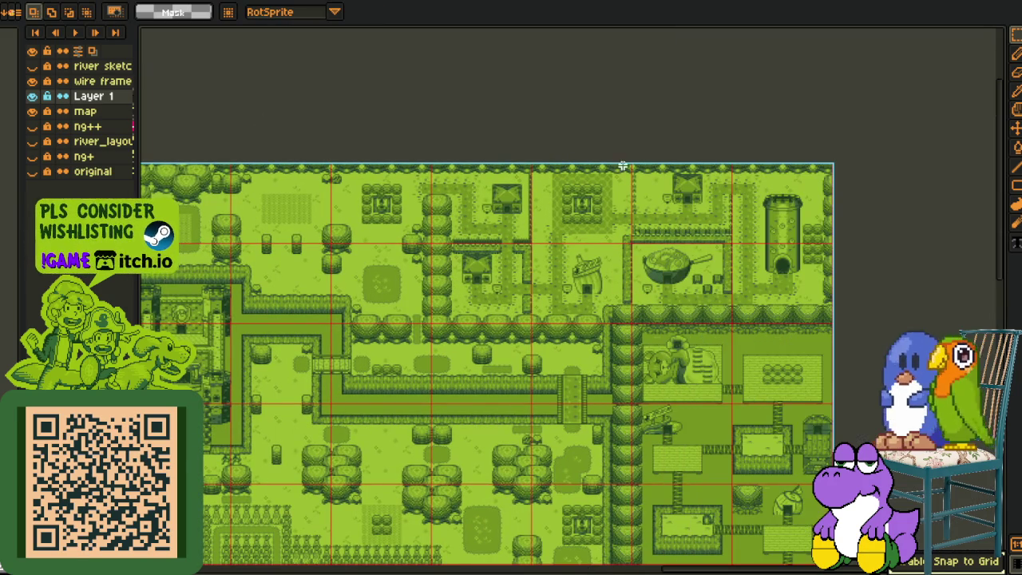
- Merge Layer 1 down into the map layer, check the wire frame grid, and save
left_click_drag(422, 161, 568, 140)
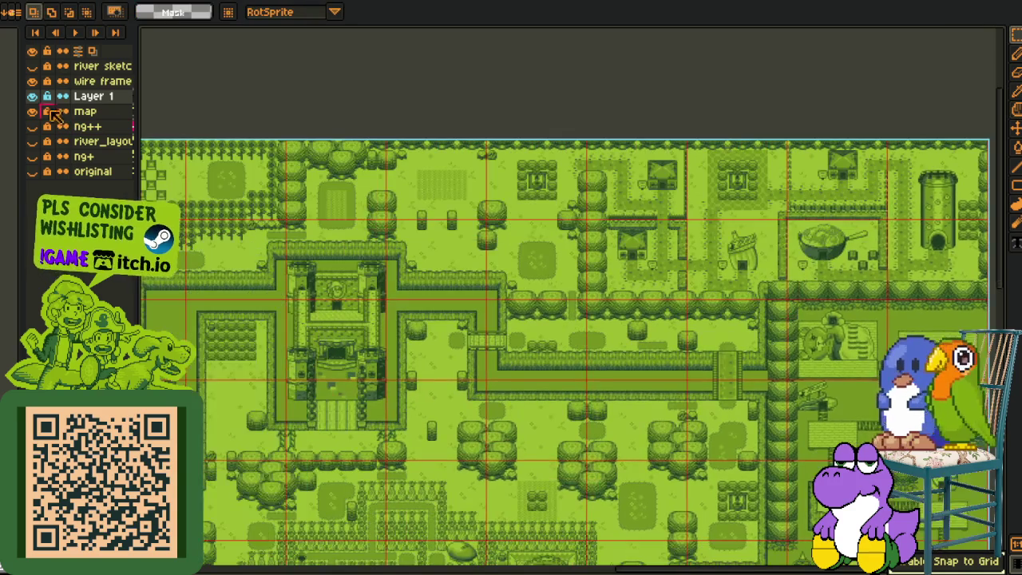
double_click(90, 98)
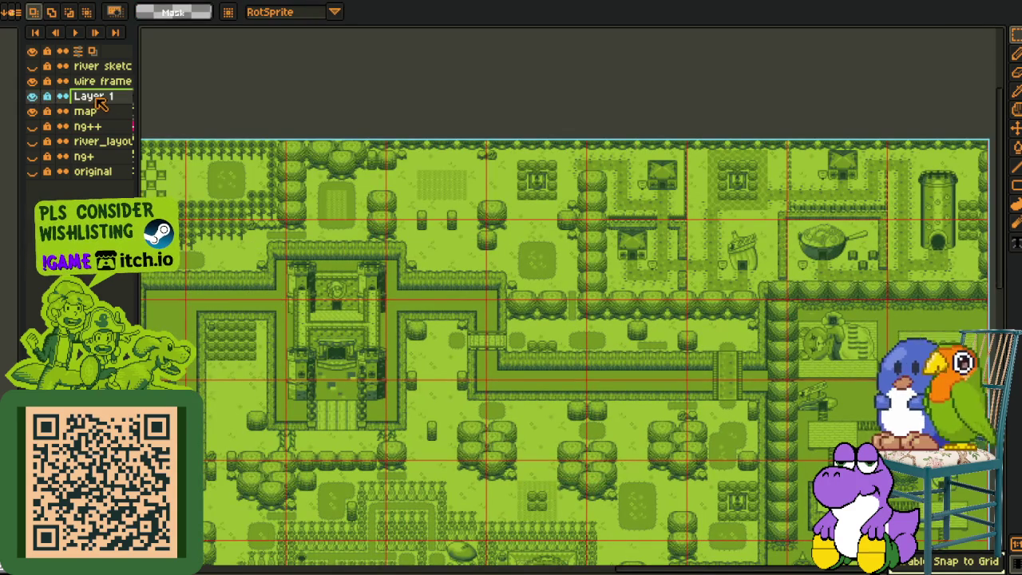
right_click(100, 104)
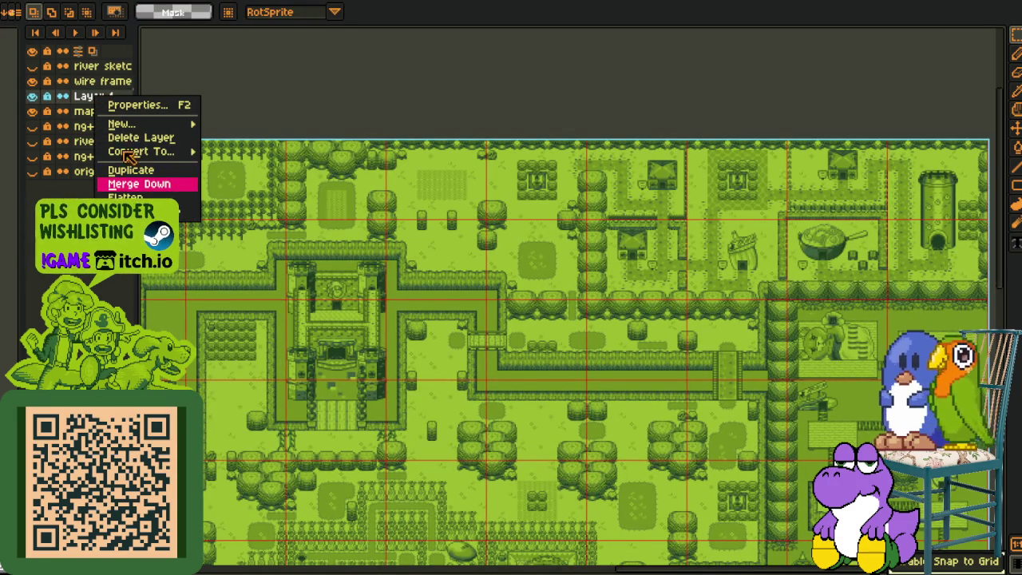
left_click(172, 182)
left_click(32, 81)
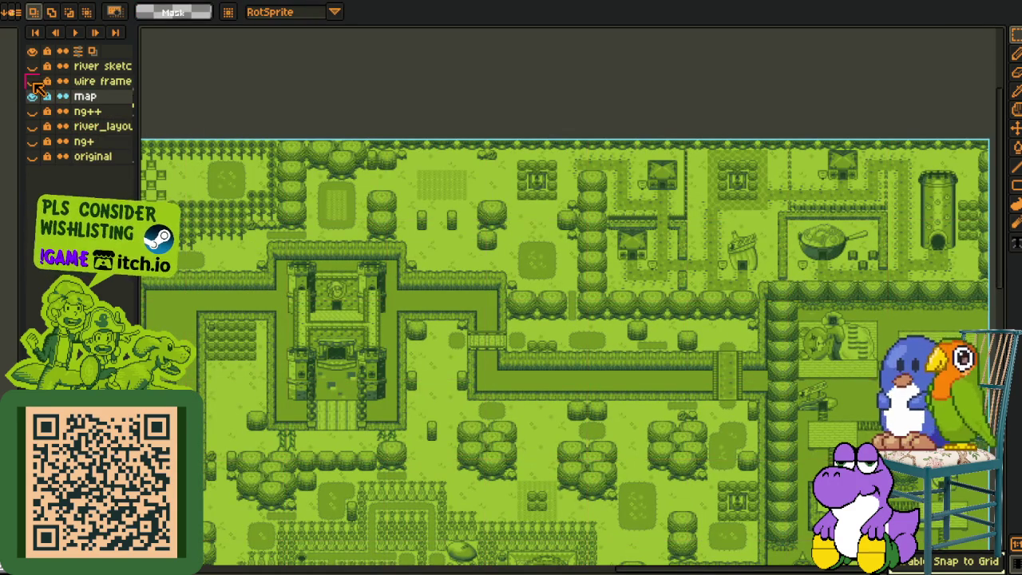
left_click(33, 81)
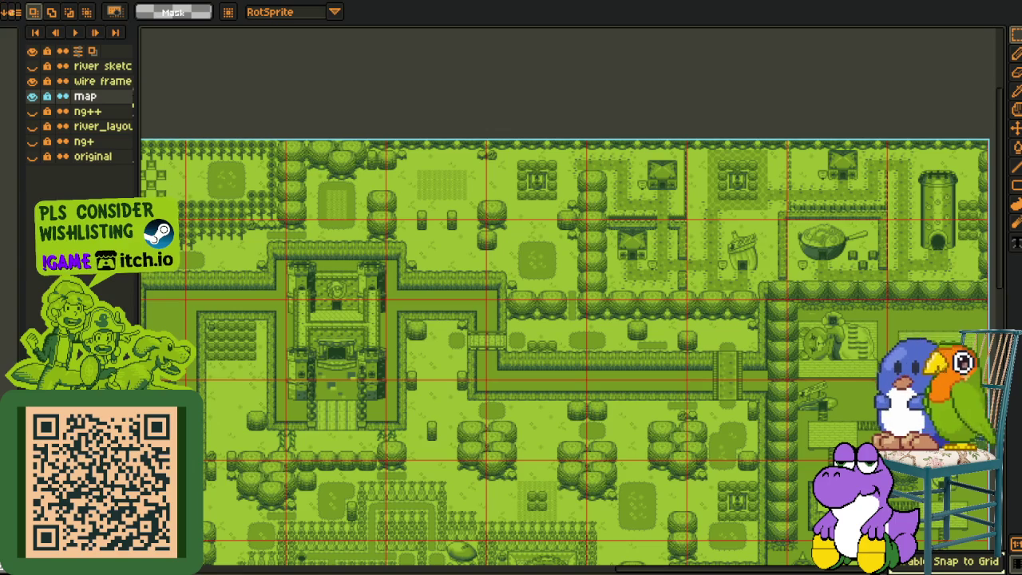
left_click(32, 36)
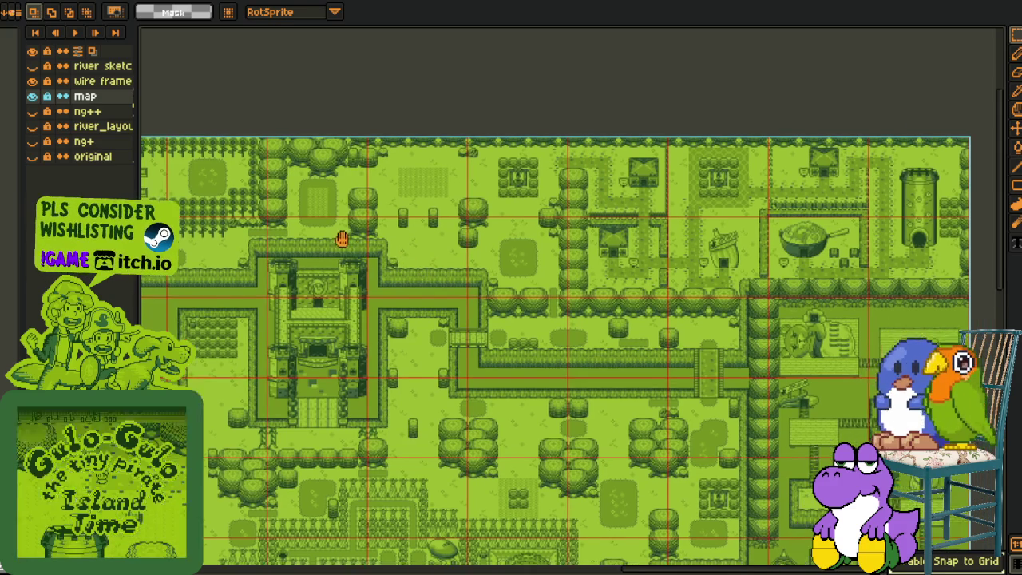
- Export the map as a sprite sheet opened as a new flattened image, then go to the mega sheet file
left_click_drag(445, 273, 362, 250)
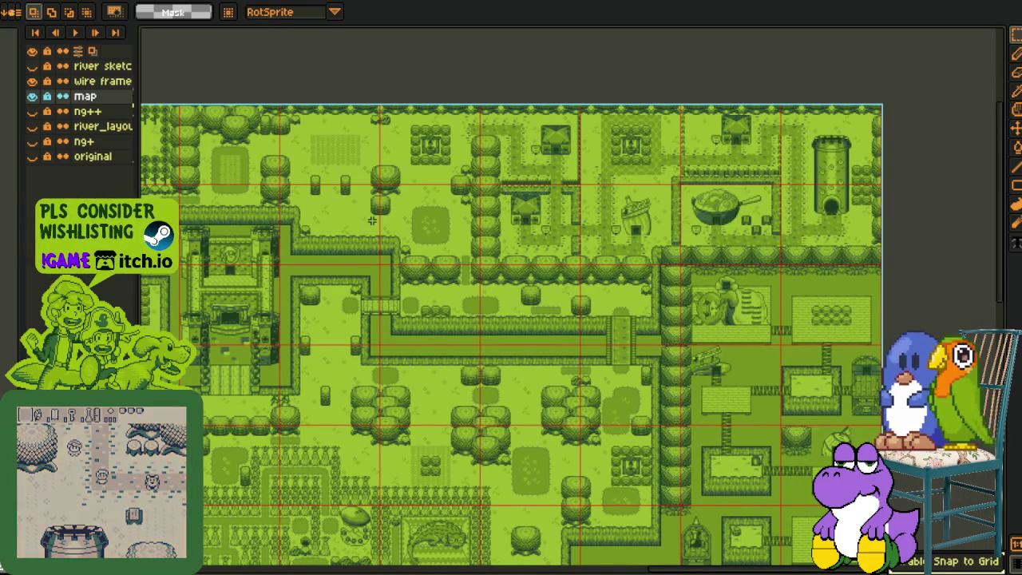
left_click_drag(349, 219, 490, 235)
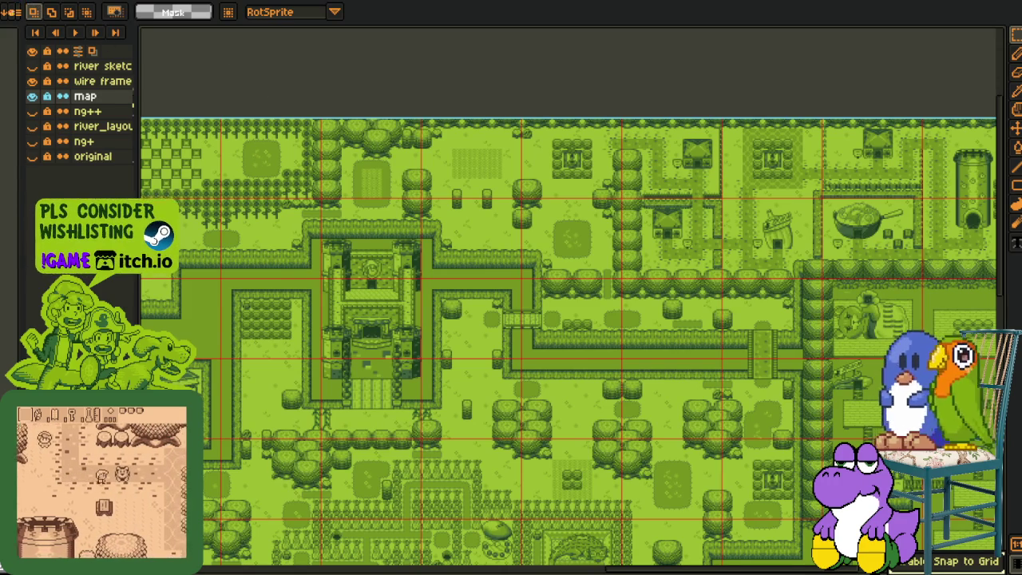
left_click(8, 0)
mouse_move(24, 96)
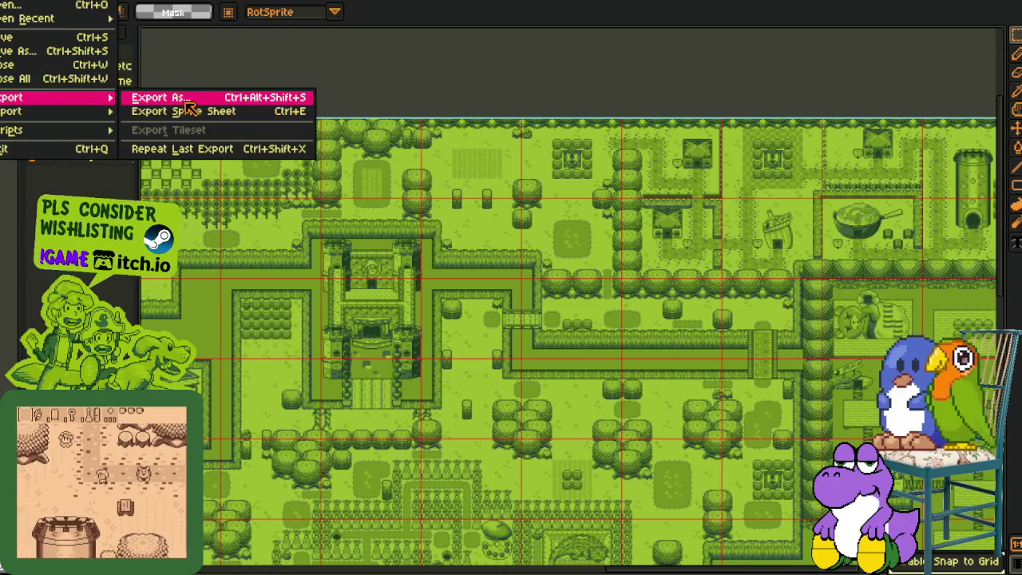
left_click(184, 111)
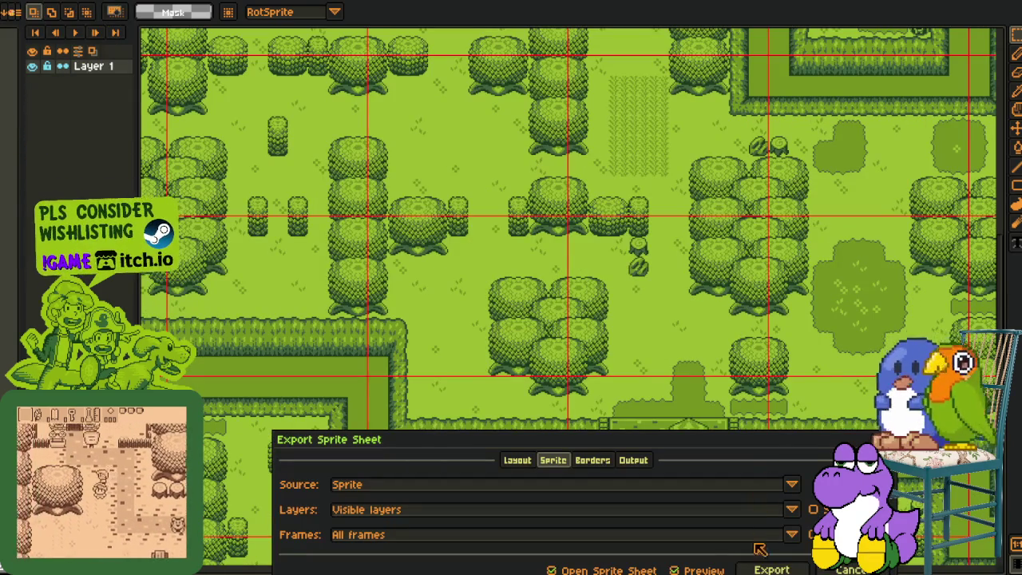
left_click(771, 569)
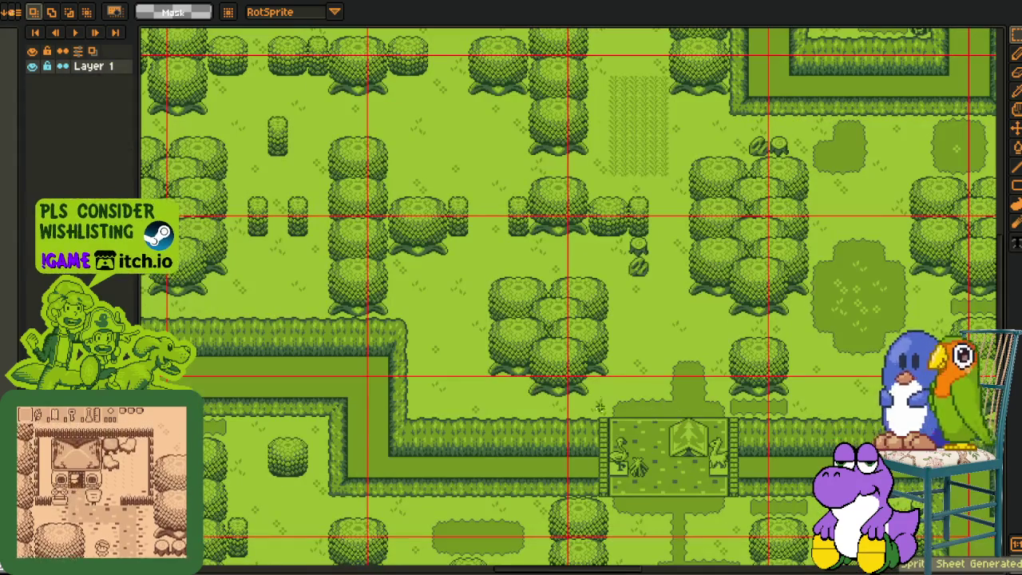
scroll(613, 392, "down", 3)
scroll(366, 328, "down", 1)
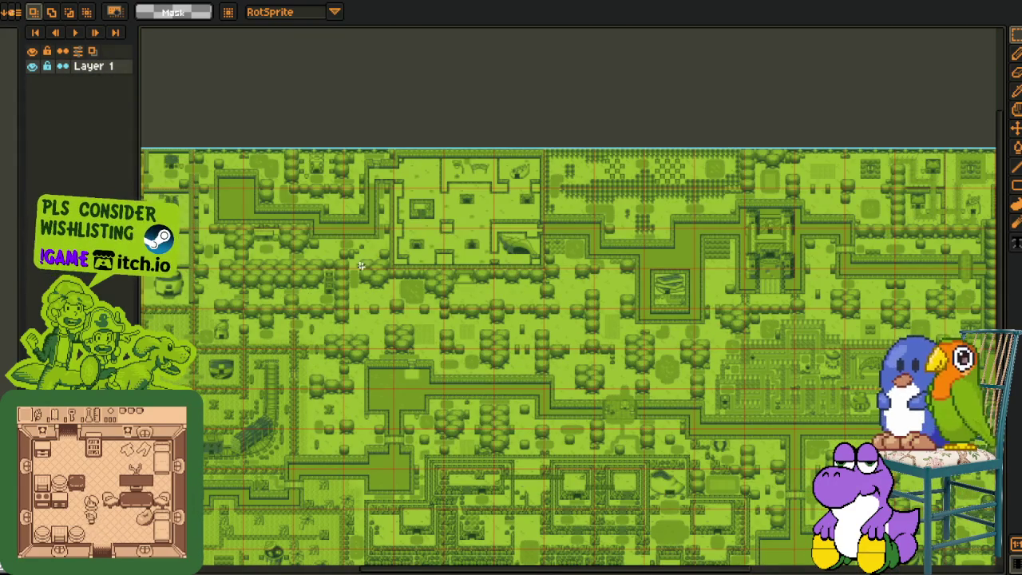
left_click(128, 2)
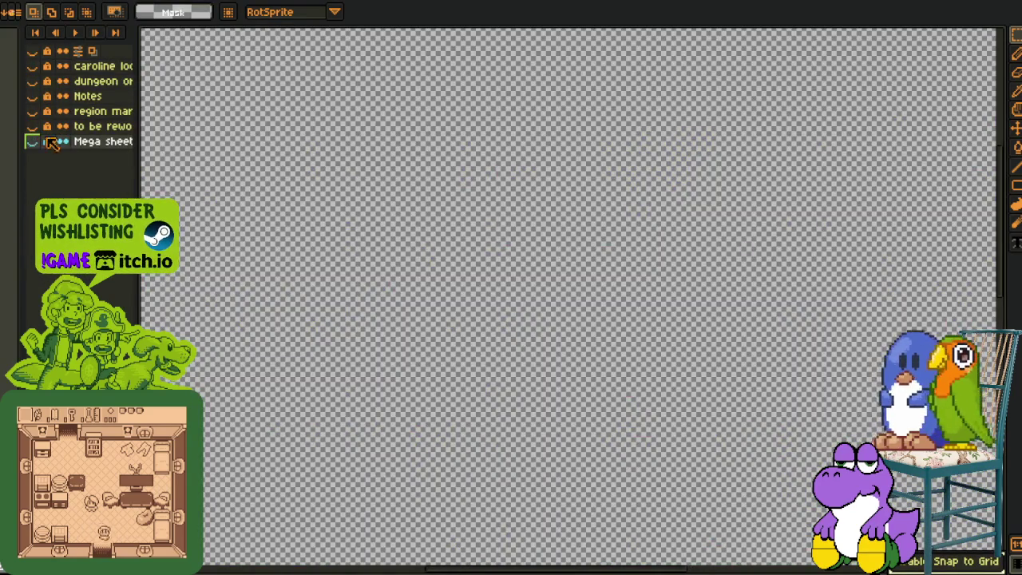
- Show the Mega sheet layer and add a new empty layer above it
left_click(32, 142)
right_click(95, 142)
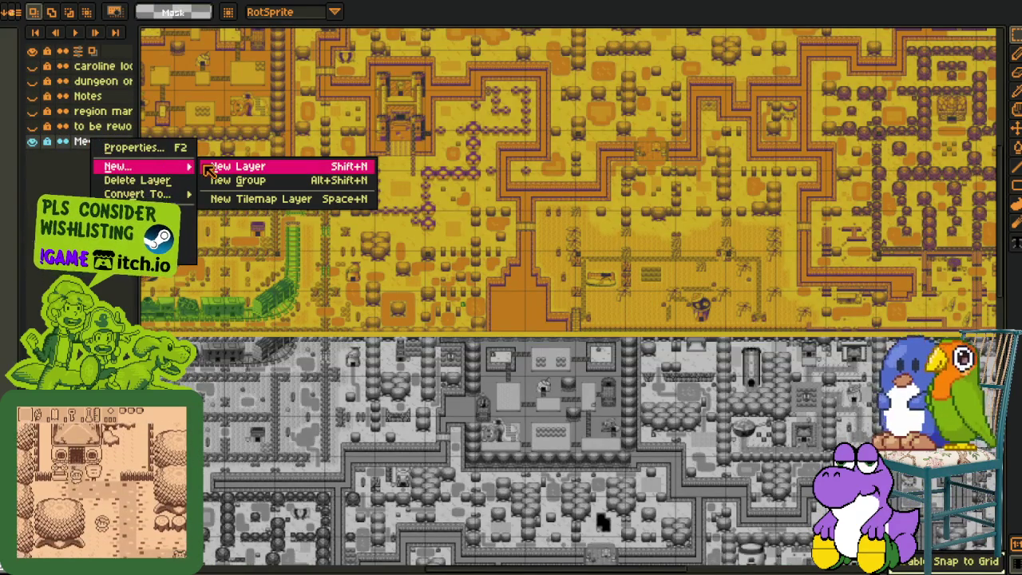
mouse_move(118, 166)
left_click(209, 169)
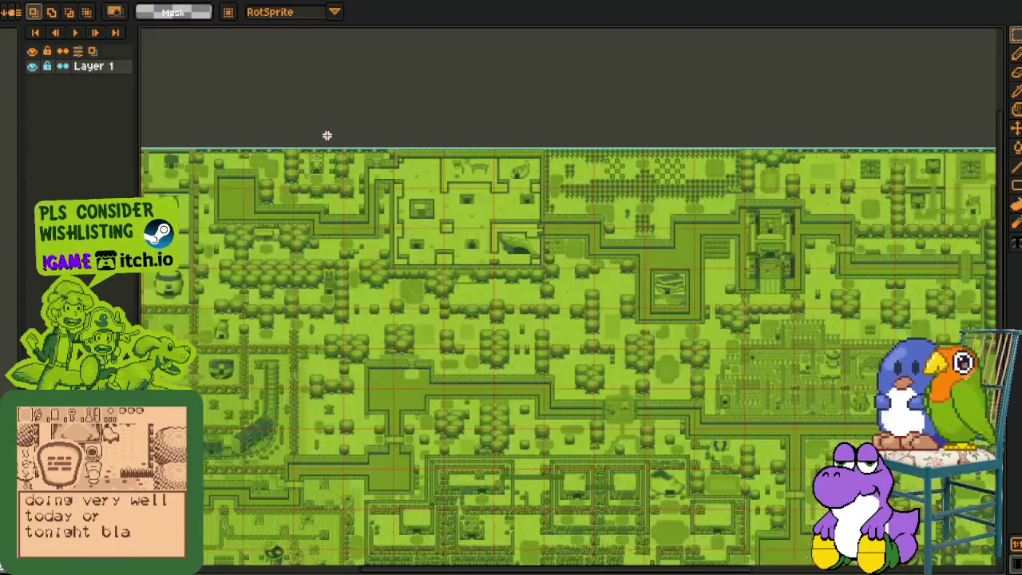
- Select the whole map in the exported sheet and cut it out
scroll(328, 137, "down", 2)
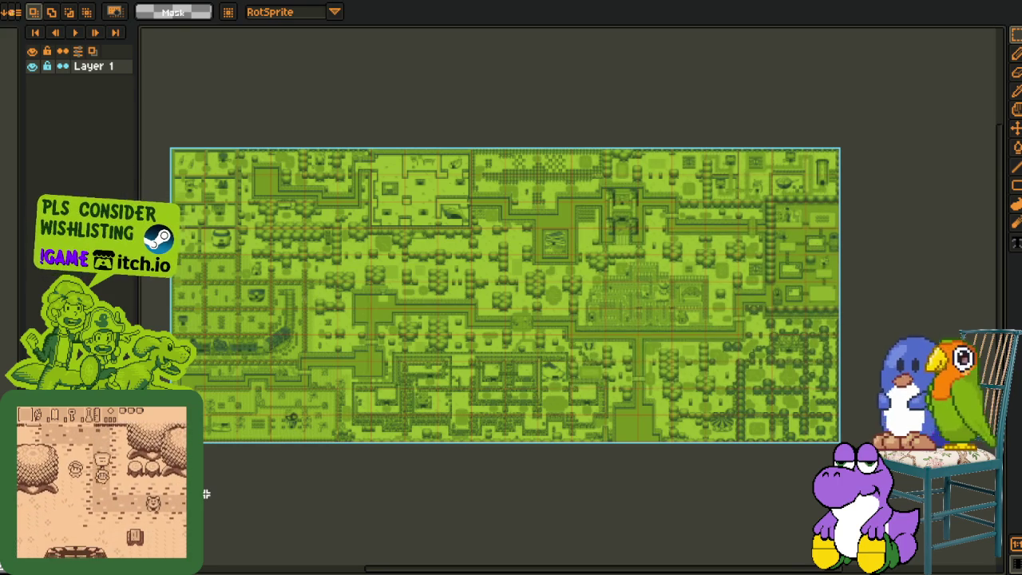
scroll(205, 490, "left", 2)
key("ctrl+a")
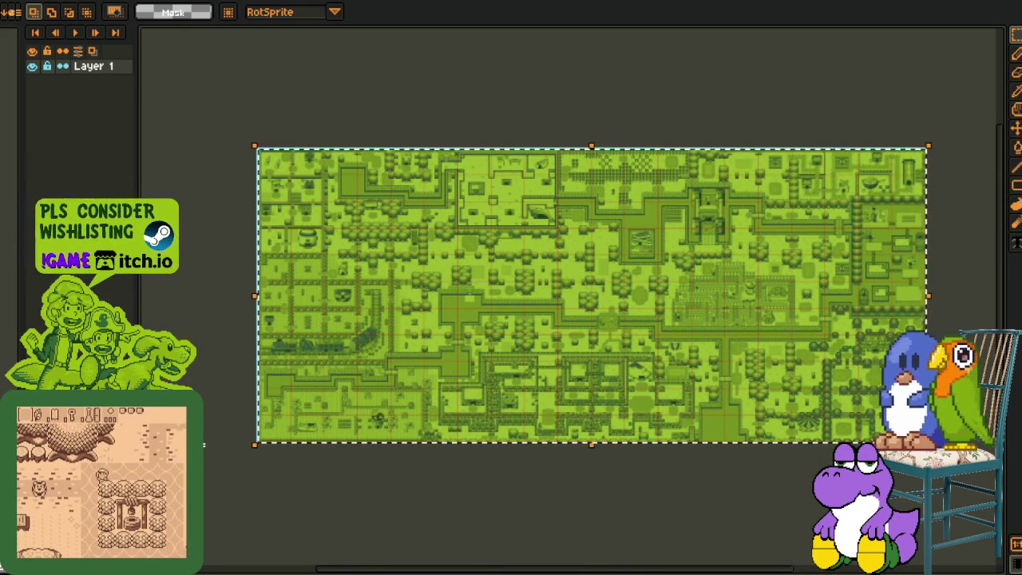
key("Delete")
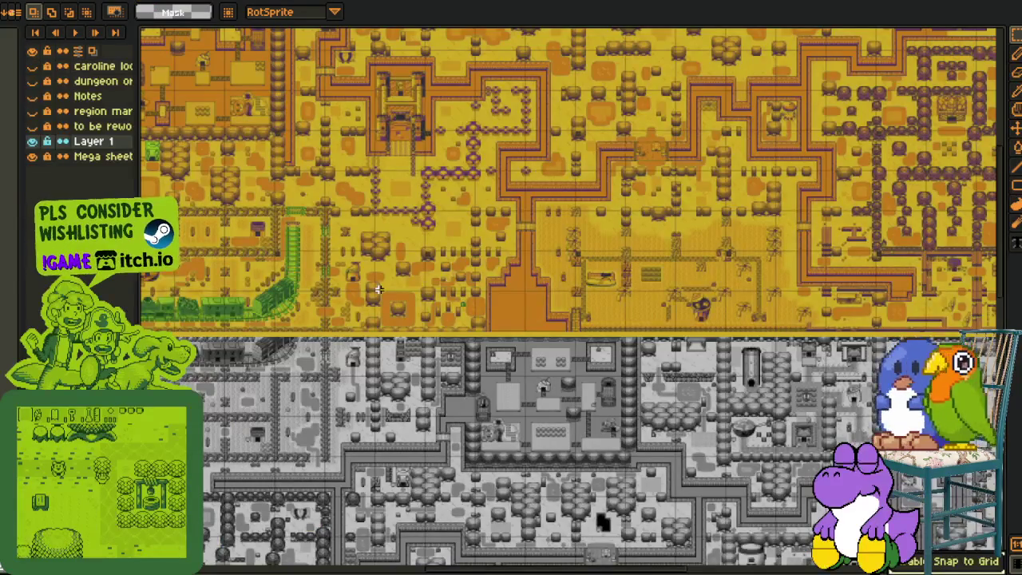
- Paste the overworld map onto the new layer and drag it over the green map
scroll(379, 289, "down", 1)
scroll(374, 296, "down", 1)
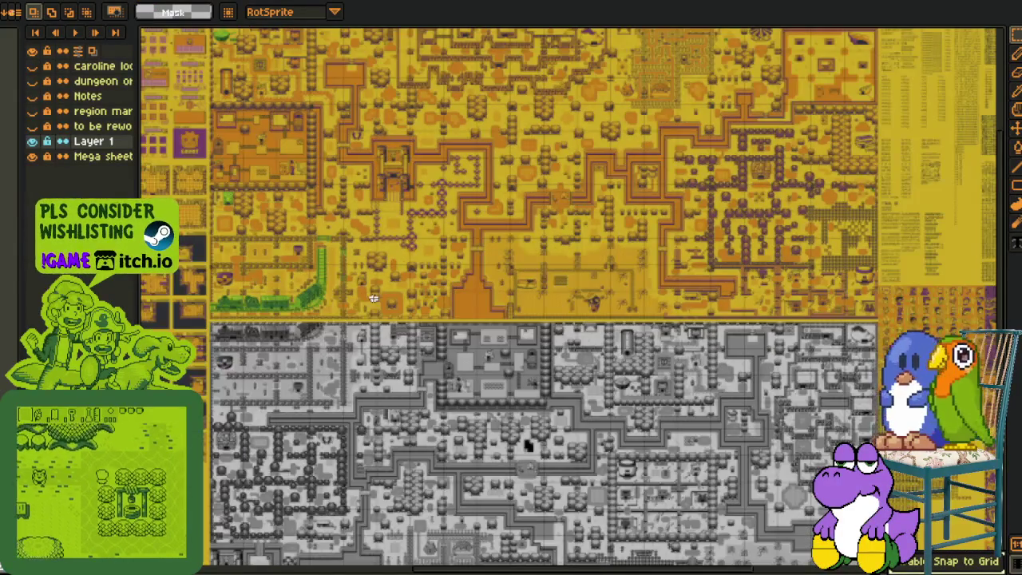
scroll(374, 298, "down", 1)
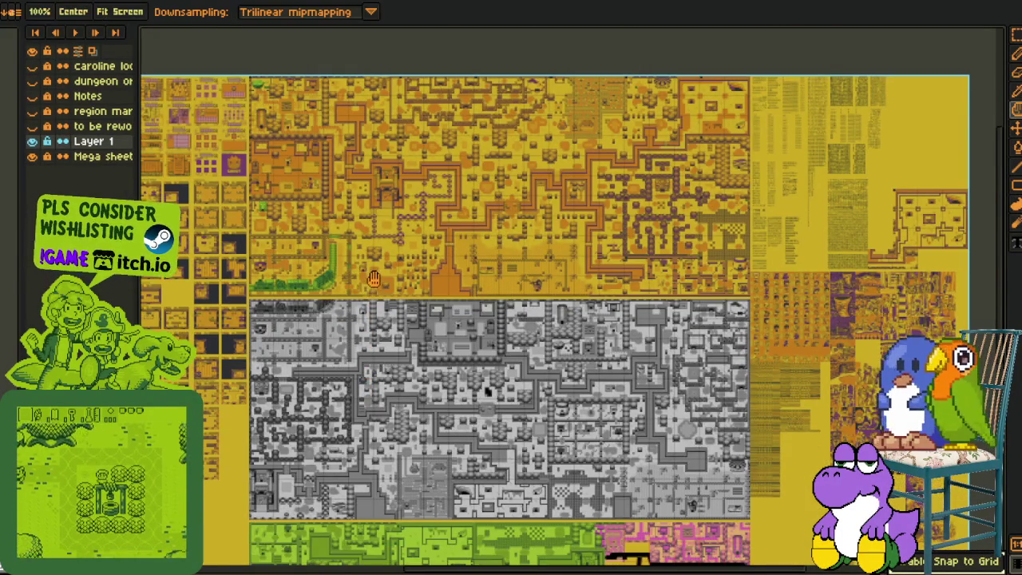
scroll(311, 424, "down", 3)
left_click_drag(311, 424, 340, 323)
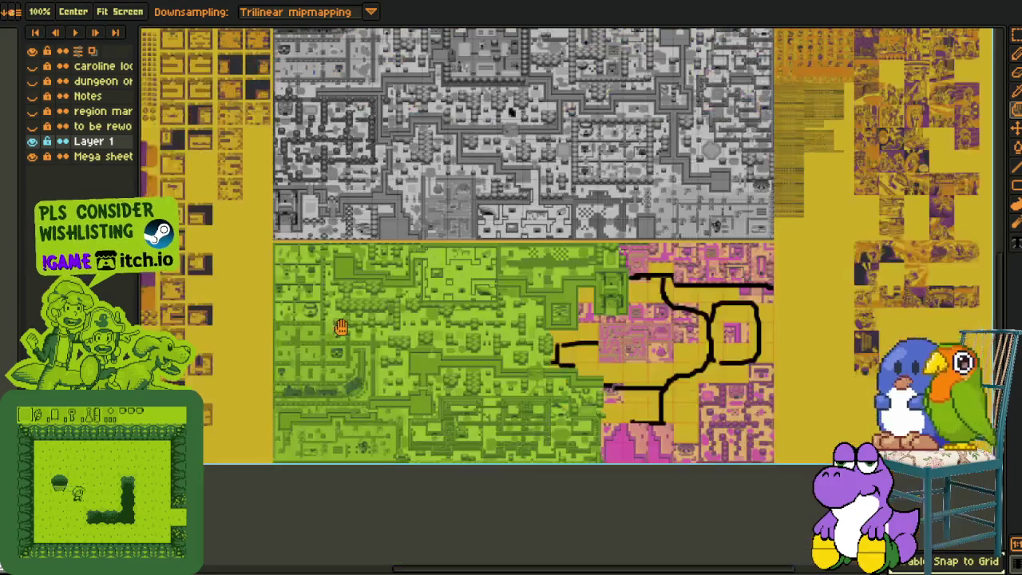
scroll(341, 322, "up", 1)
scroll(336, 317, "up", 1)
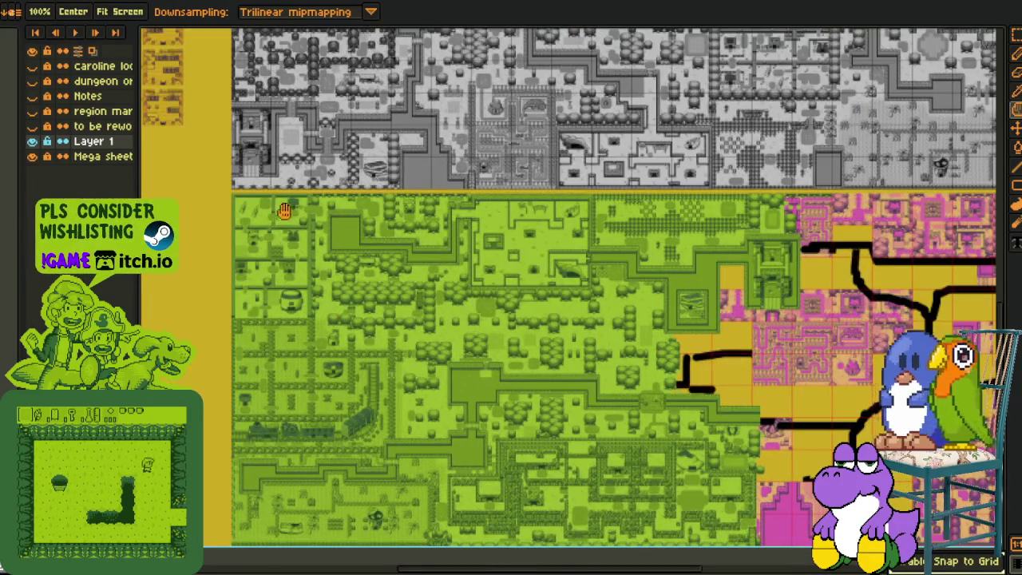
scroll(286, 272, "up", 1)
left_click_drag(286, 282, 286, 386)
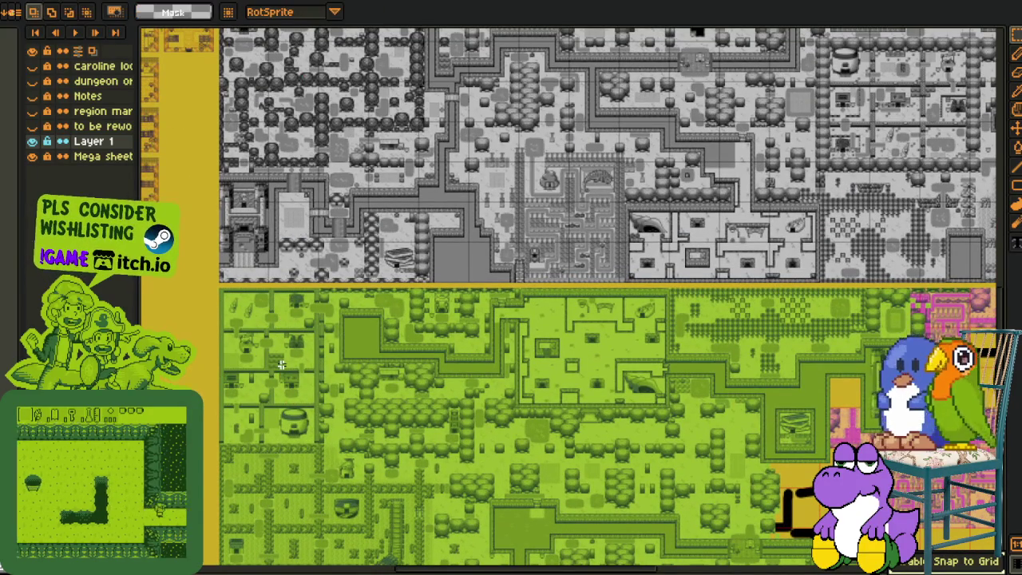
key("ctrl+v")
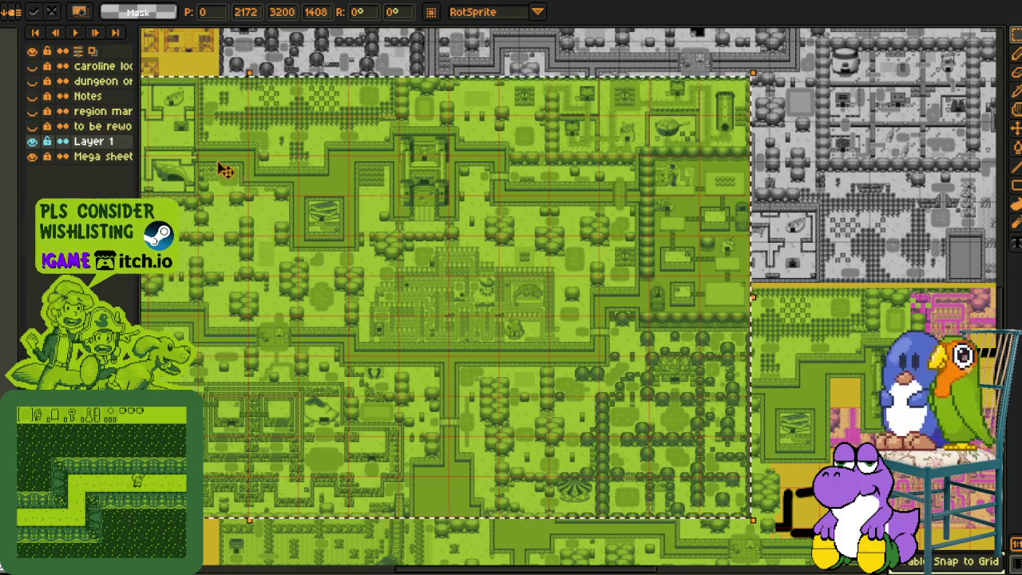
left_click_drag(209, 157, 390, 233)
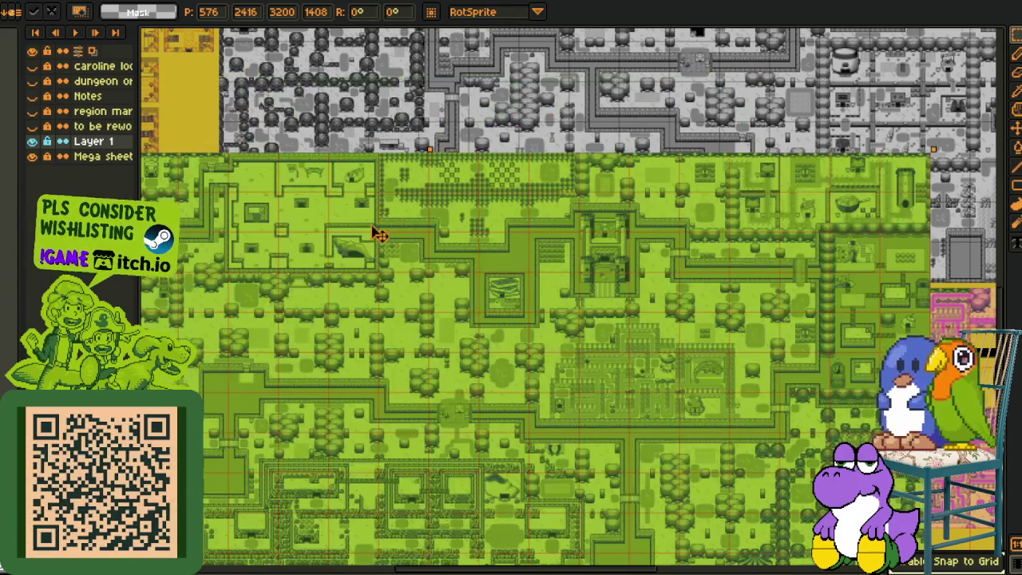
- Nudge the pasted block right and down toward position 1600, 2528
key("Right")
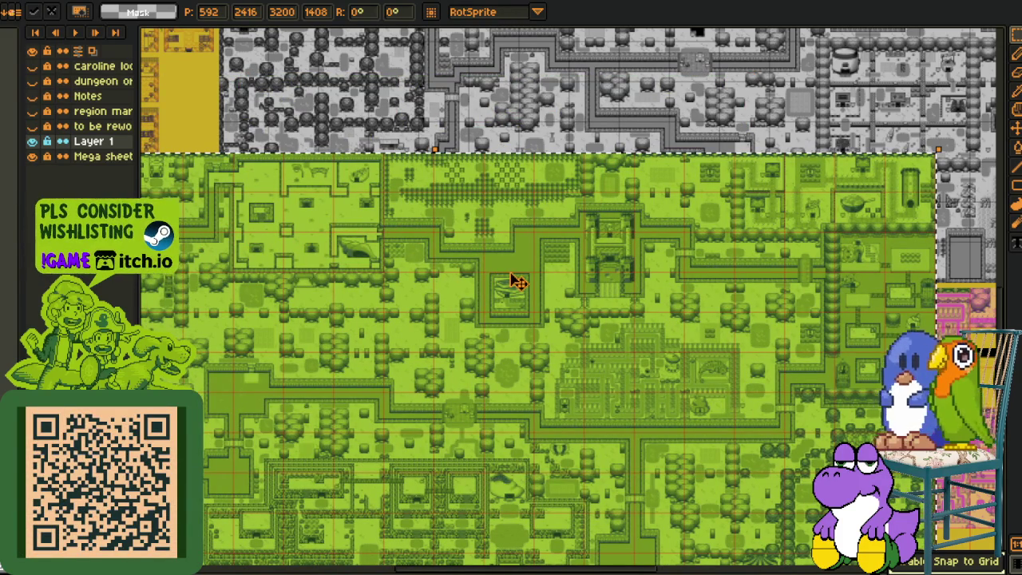
key("Right")
key("Right")
key("Right")
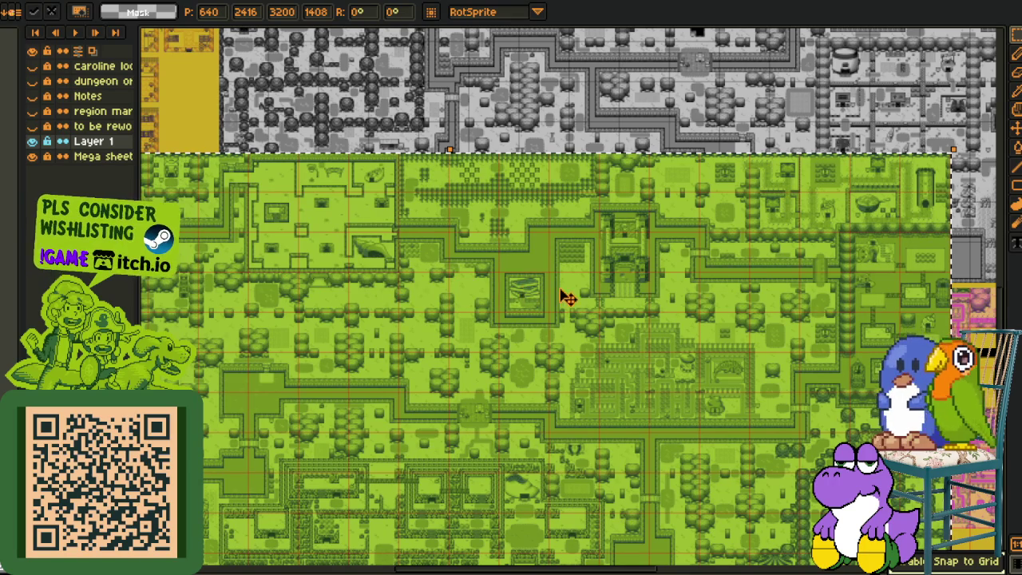
key("Right")
key("Right")
key("Right")
key("Down")
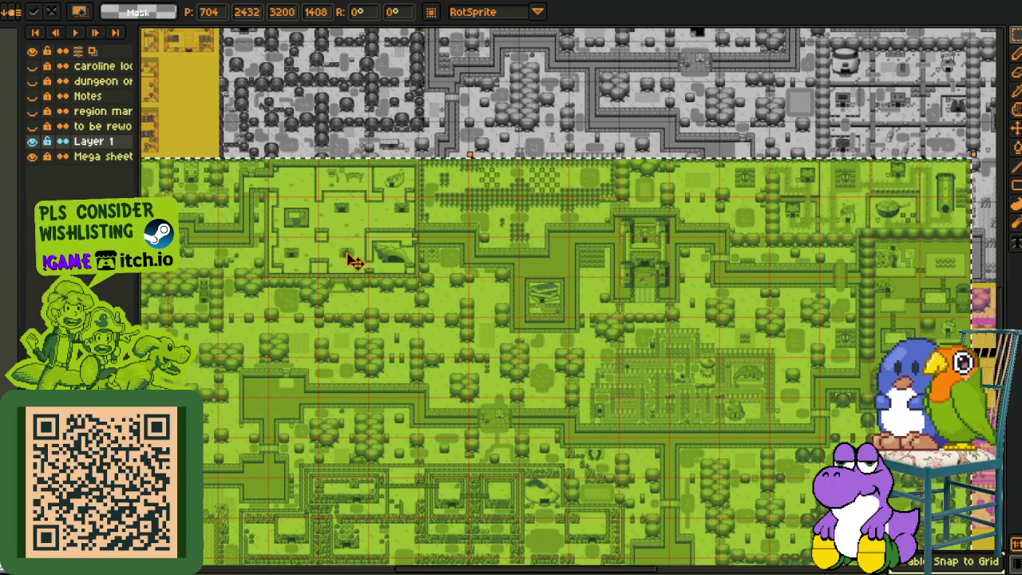
key("shift+Right")
key("shift+Down")
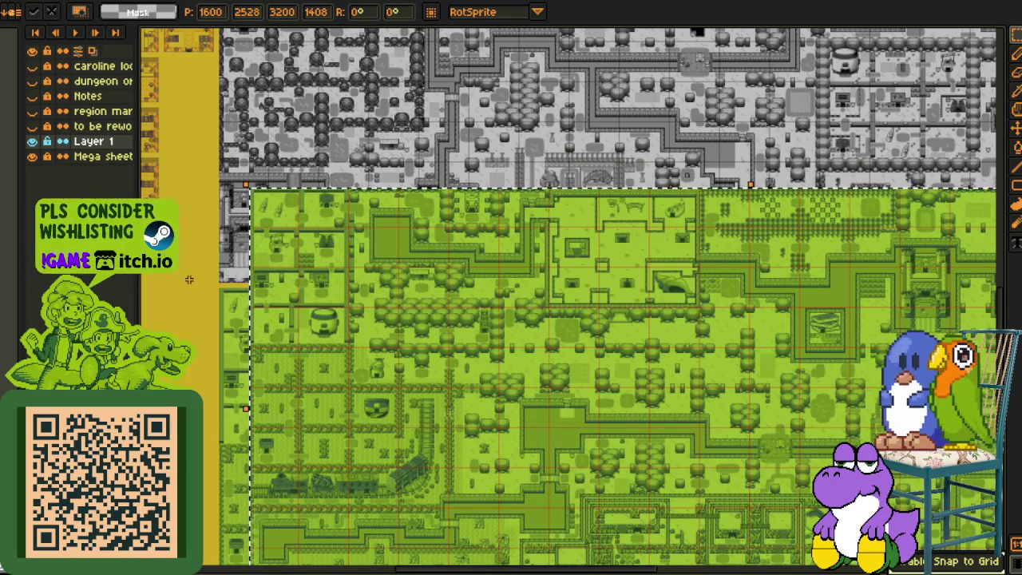
scroll(192, 272, "up", 2)
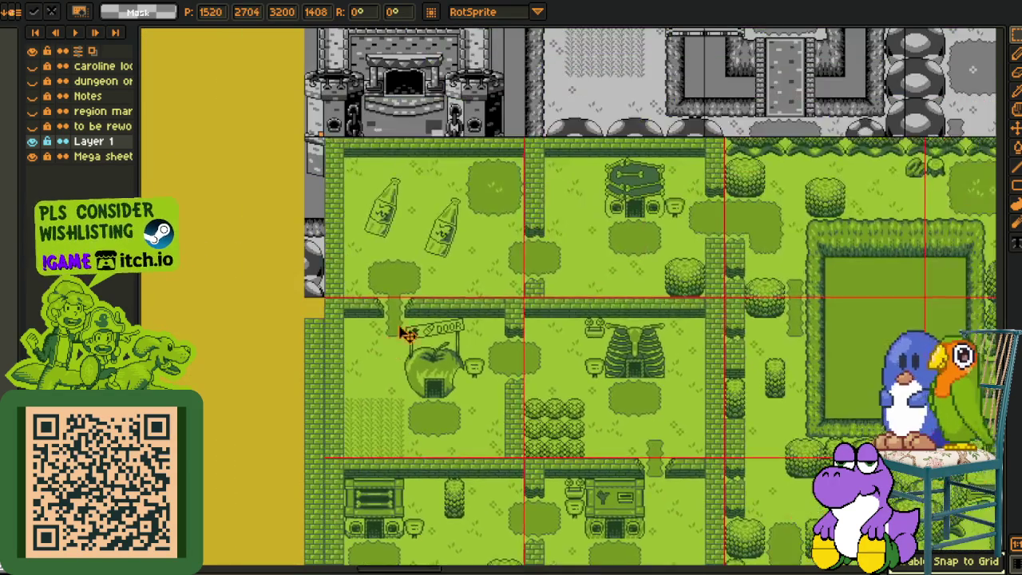
- Line the pasted map block up on the sheet and commit it
left_click_drag(477, 139, 392, 388)
scroll(376, 319, "up", 2)
left_click_drag(365, 269, 336, 435)
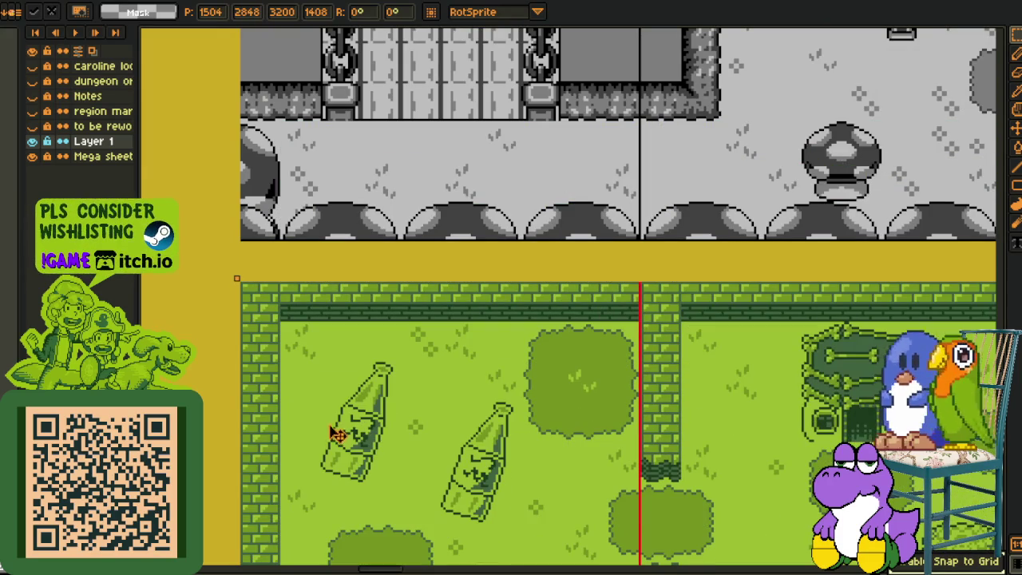
left_click(309, 247)
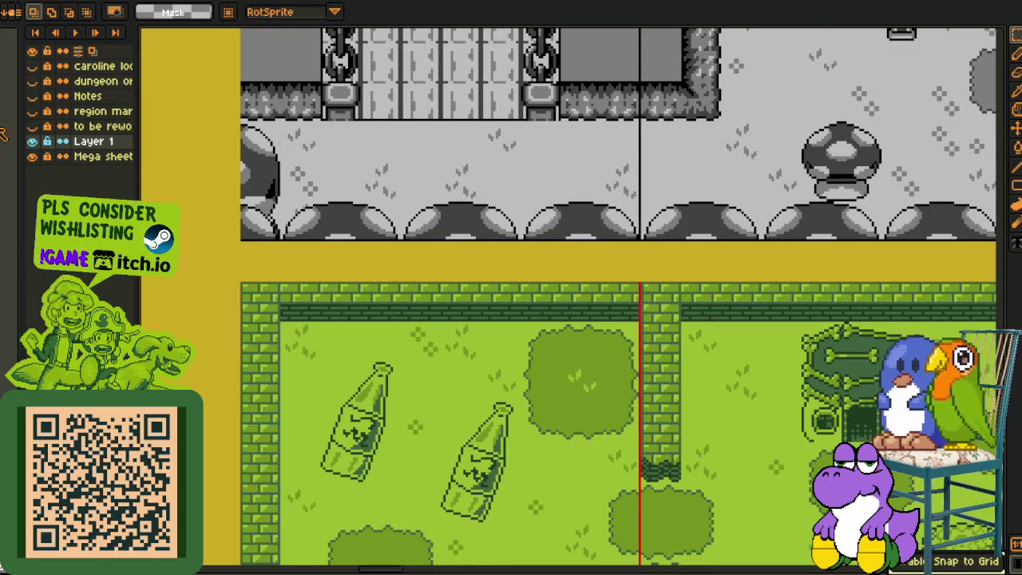
- Replace the red grid line colour #FF0000 with dark green #153615
scroll(668, 230, "up", 1)
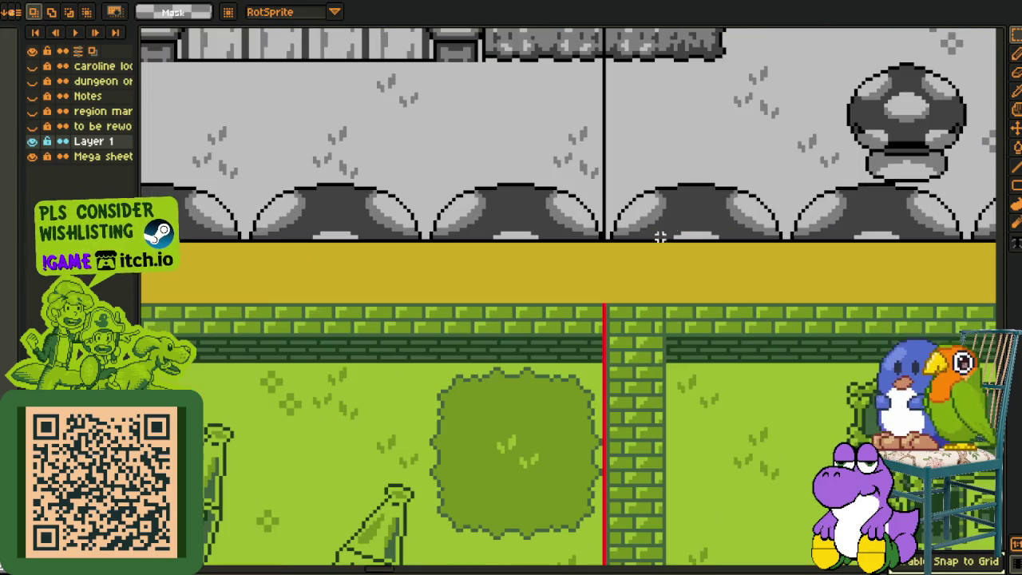
key("i")
scroll(605, 304, "up", 2)
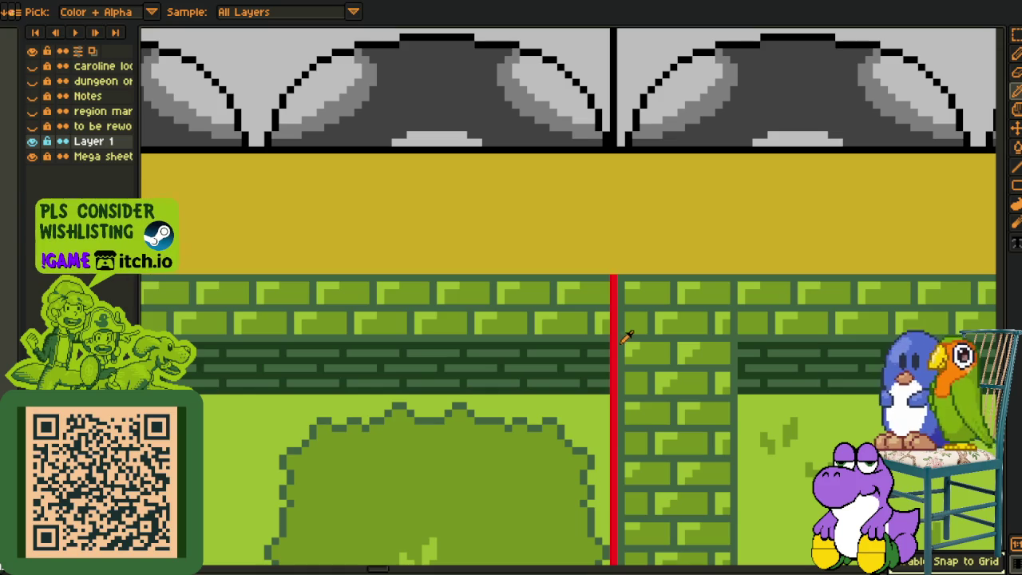
left_click(617, 334)
key("shift+r")
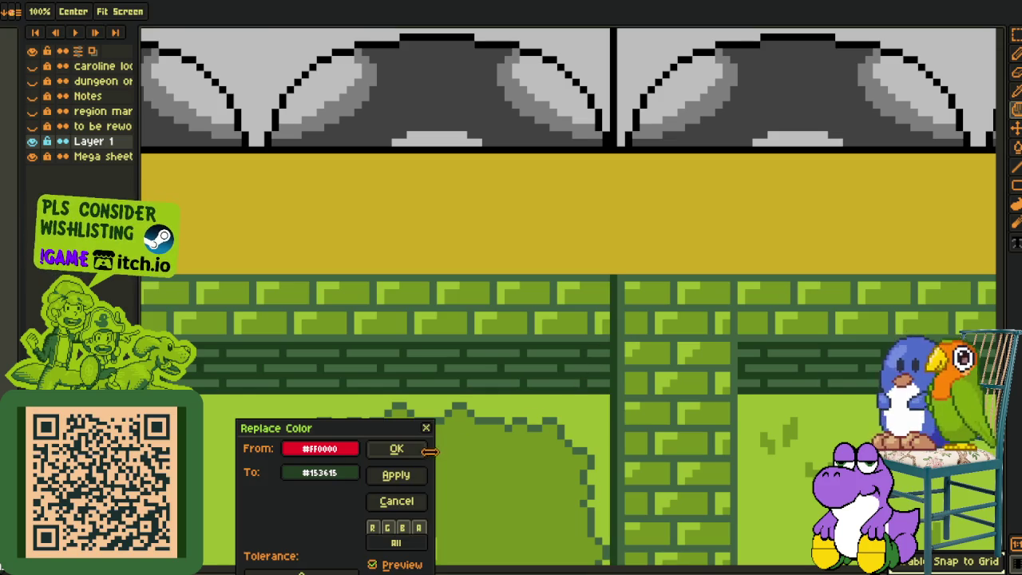
left_click(421, 454)
- Remove Layer 1 from the mega sheet's layer stack
scroll(511, 216, "down", 1)
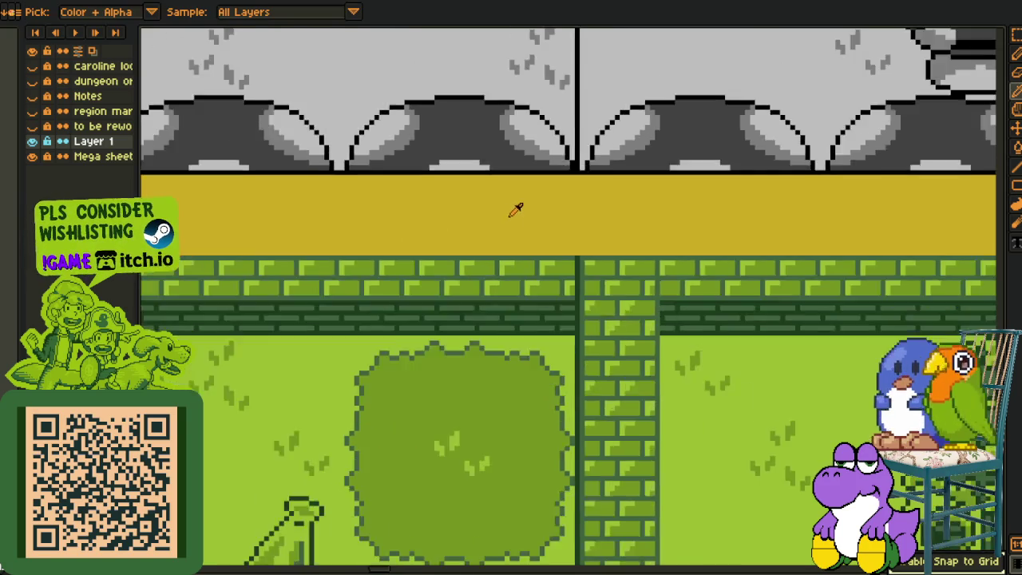
scroll(512, 212, "down", 2)
scroll(602, 388, "down", 2)
left_click_drag(702, 413, 273, 384)
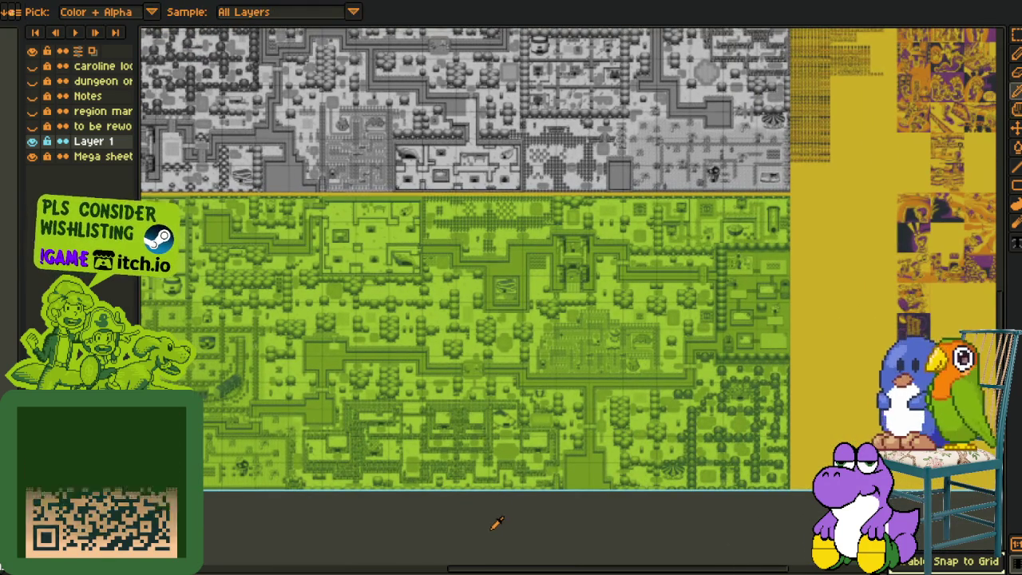
right_click(95, 142)
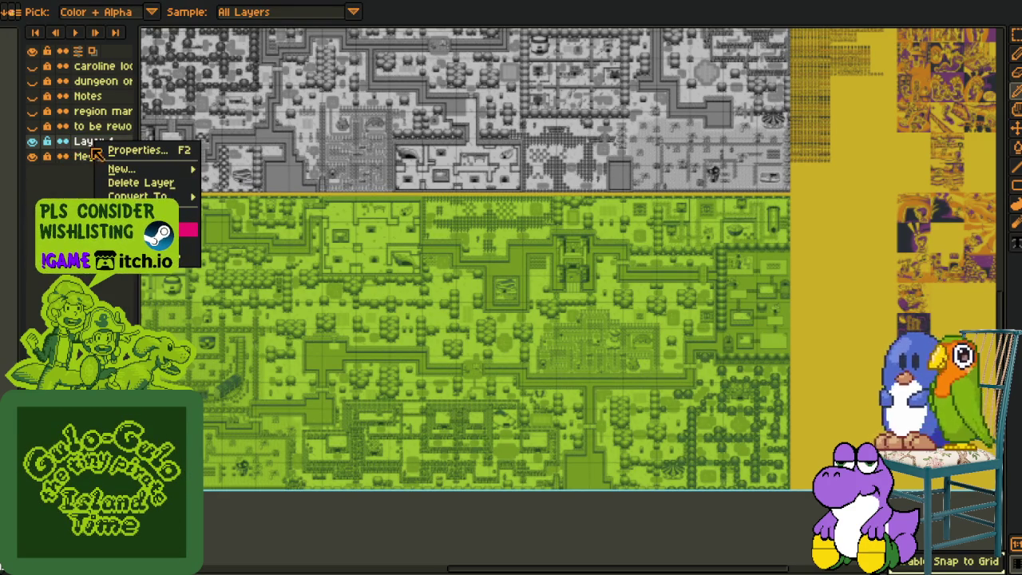
left_click(136, 182)
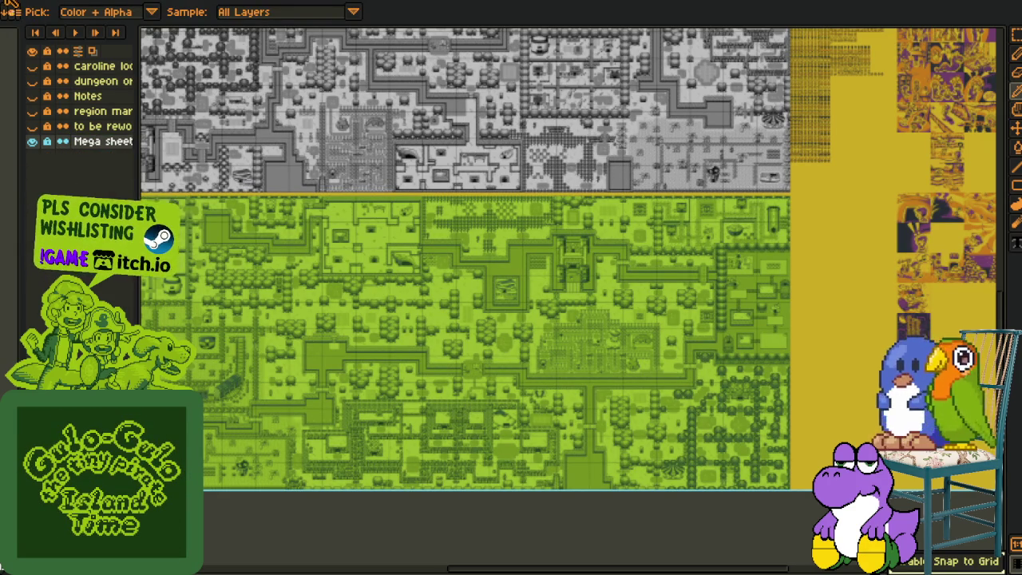
- Save, then export a flattened 'working areas Progress so far 35.png', accepting the PNG layers warning
key("ctrl+s")
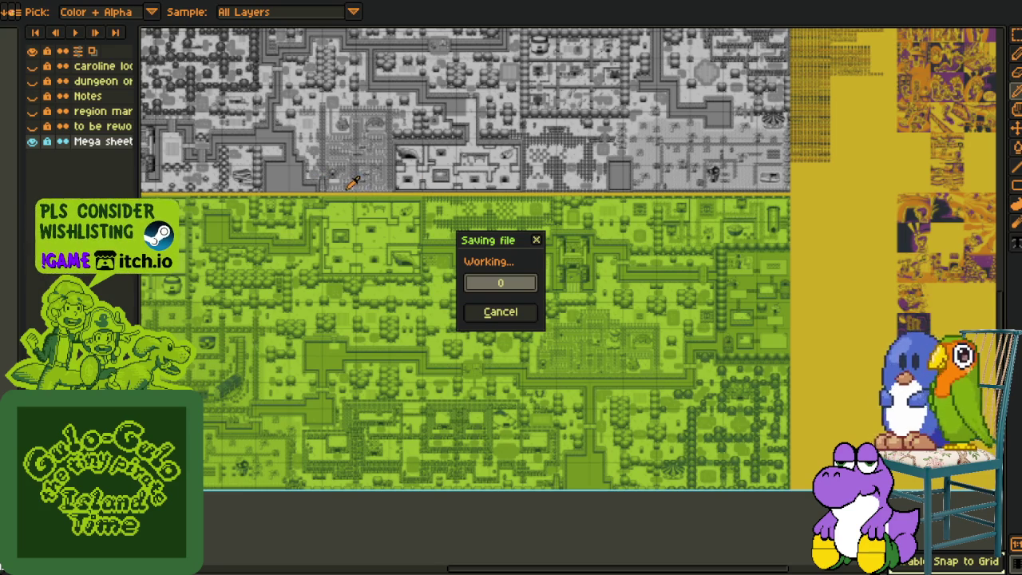
left_click_drag(312, 141, 354, 431)
left_click(16, 2)
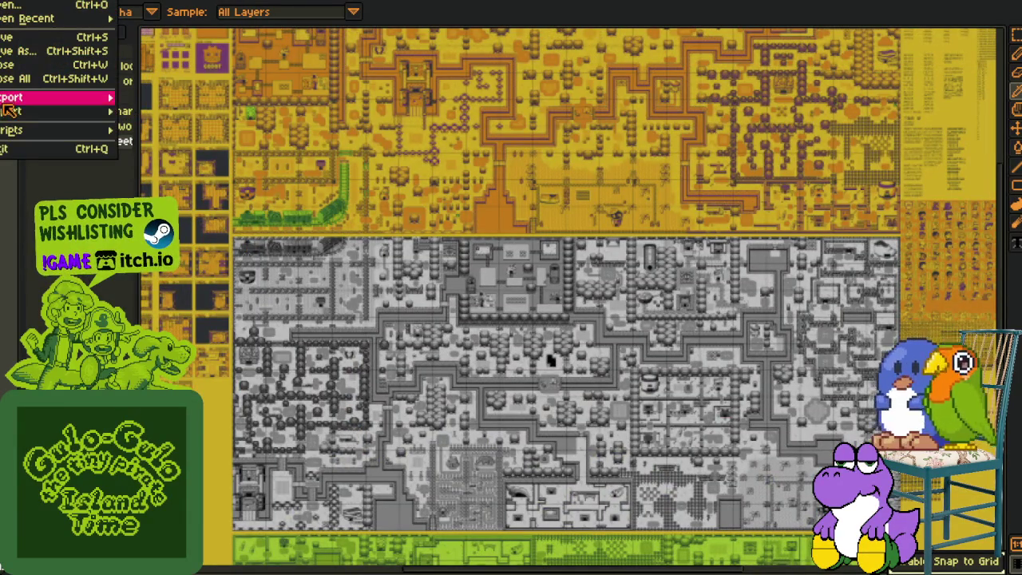
mouse_move(48, 97)
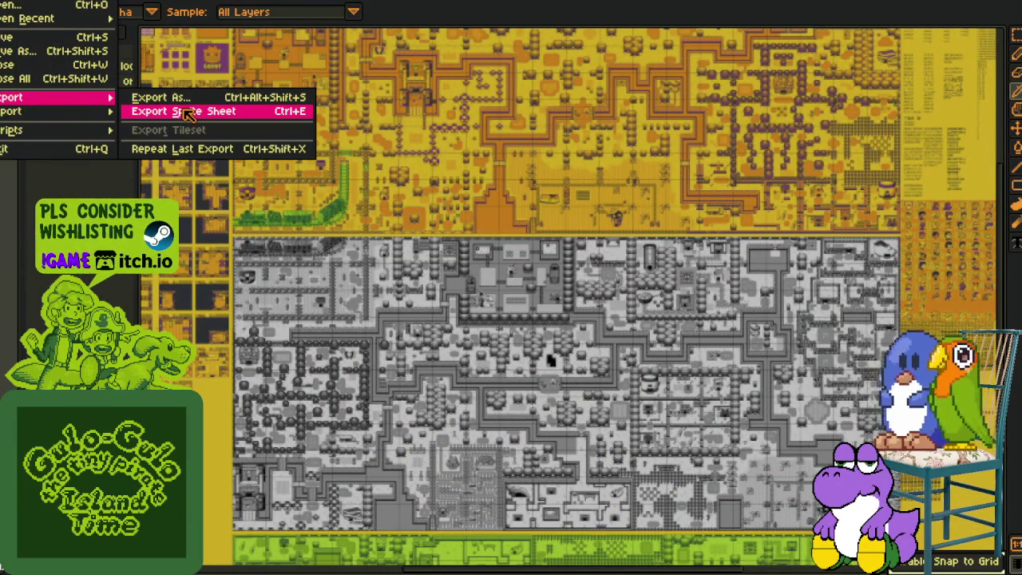
left_click(187, 112)
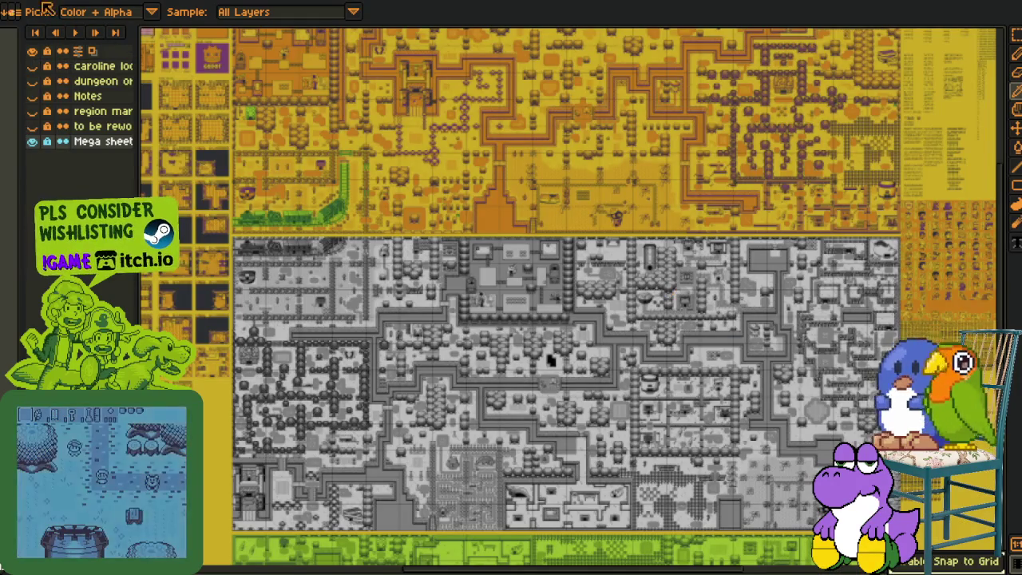
left_click(62, 9)
left_click(160, 99)
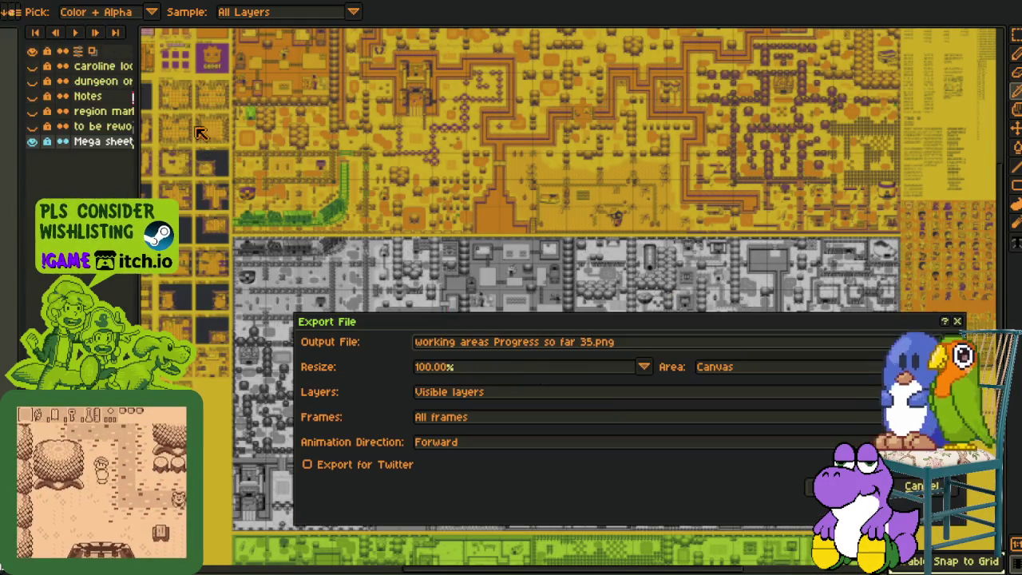
left_click(595, 345)
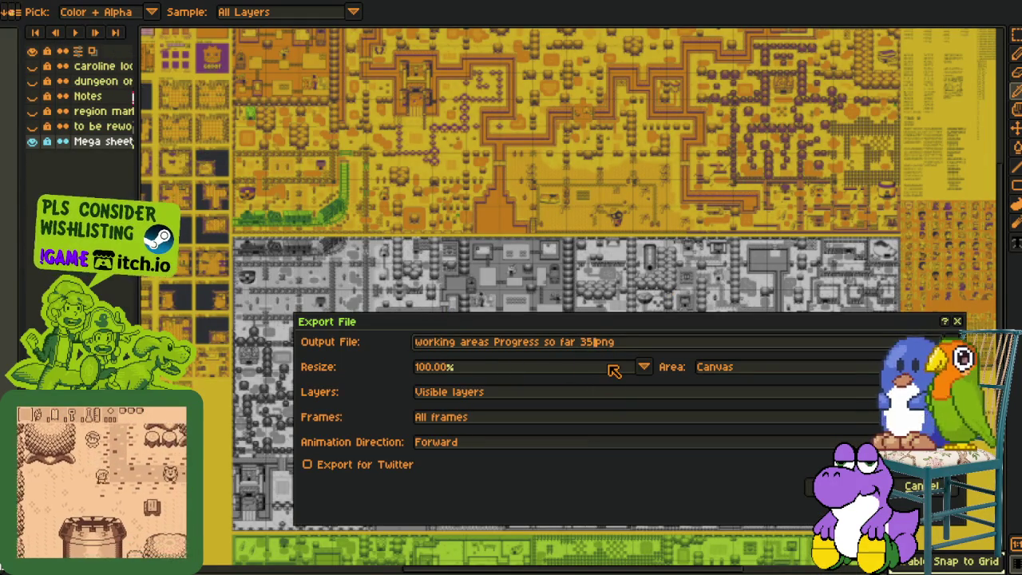
type("6")
key("Return")
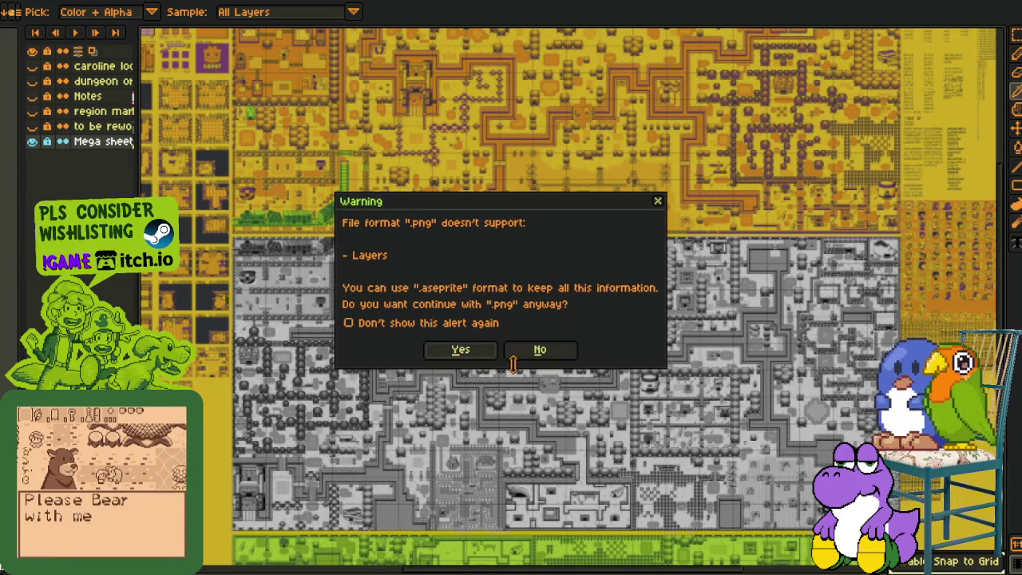
left_click(460, 349)
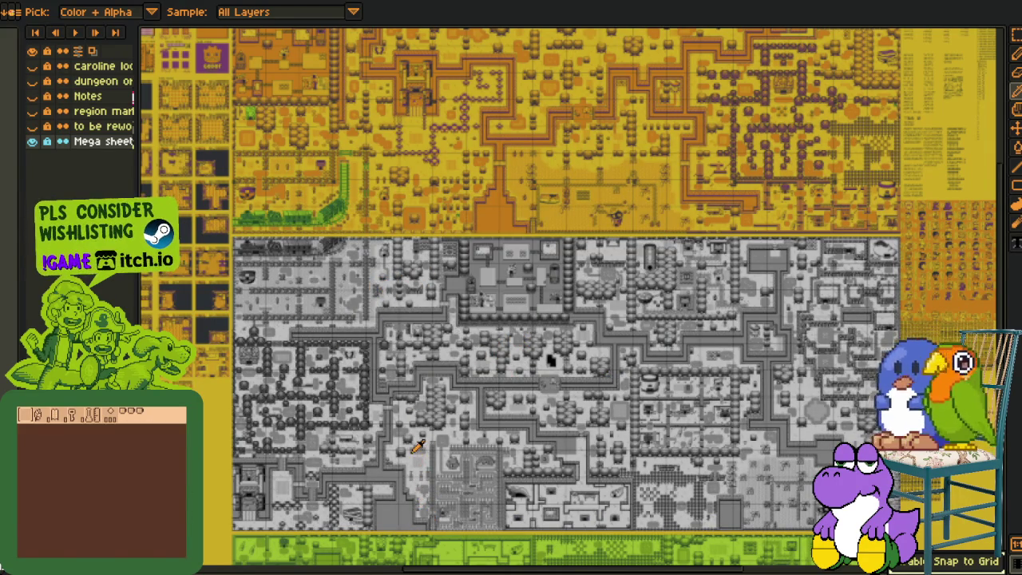
- Pan and zoom across the mega sheet to review the yellow tile, Inventory and World Map pages
scroll(391, 247, "down", 1)
scroll(374, 275, "down", 1)
scroll(318, 393, "down", 3)
scroll(308, 379, "down", 1)
scroll(308, 379, "up", 1)
scroll(307, 375, "up", 1)
scroll(299, 343, "up", 2)
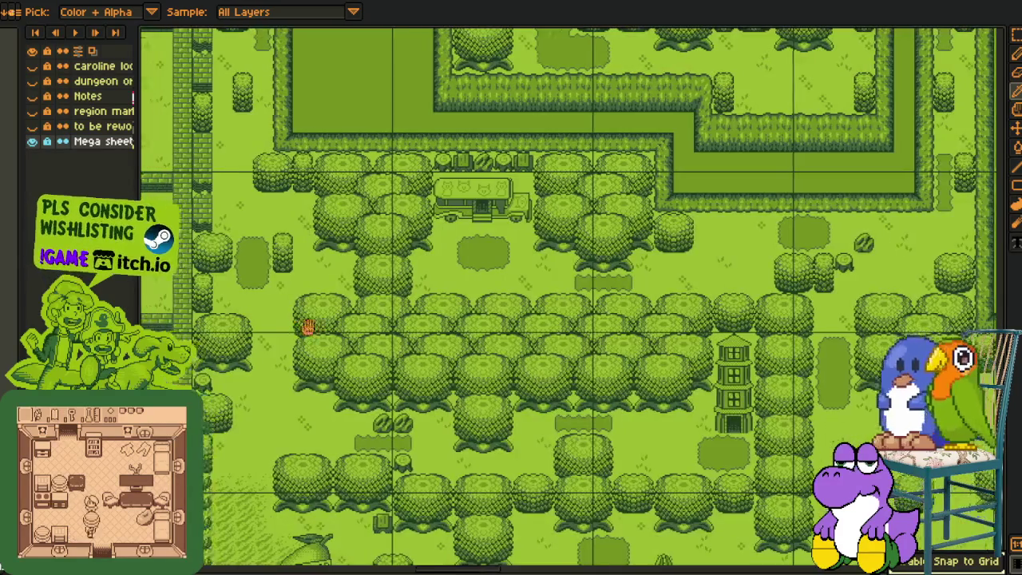
scroll(540, 275, "up", 1)
scroll(540, 275, "down", 2)
scroll(388, 251, "down", 1)
scroll(399, 271, "up", 1)
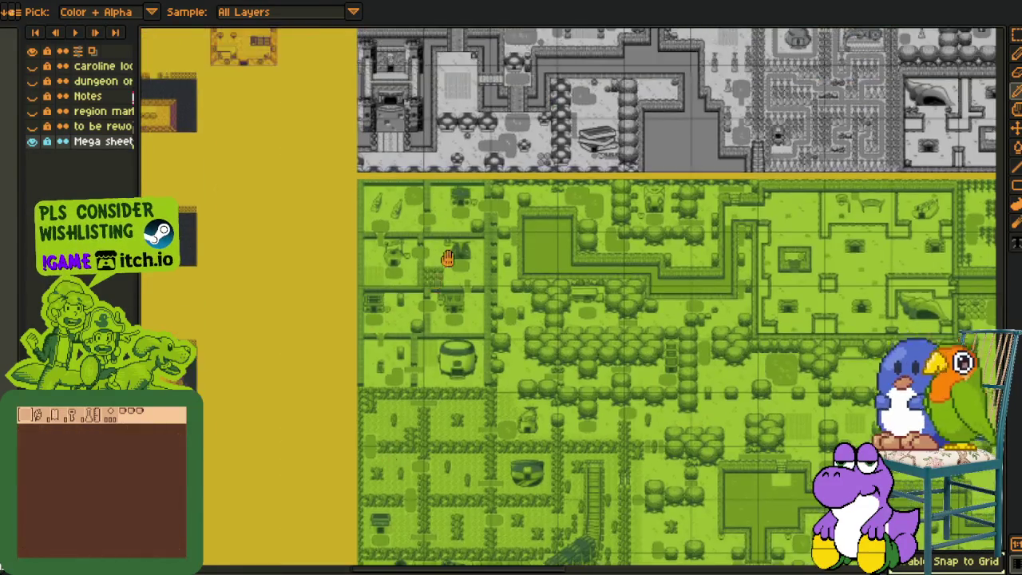
scroll(399, 315, "up", 2)
mouse_move(399, 315)
left_mouse_down()
mouse_move(561, 234)
mouse_move(619, 323)
left_mouse_up()
scroll(619, 324, "up", 3)
left_click_drag(523, 208, 595, 331)
scroll(595, 329, "down", 3)
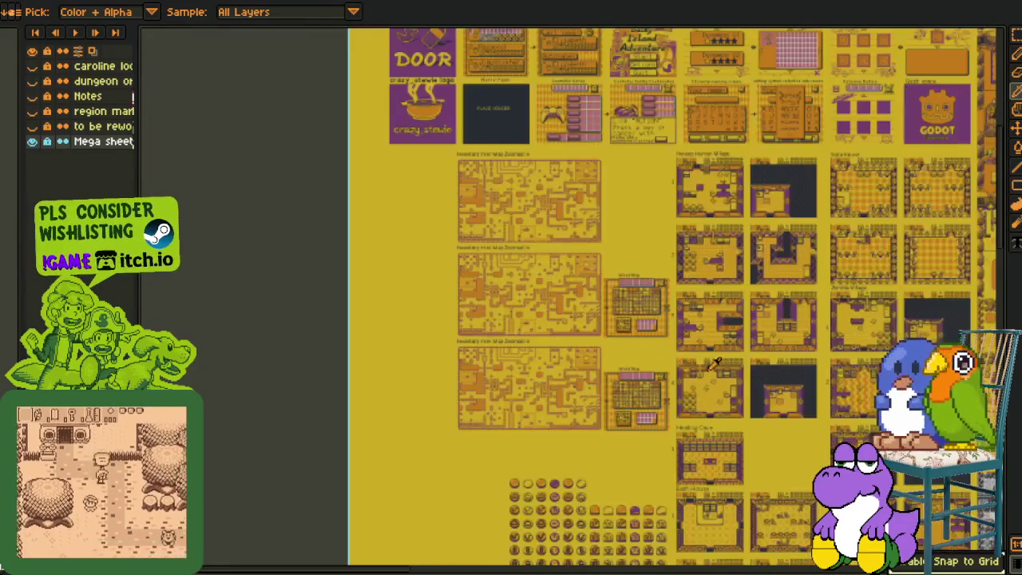
scroll(555, 292, "right", 3)
scroll(543, 297, "right", 3)
scroll(535, 302, "right", 3)
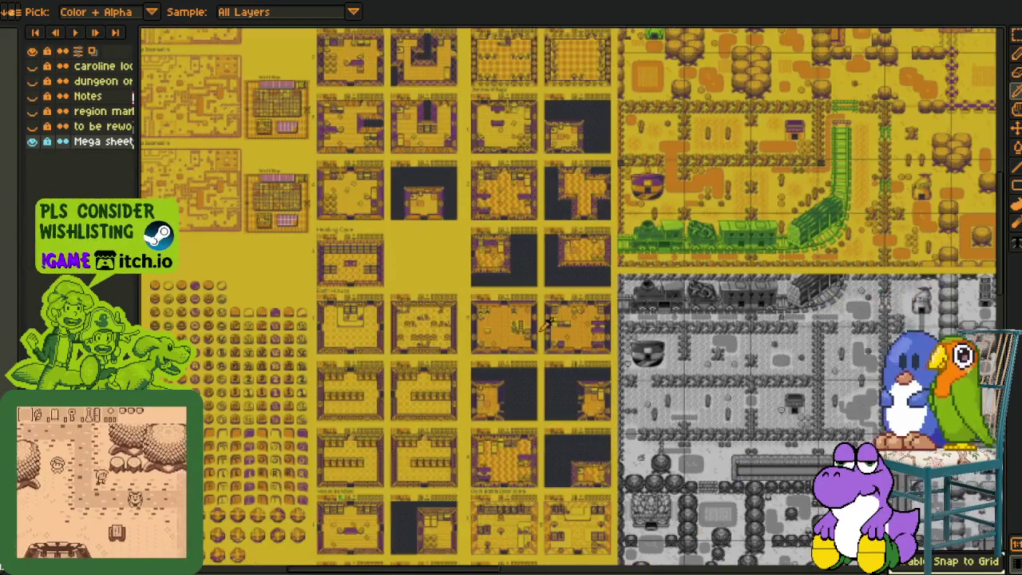
scroll(523, 307, "right", 3)
scroll(574, 335, "right", 3)
scroll(679, 383, "down", 1)
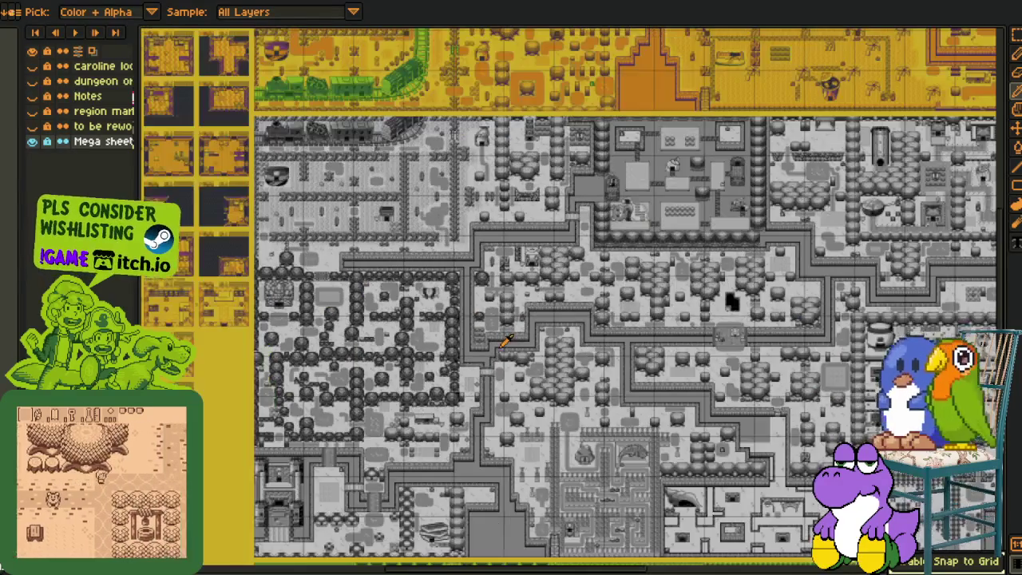
scroll(724, 406, "down", 1)
scroll(662, 364, "right", 1)
scroll(638, 343, "down", 1)
scroll(611, 333, "right", 2)
scroll(583, 303, "down", 2)
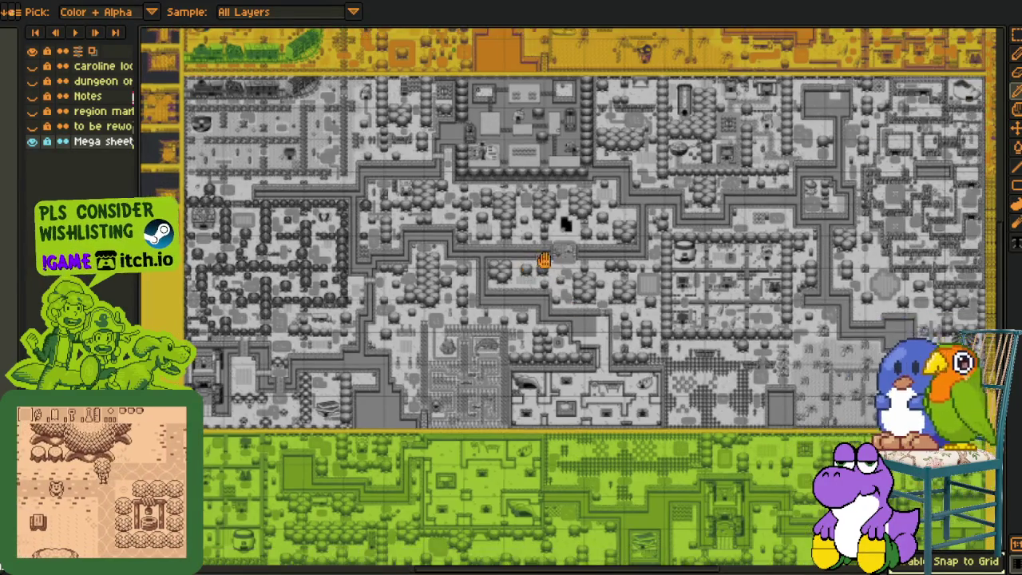
scroll(548, 264, "right", 1)
scroll(558, 247, "down", 1)
scroll(607, 271, "up", 1)
scroll(631, 286, "left", 1)
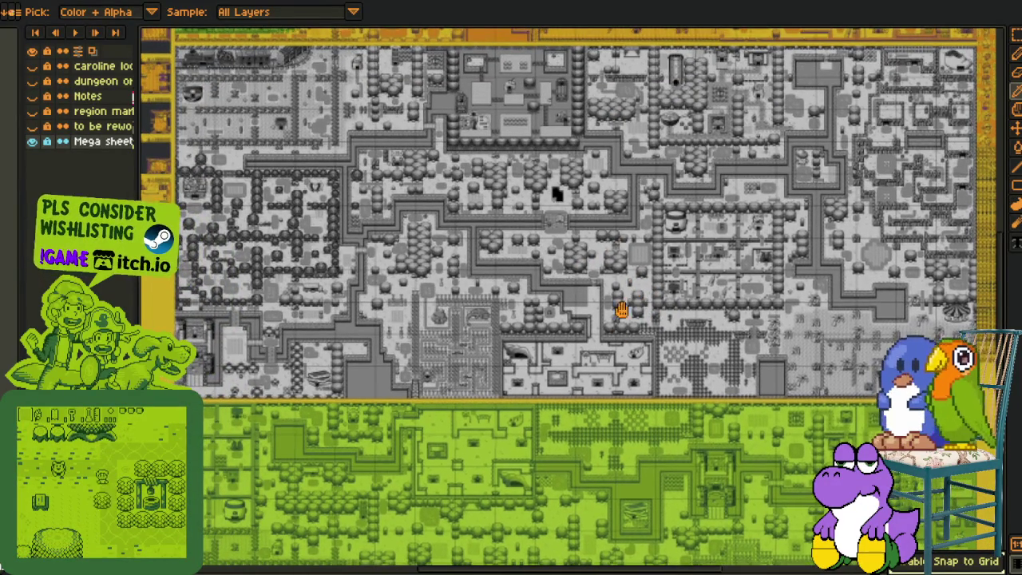
- Close the map document and begin closing the blank new_game_plus_map_2-Sheet.aseprite
scroll(621, 297, "up", 2)
scroll(609, 445, "up", 3)
scroll(540, 491, "up", 2)
scroll(541, 491, "up", 1)
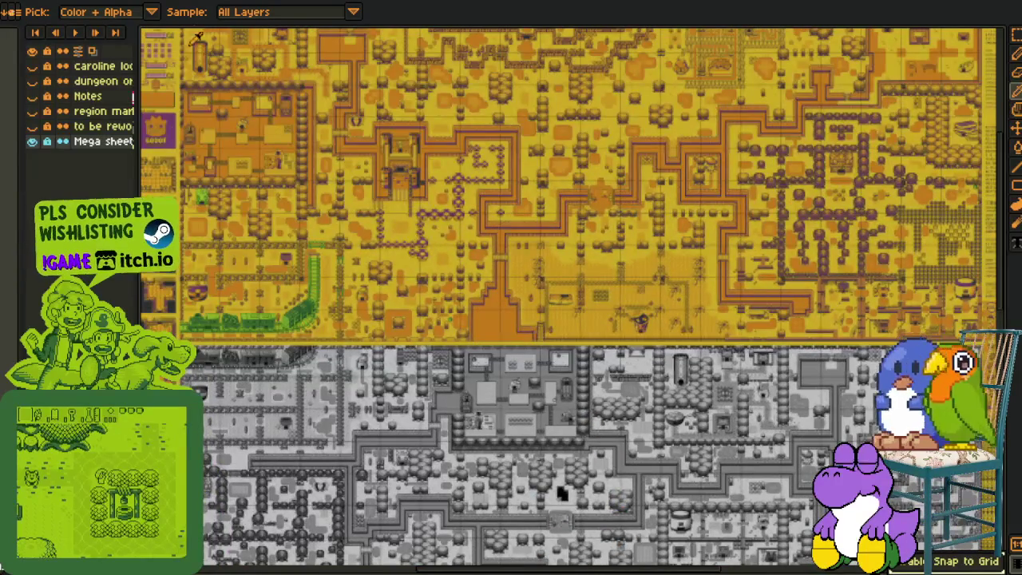
key("ctrl+Tab")
key("ctrl+w")
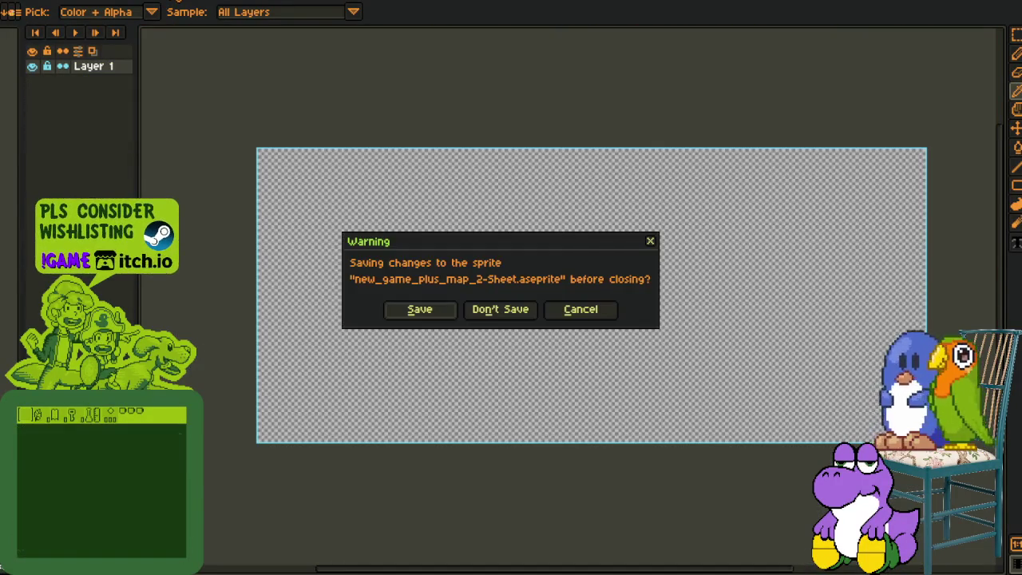
- Answer the blank sheet's save prompt and duplicate the wire frame grid layer
left_click(501, 308)
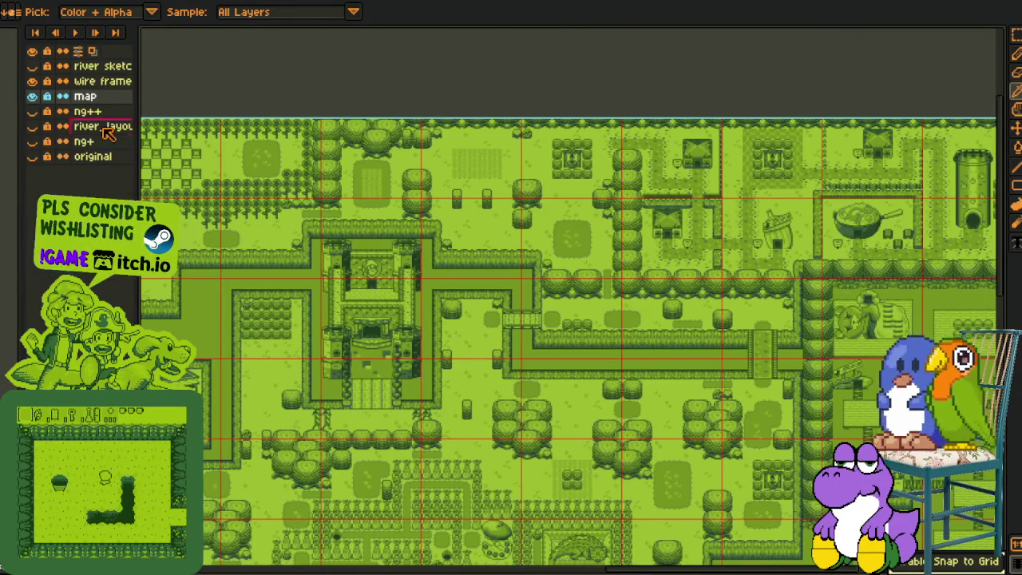
left_click(32, 82)
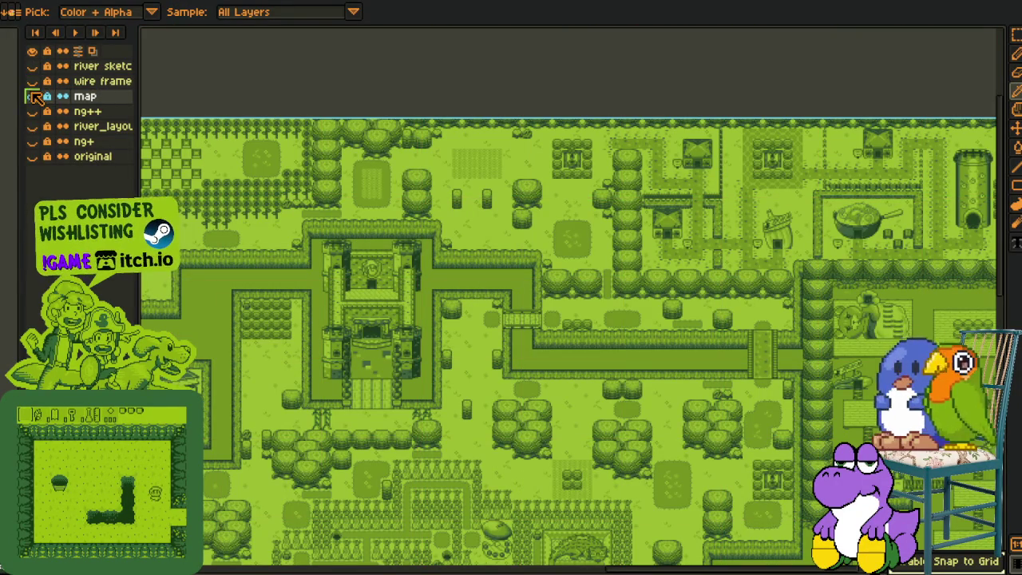
left_click(32, 82)
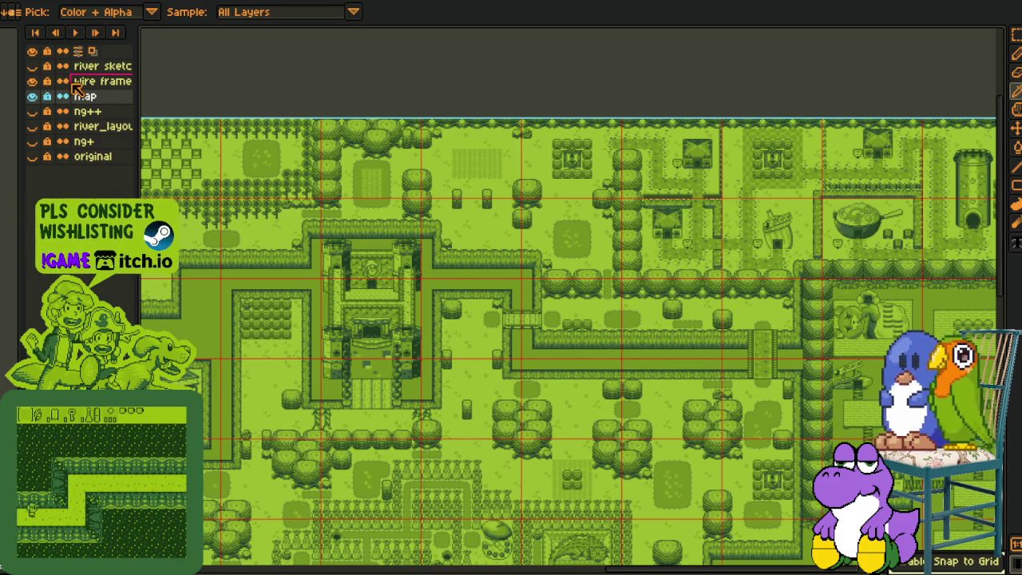
left_click(86, 83)
right_click(88, 84)
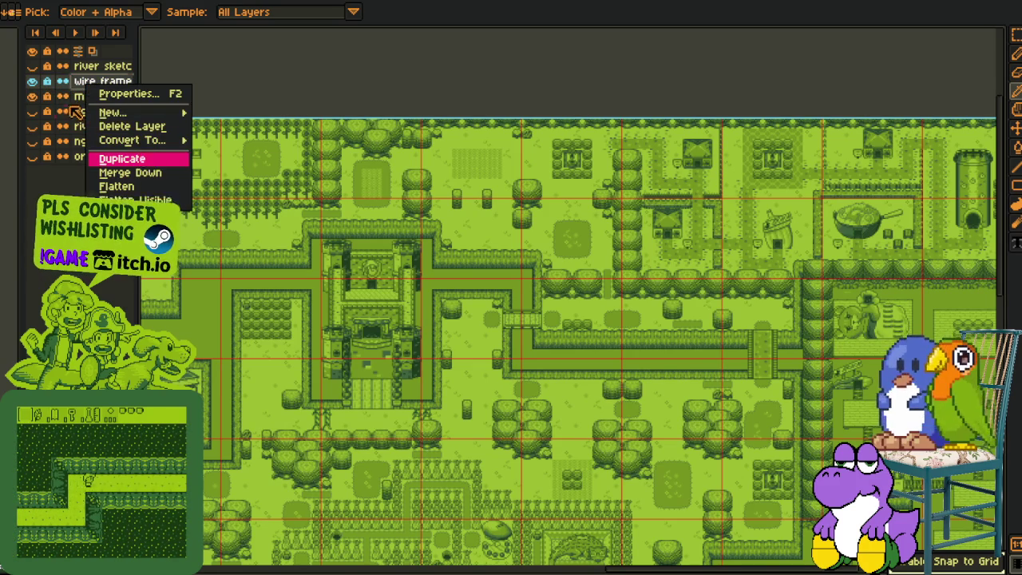
key("Return")
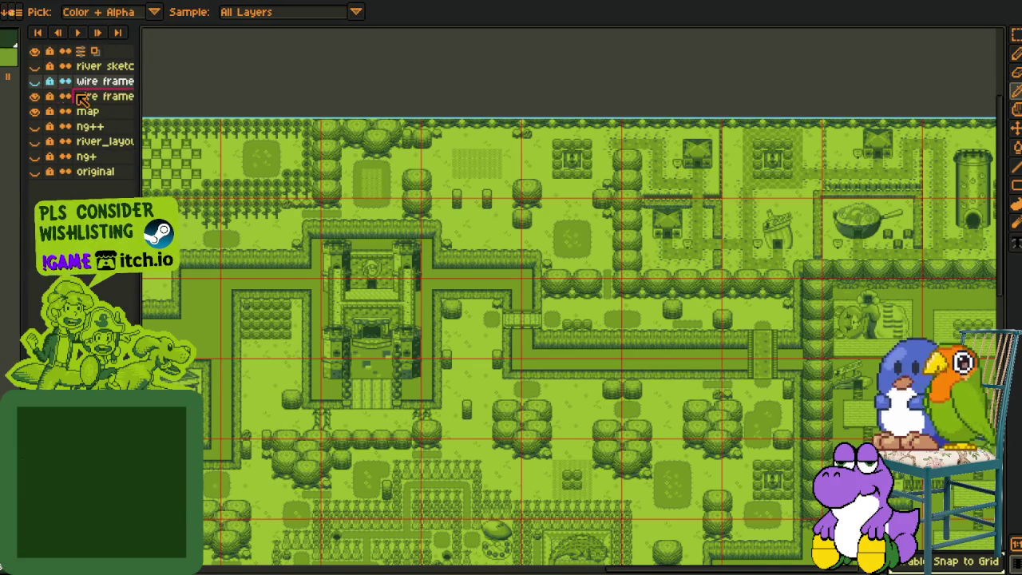
- Merge the grid copy into the map, recolour red #FF0000 to #153615, and save
right_click(72, 96)
key("Down")
key("Return")
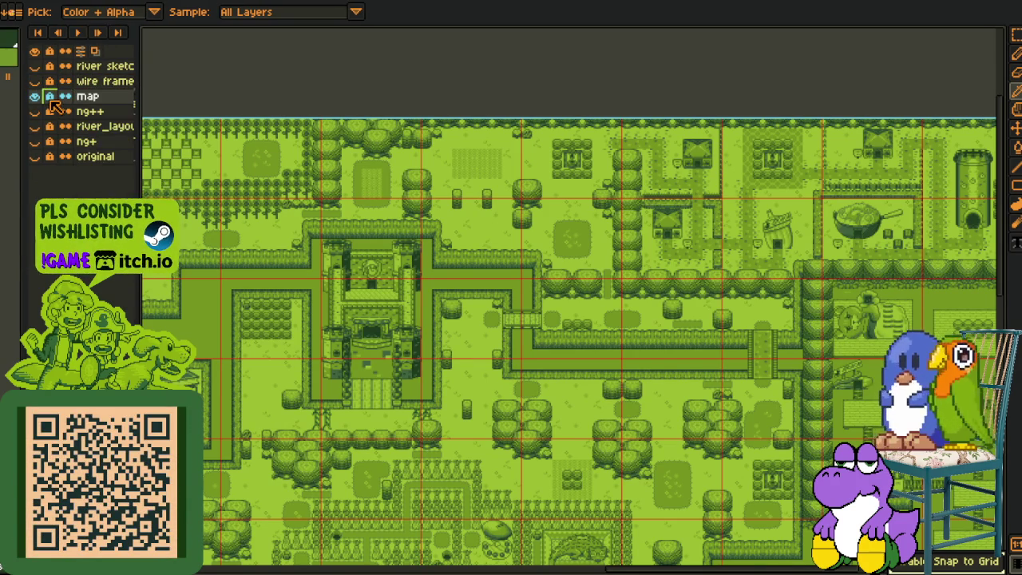
scroll(304, 119, "up", 5)
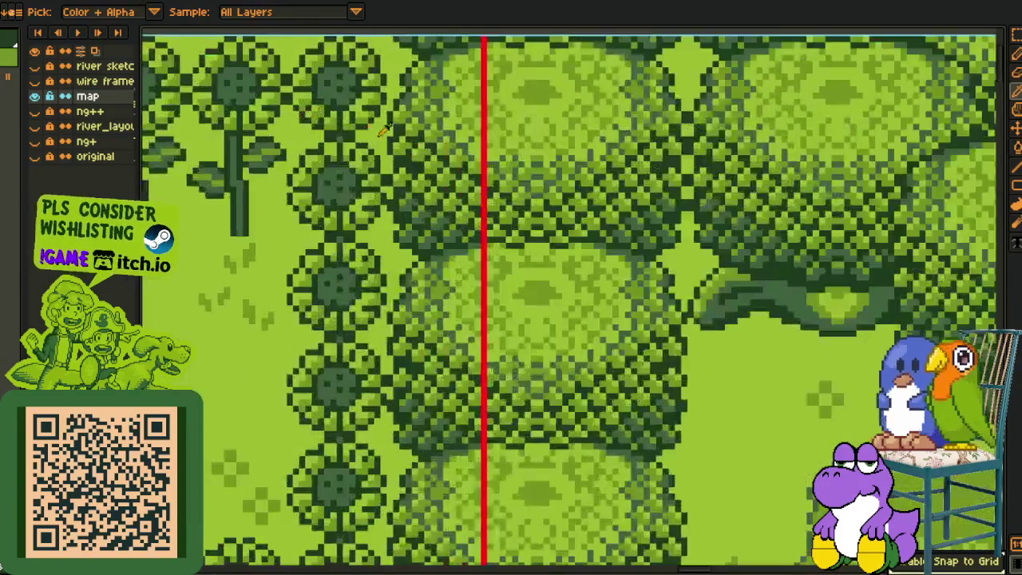
key("shift+r")
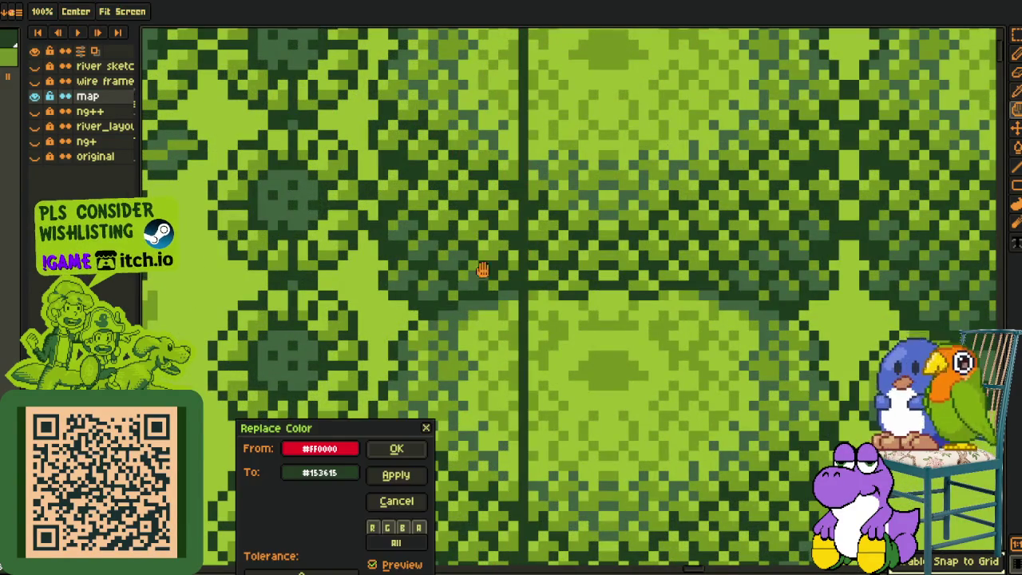
left_click(402, 448)
scroll(388, 263, "down", 5)
scroll(354, 130, "down", 3)
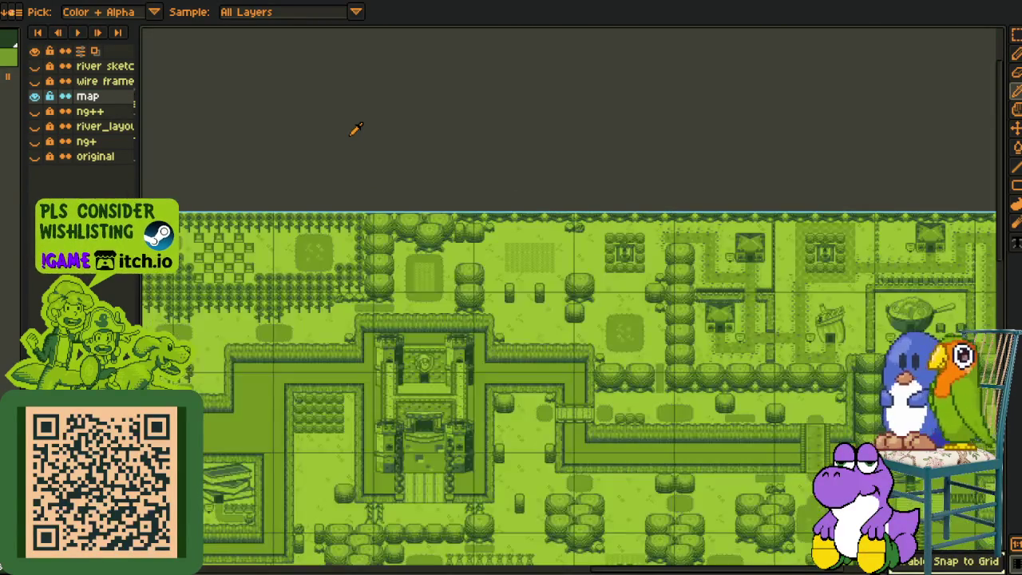
key("ctrl+s")
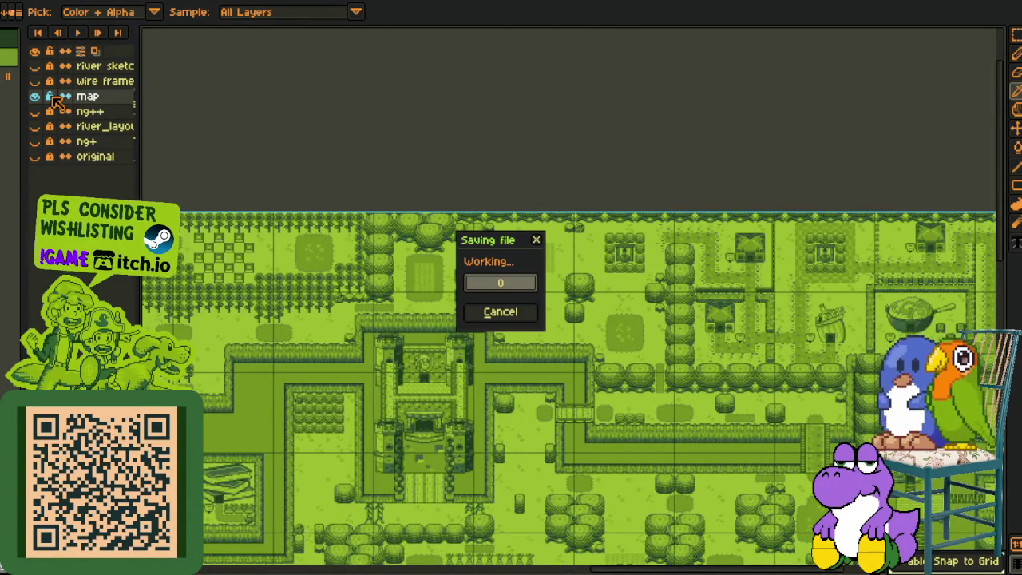
- Rename the green map layer to ng++ and the second layer to ng+
double_click(115, 97)
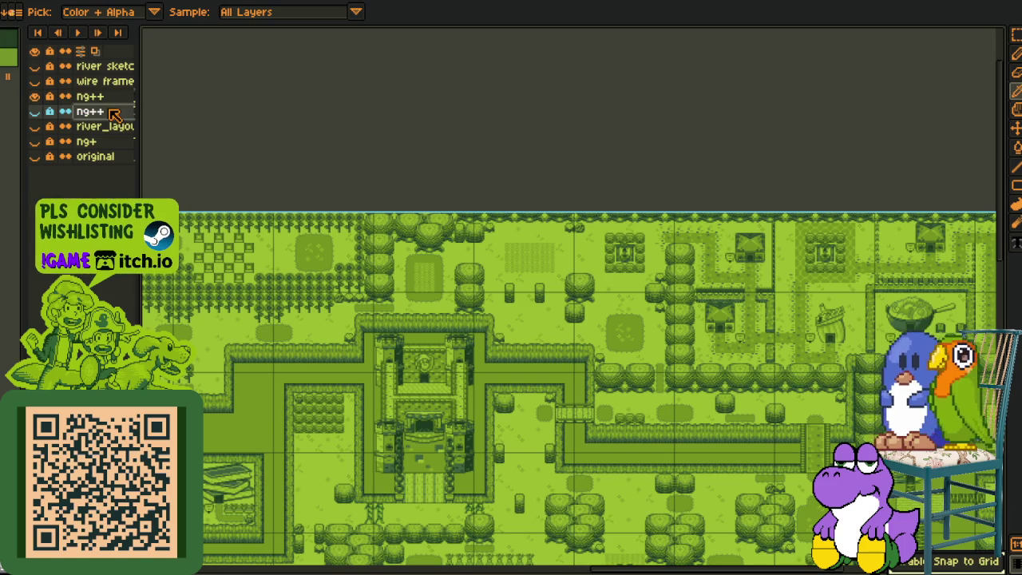
double_click(114, 112)
key("Return")
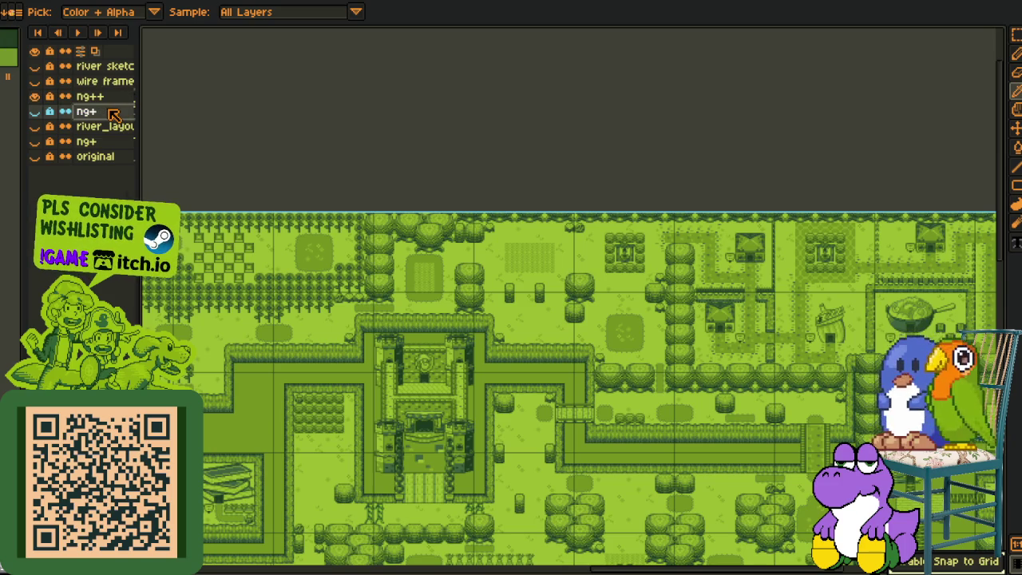
- Rename the pink layer to 'ng+ layout', save, and show only the grey ng+ map
left_click_drag(37, 100, 40, 112)
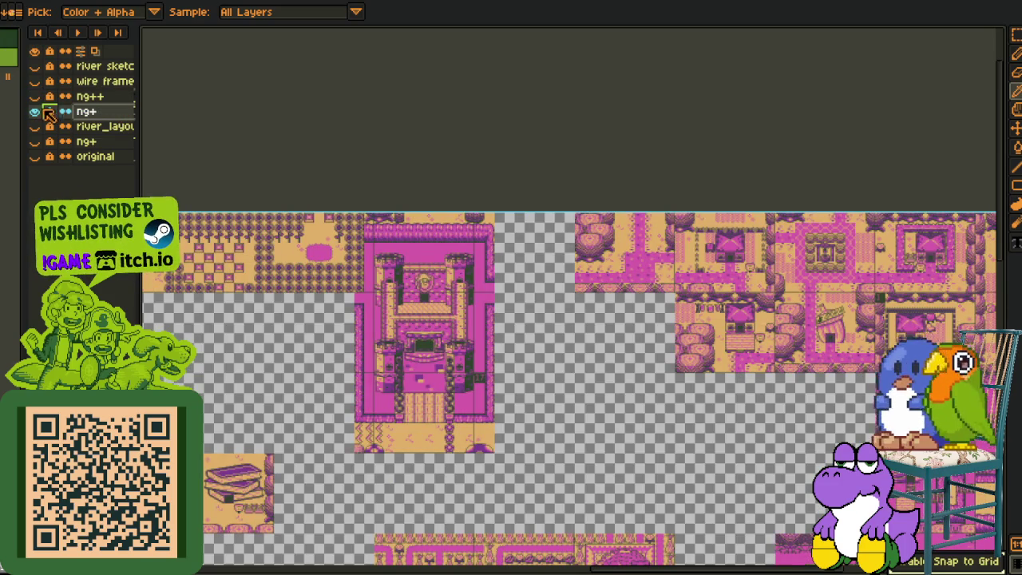
double_click(109, 116)
type("ng+ layout")
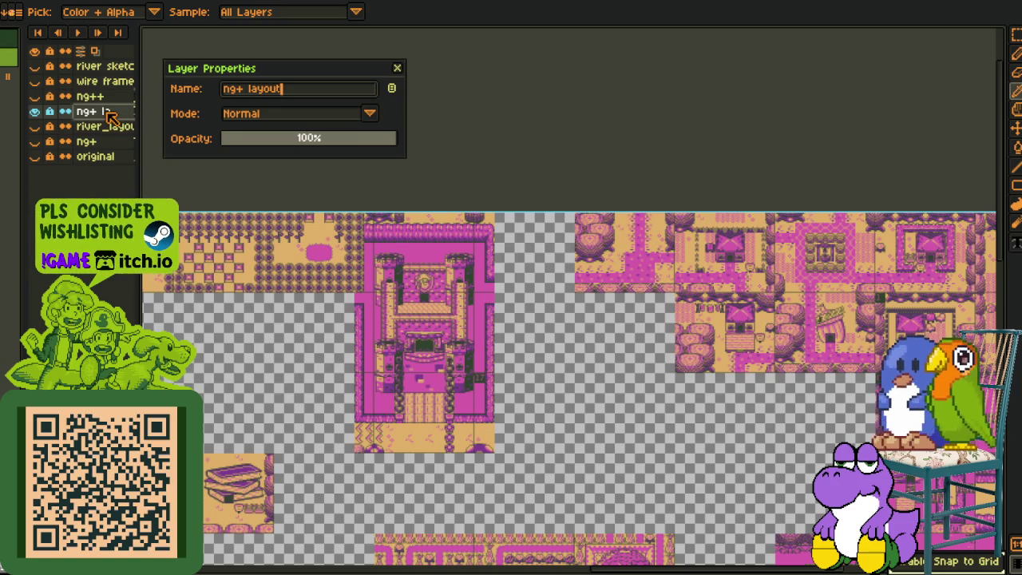
key("Return")
key("ctrl+s")
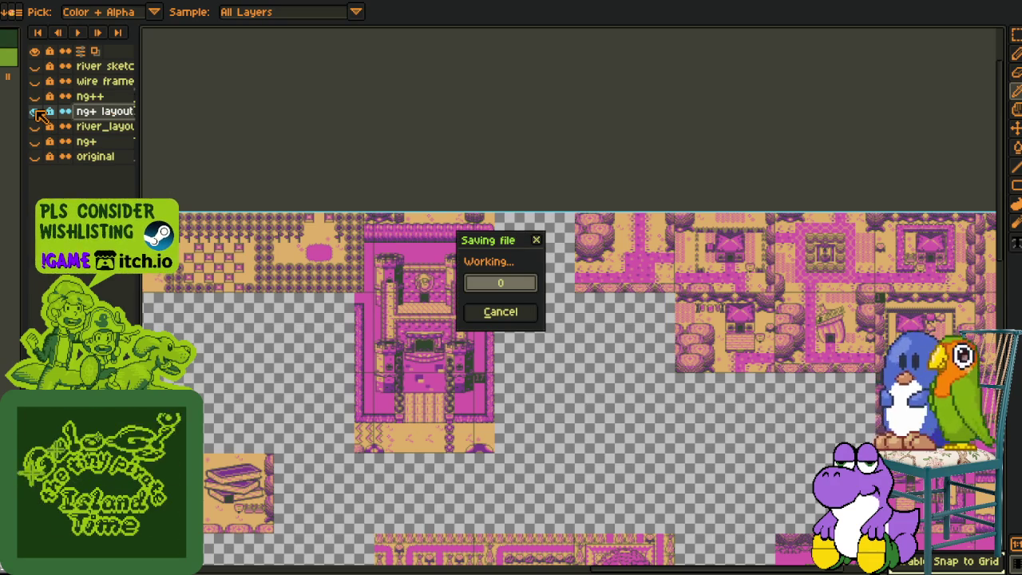
left_click(36, 111)
left_click(40, 140)
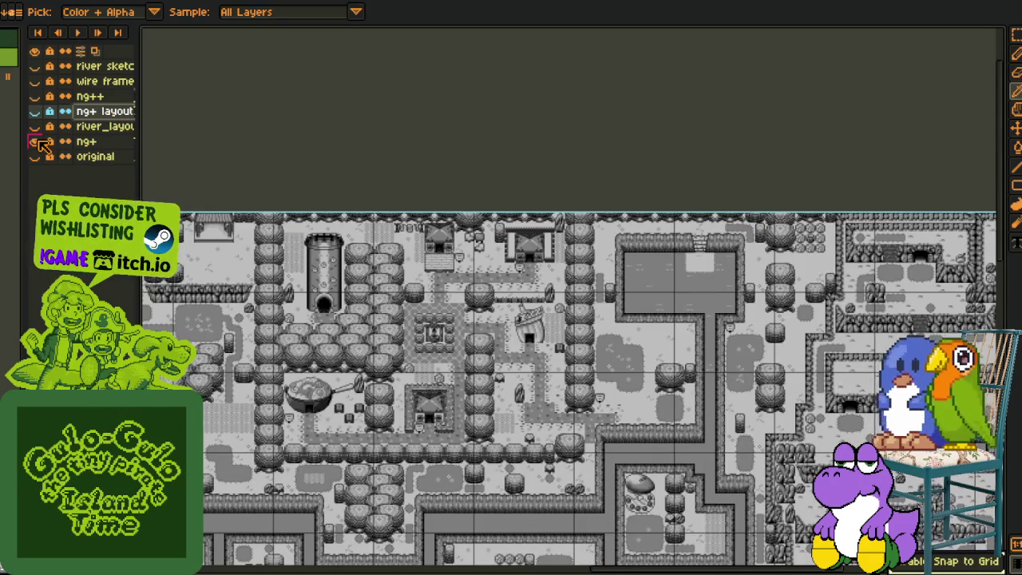
- Hide the ng+, river sketch and river_layout layers, and move ng+ layout below river_layout
left_click(36, 142)
left_click(36, 127)
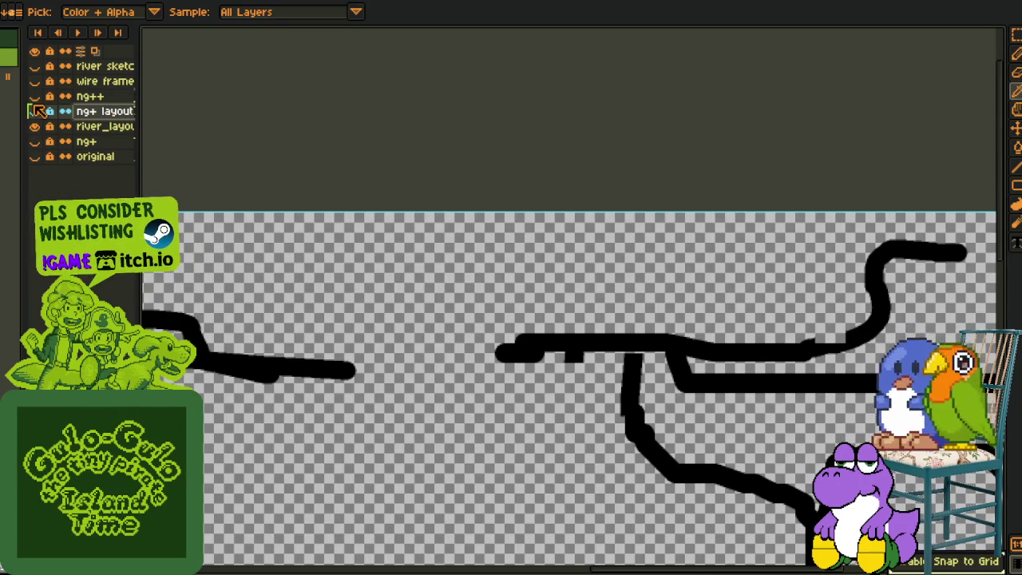
scroll(264, 96, "down", 2)
scroll(244, 104, "down", 2)
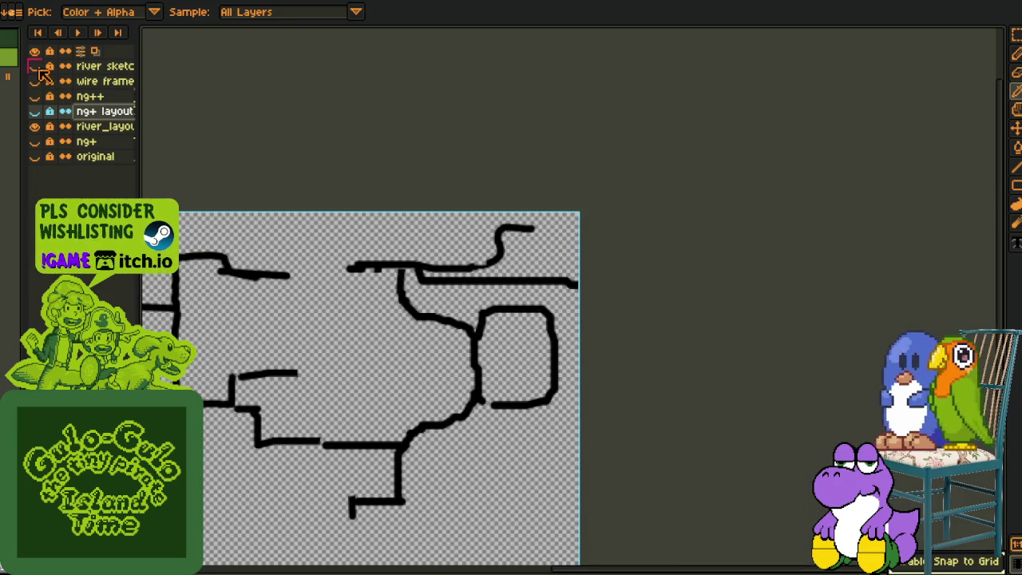
left_click(34, 66)
left_click(35, 67)
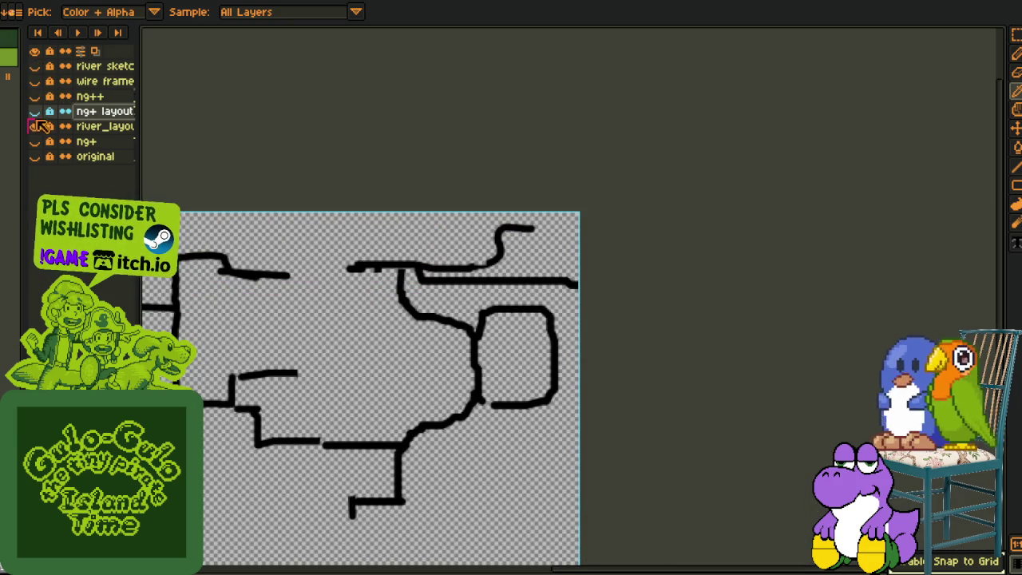
left_click(36, 126)
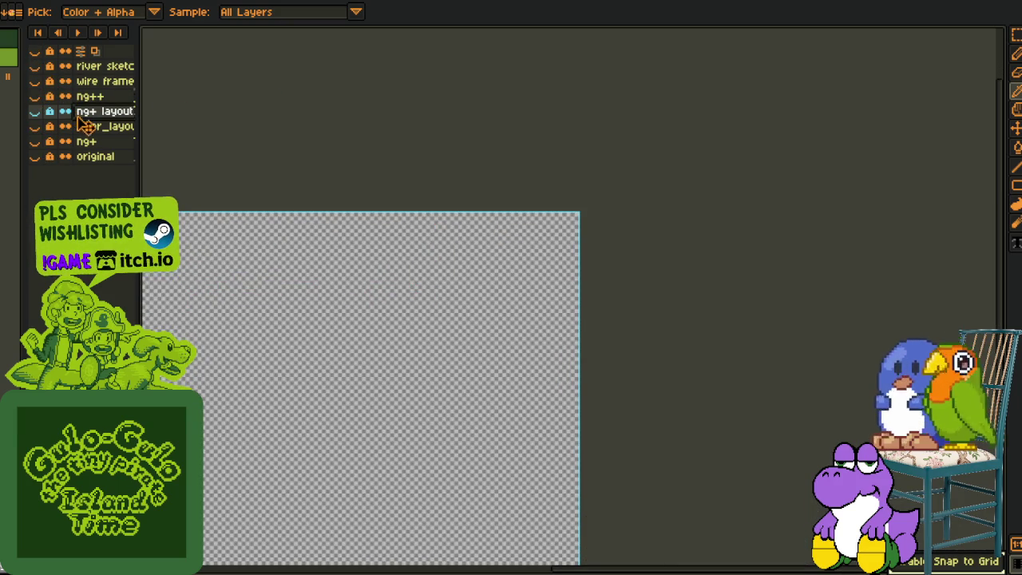
left_click_drag(95, 111, 44, 144)
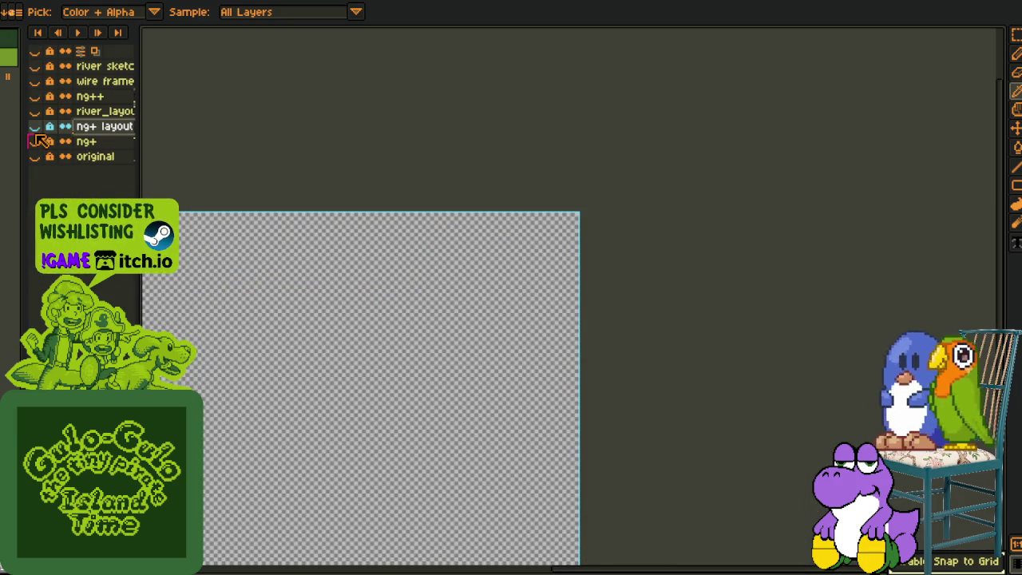
- Create Group 1 and move the wire frame and river sketch layers into it
right_click(93, 129)
mouse_move(120, 154)
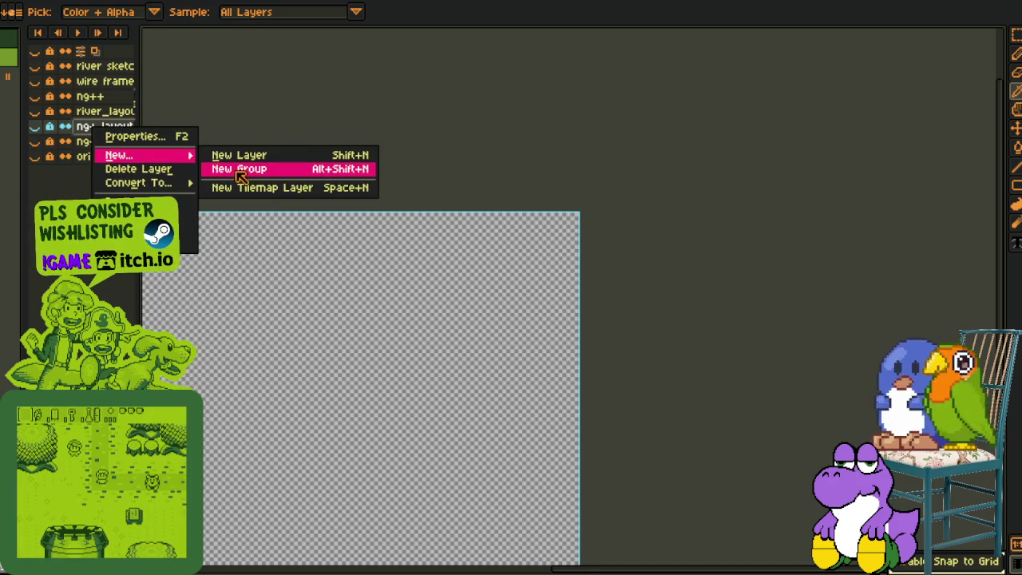
key("Return")
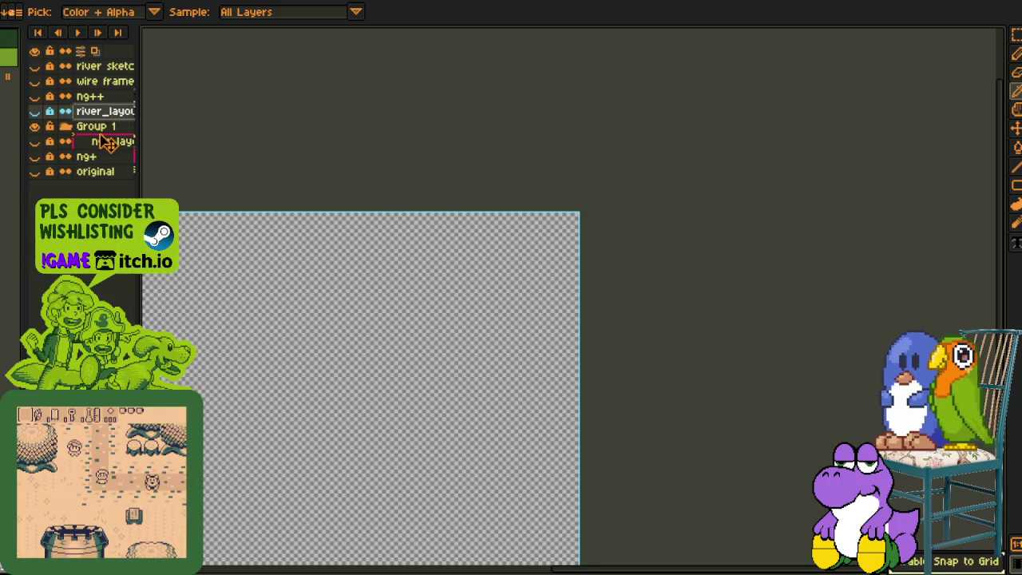
left_click(101, 97)
left_click(103, 83)
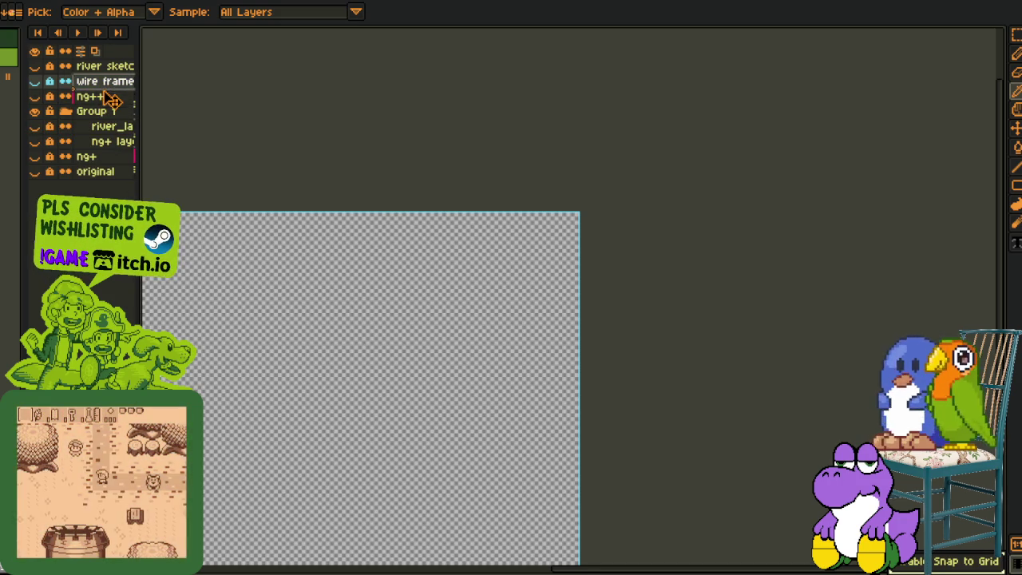
left_click_drag(112, 117, 111, 114)
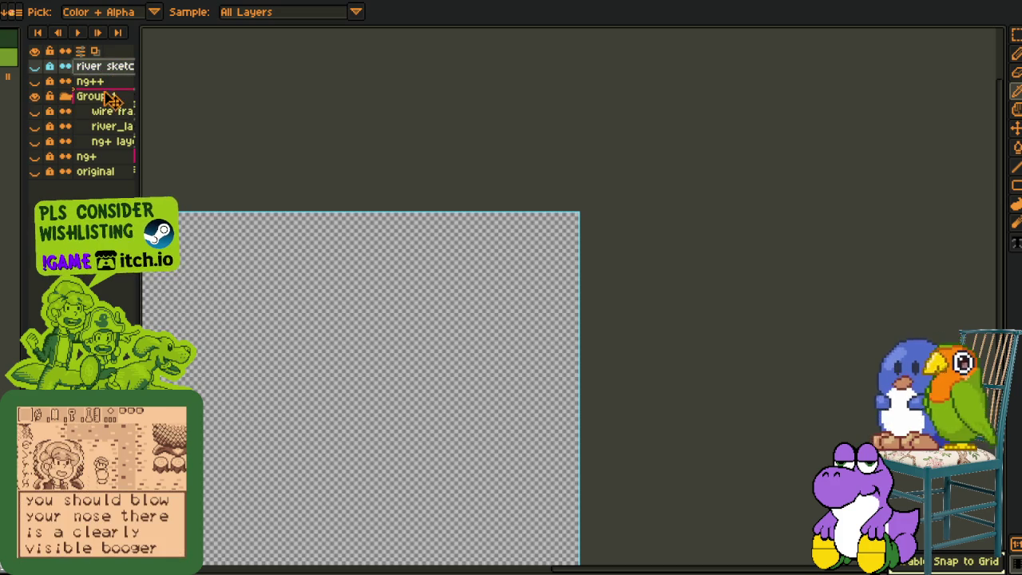
left_click(66, 82)
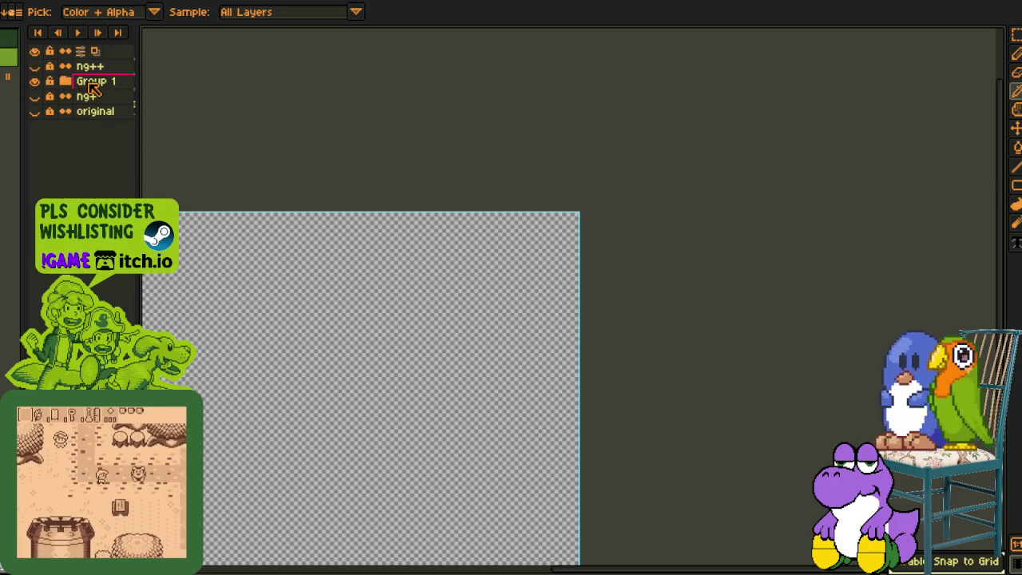
- Rename Group 1 to 'unused'
double_click(90, 82)
type("unused")
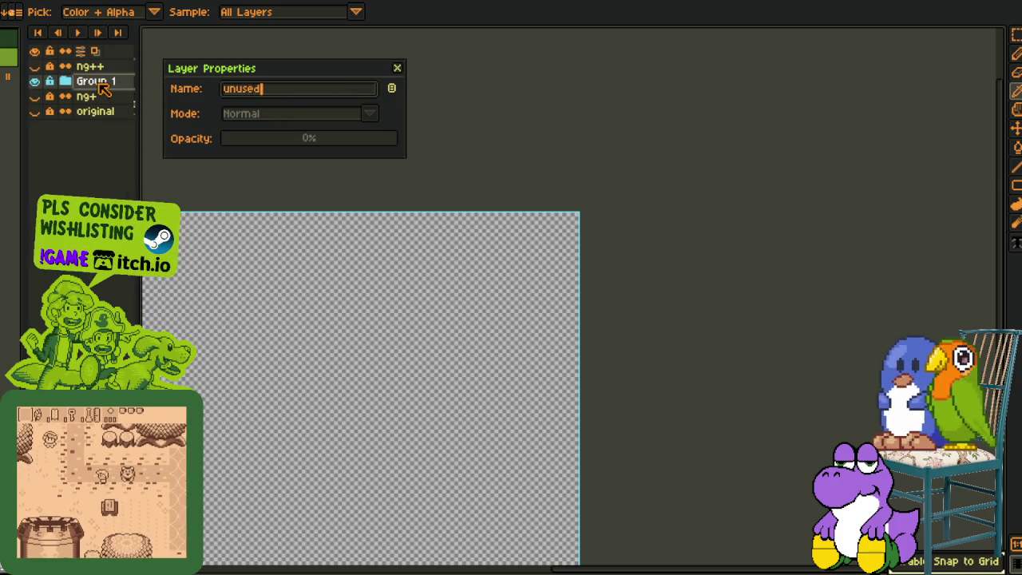
key("Return")
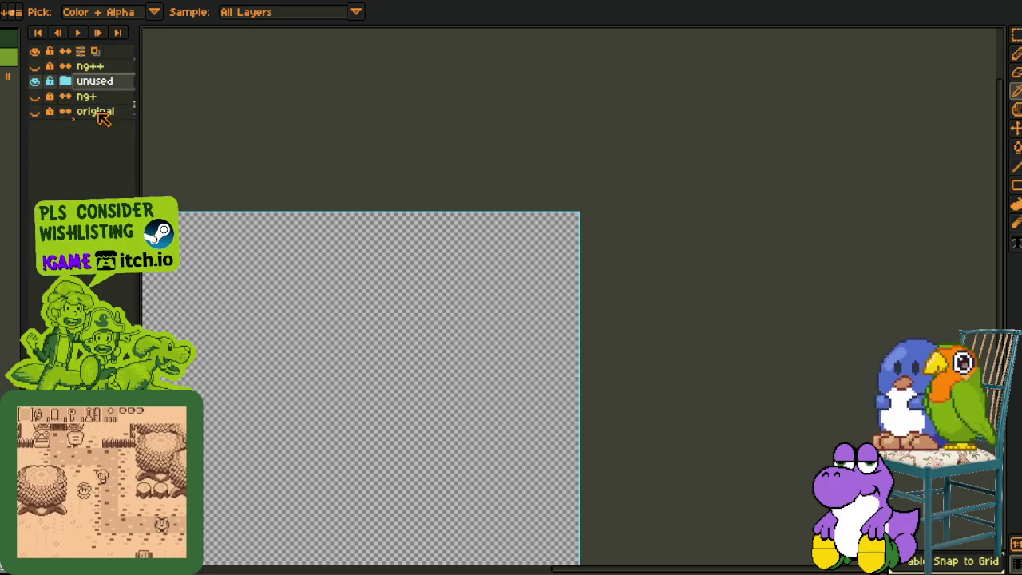
- Move the unused group below original and make the original map layer visible
left_click_drag(102, 89, 107, 126)
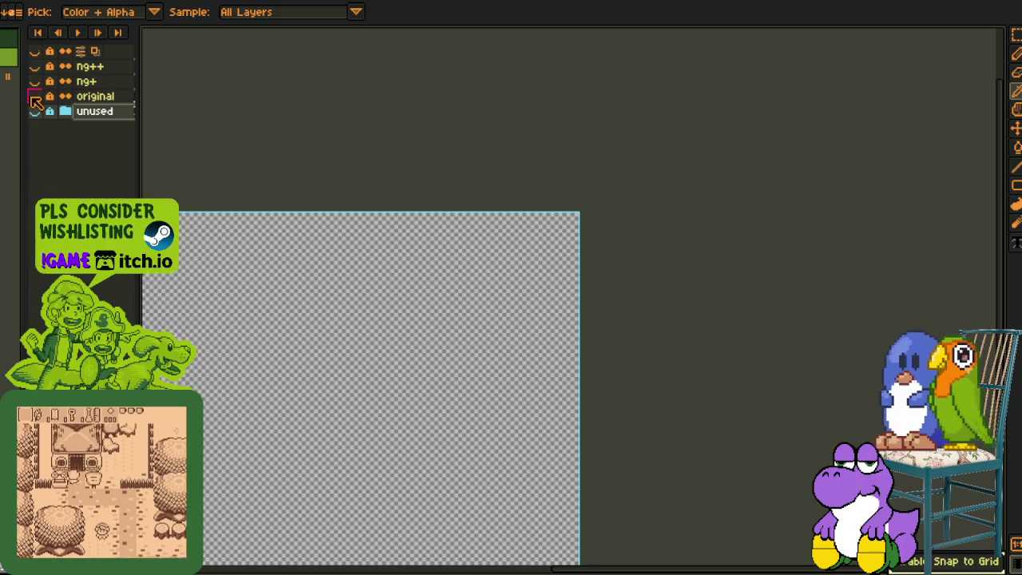
left_click(34, 96)
key("h")
scroll(405, 180, "up", 3)
left_click_drag(405, 181, 473, 239)
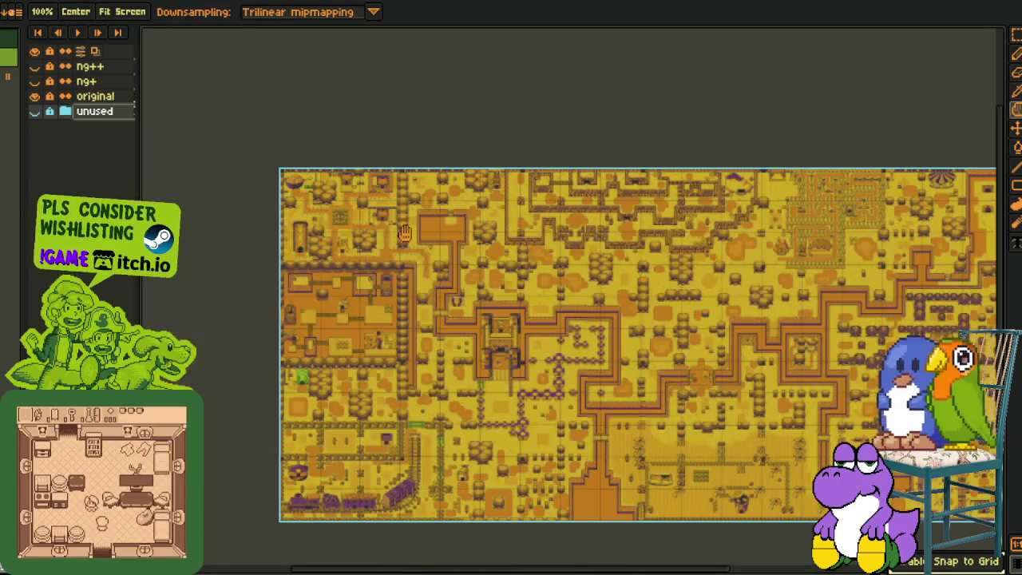
- Toggle layer visibility so the green ng++ map shows instead of grayscale ng+
scroll(321, 228, "up", 2)
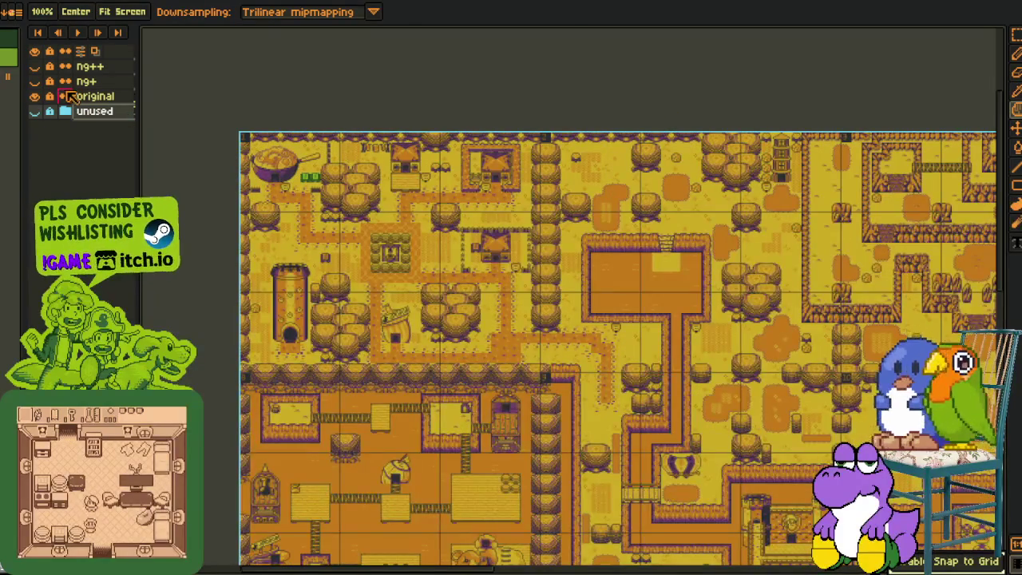
left_click(34, 81)
key("i")
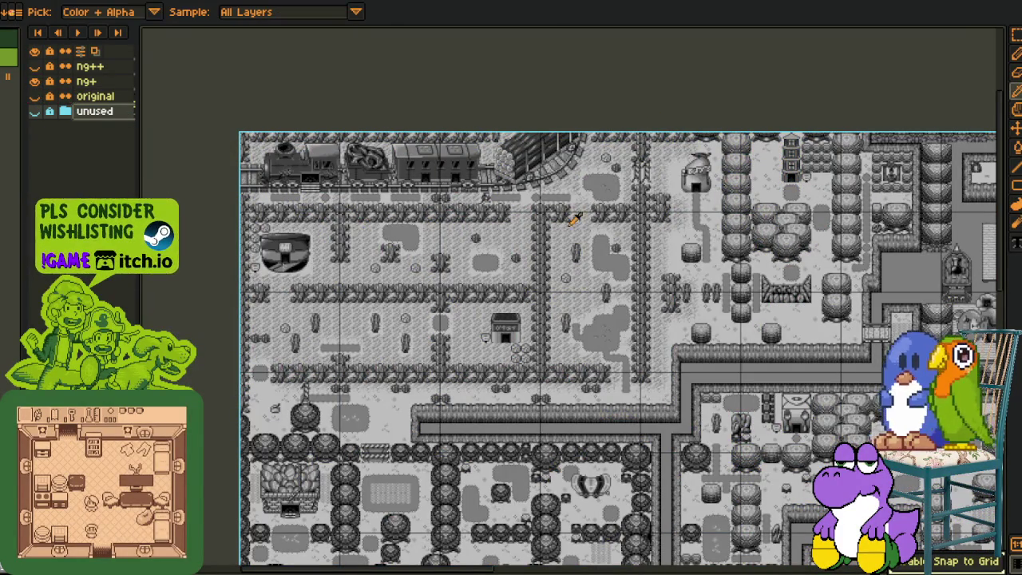
mouse_move(609, 266)
left_mouse_down()
mouse_move(571, 170)
mouse_move(164, 132)
left_mouse_up()
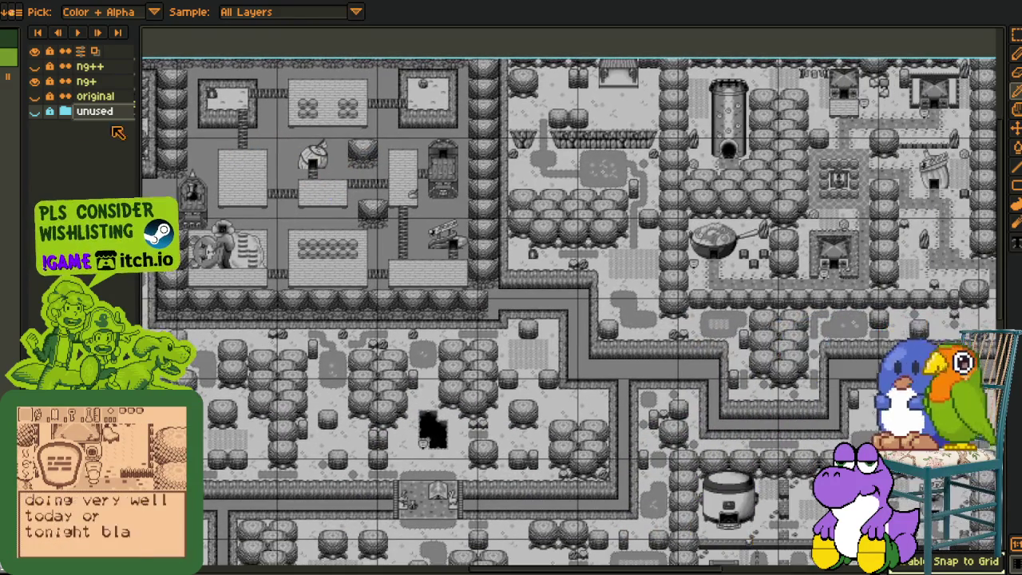
left_click(35, 82)
left_click(34, 66)
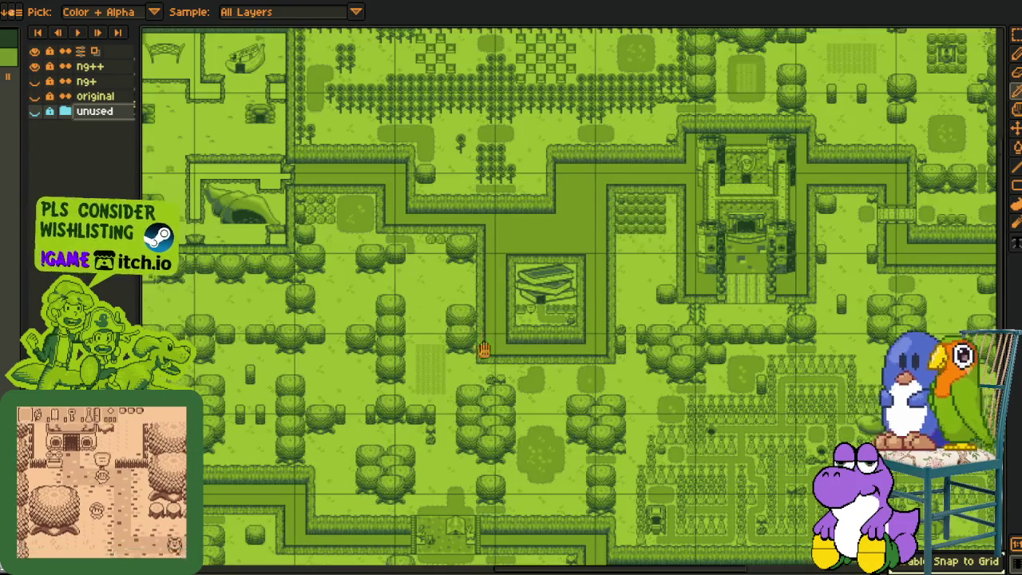
- Pan across the whole green ng++ map, then switch back to the grey ng+ layer
mouse_move(605, 314)
left_mouse_down()
mouse_move(517, 327)
mouse_move(566, 286)
left_mouse_up()
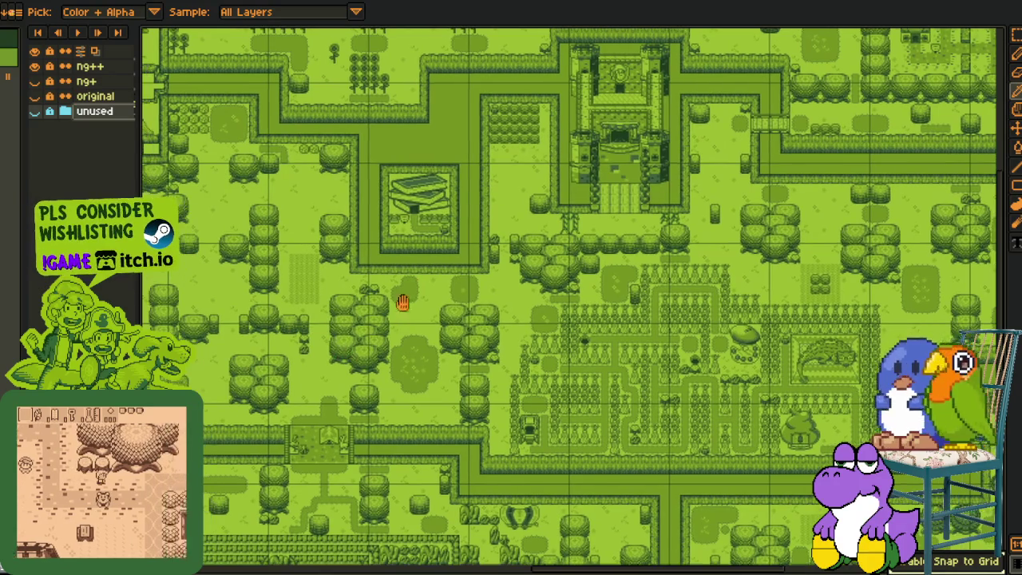
scroll(399, 303, "down", 3)
scroll(417, 264, "left", 3)
scroll(439, 311, "down", 3)
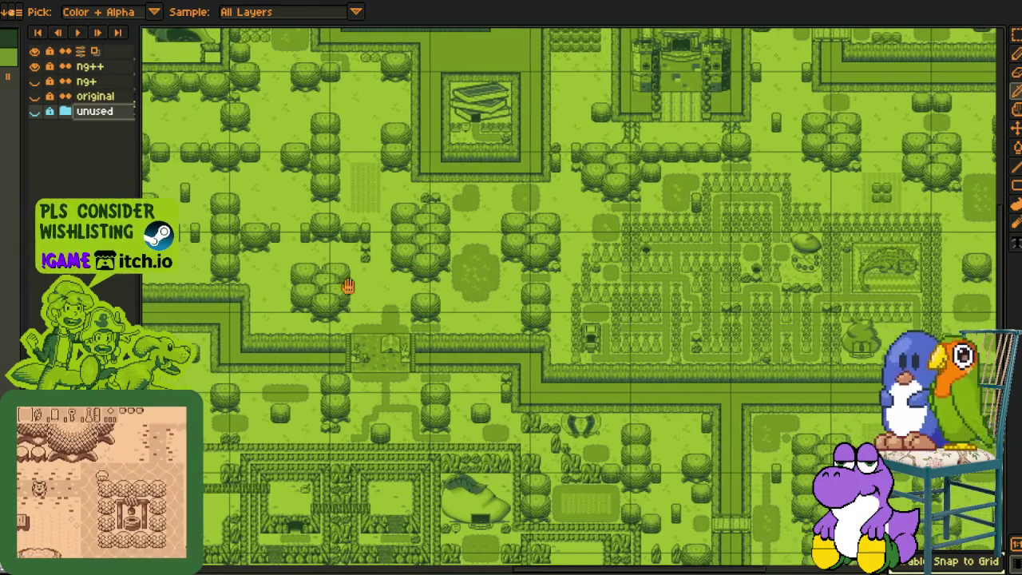
scroll(308, 260, "right", 5)
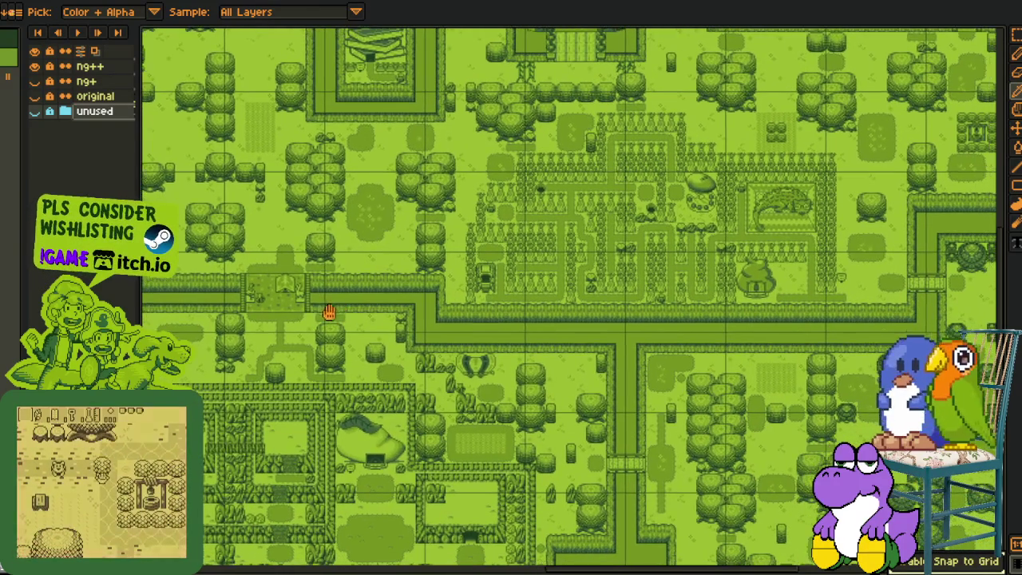
scroll(359, 262, "left", 5)
scroll(360, 261, "down", 3)
scroll(479, 283, "right", 8)
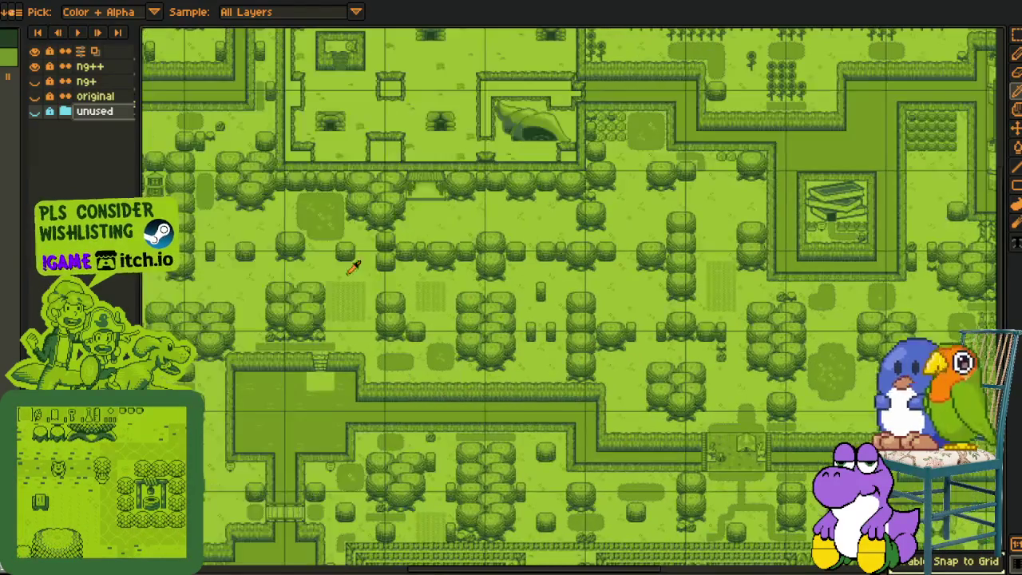
scroll(394, 258, "left", 6)
scroll(451, 293, "up", 1)
scroll(449, 293, "up", 2)
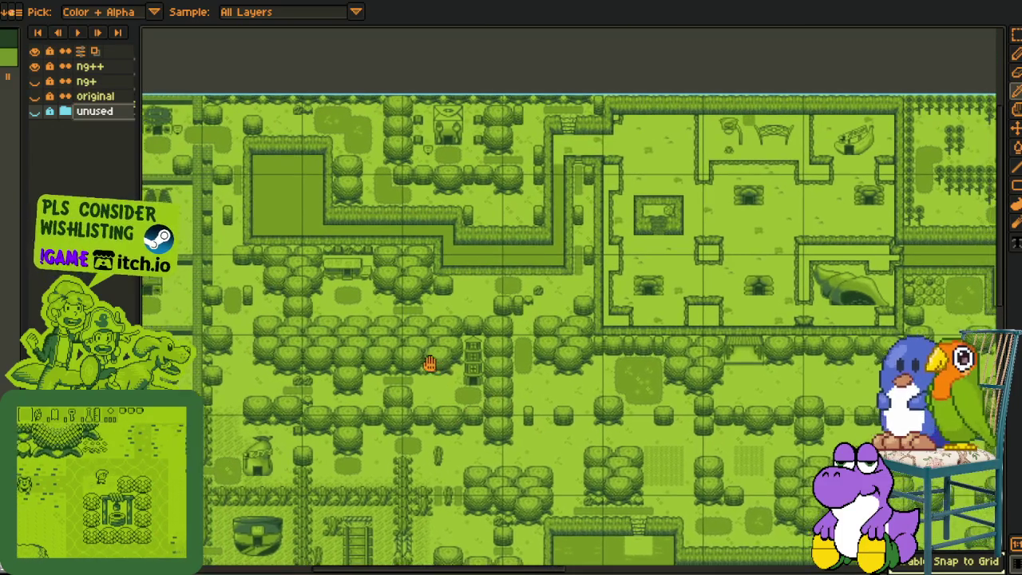
scroll(393, 255, "right", 6)
scroll(415, 272, "right", 2)
scroll(415, 272, "down", 1)
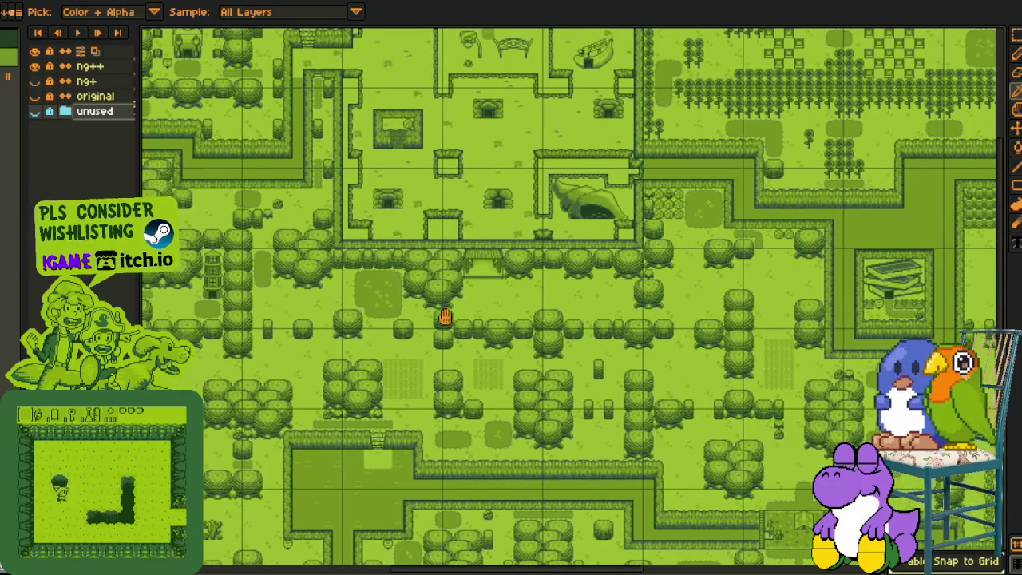
scroll(468, 319, "right", 4)
scroll(465, 349, "right", 7)
scroll(464, 349, "down", 3)
scroll(374, 289, "right", 5)
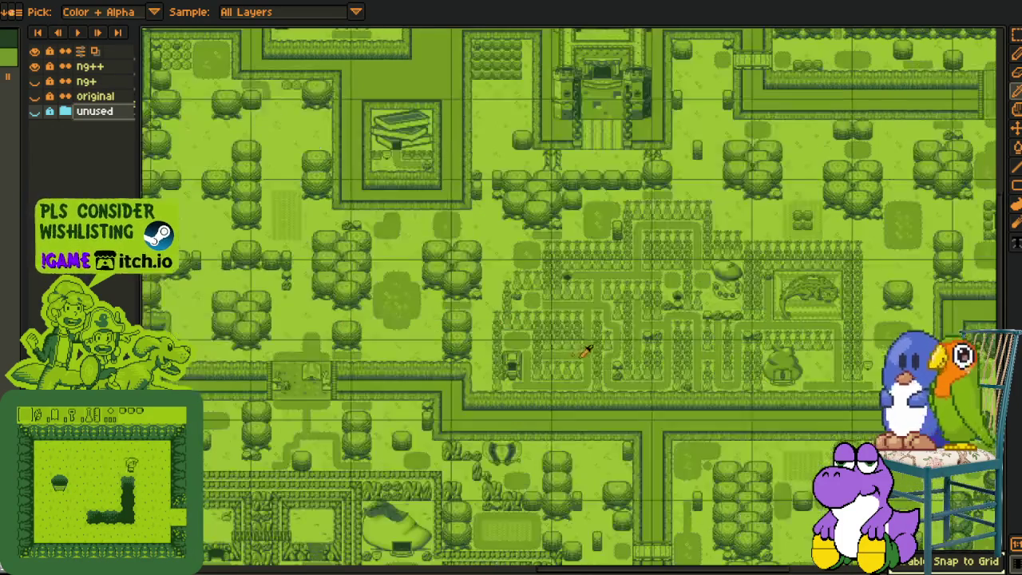
scroll(280, 303, "right", 5)
scroll(575, 303, "right", 4)
scroll(504, 356, "down", 2)
scroll(504, 357, "down", 5)
scroll(500, 281, "left", 4)
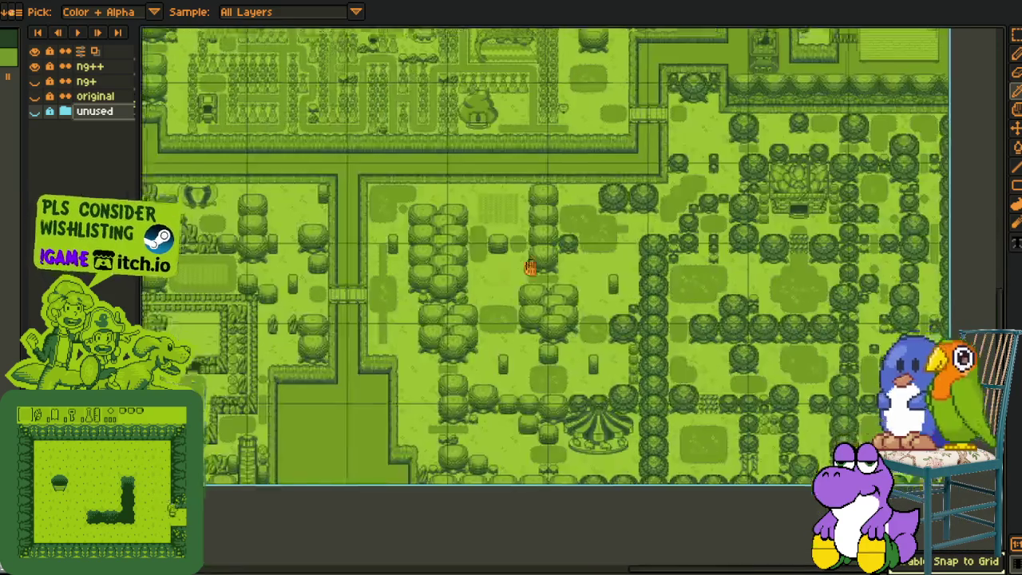
scroll(349, 346, "left", 4)
scroll(255, 263, "left", 4)
scroll(168, 164, "left", 3)
left_click(35, 65)
left_click(34, 81)
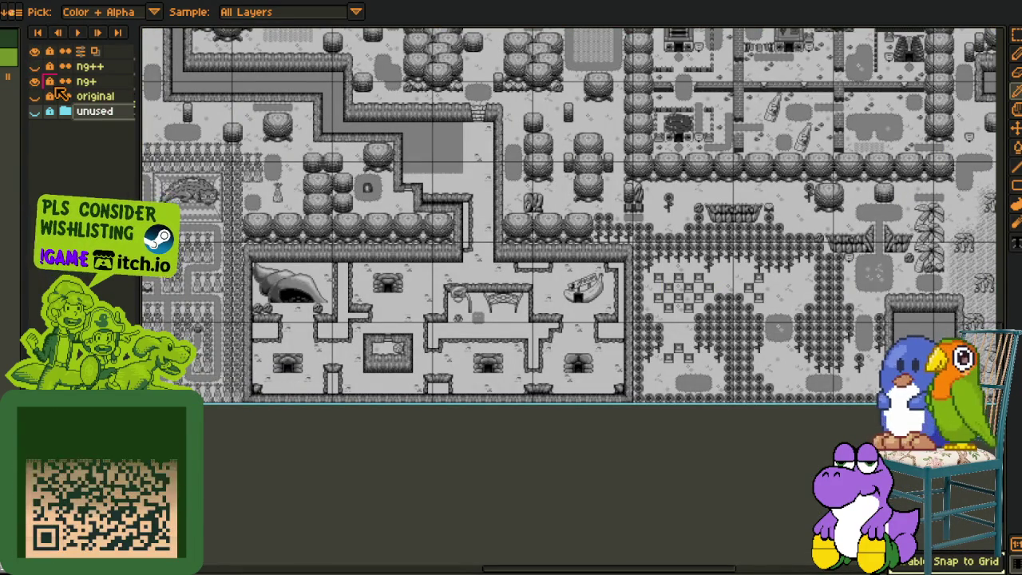
scroll(238, 278, "left", 4)
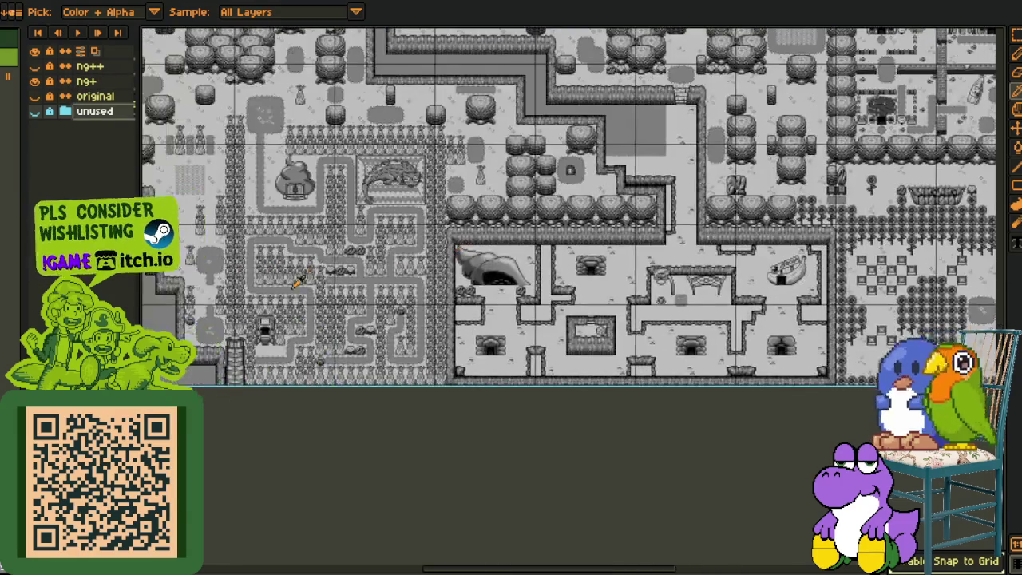
scroll(430, 307, "left", 3)
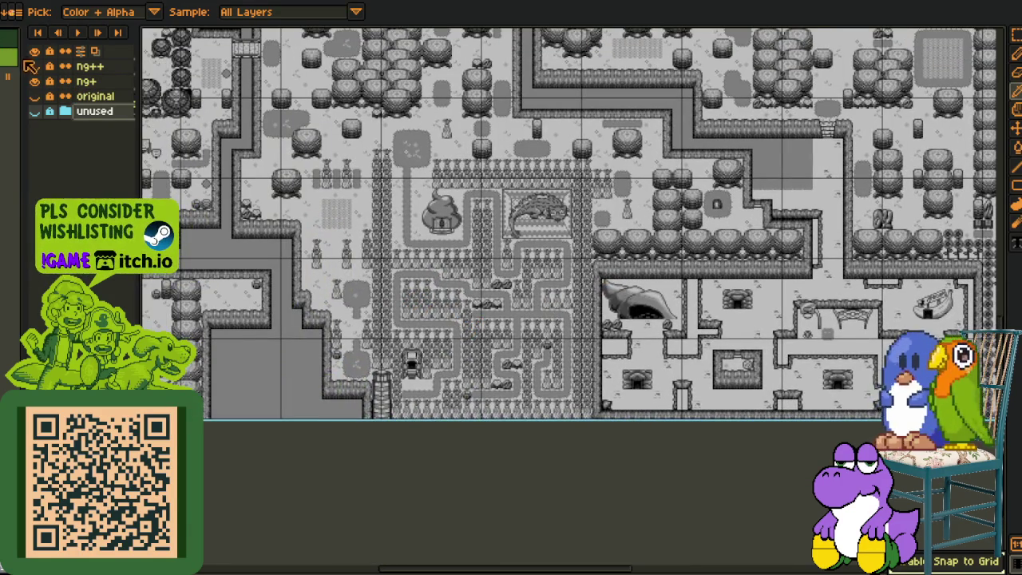
left_click(34, 80)
left_click(34, 65)
left_click_drag(587, 221, 570, 278)
scroll(440, 304, "up", 2)
scroll(335, 275, "up", 2)
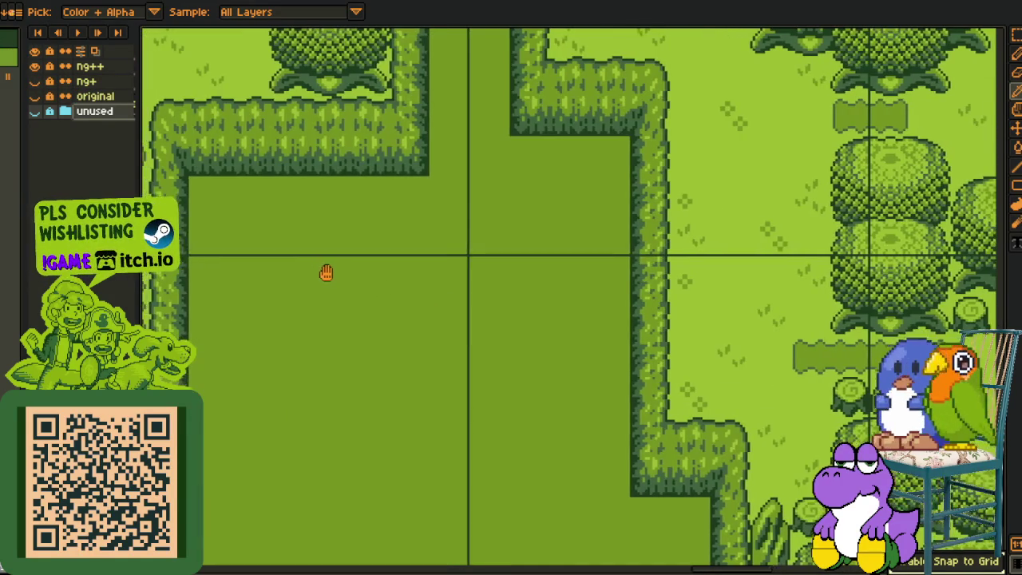
scroll(309, 240, "down", 2)
scroll(308, 235, "down", 2)
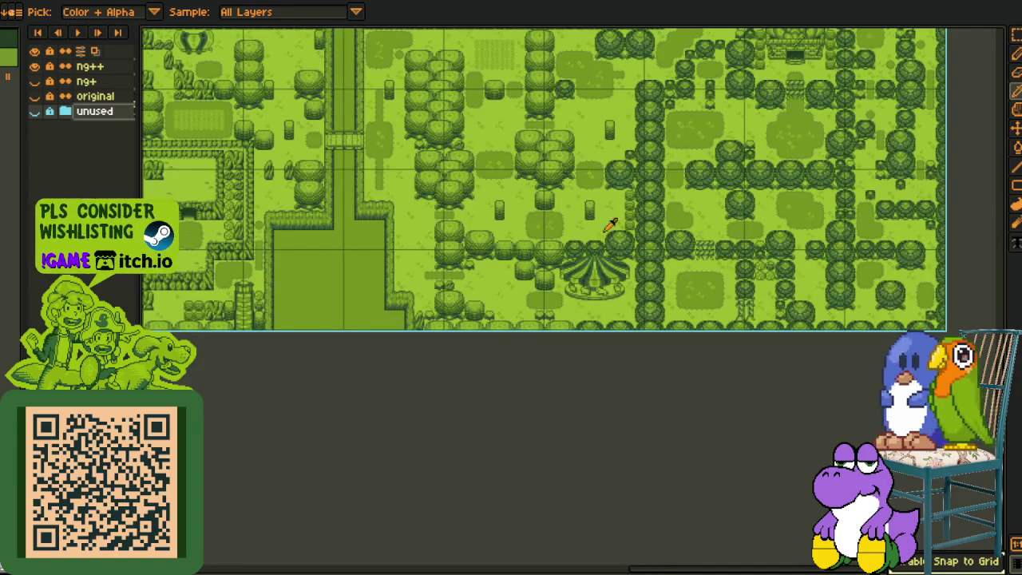
left_click_drag(609, 225, 447, 313)
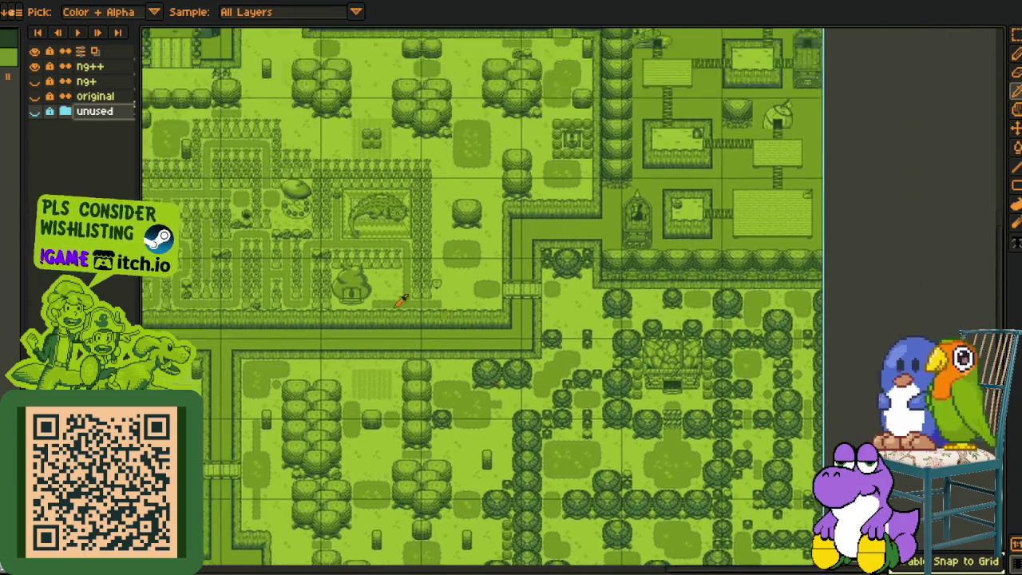
scroll(399, 289, "left", 5)
scroll(372, 269, "left", 5)
scroll(424, 278, "left", 5)
scroll(344, 227, "left", 3)
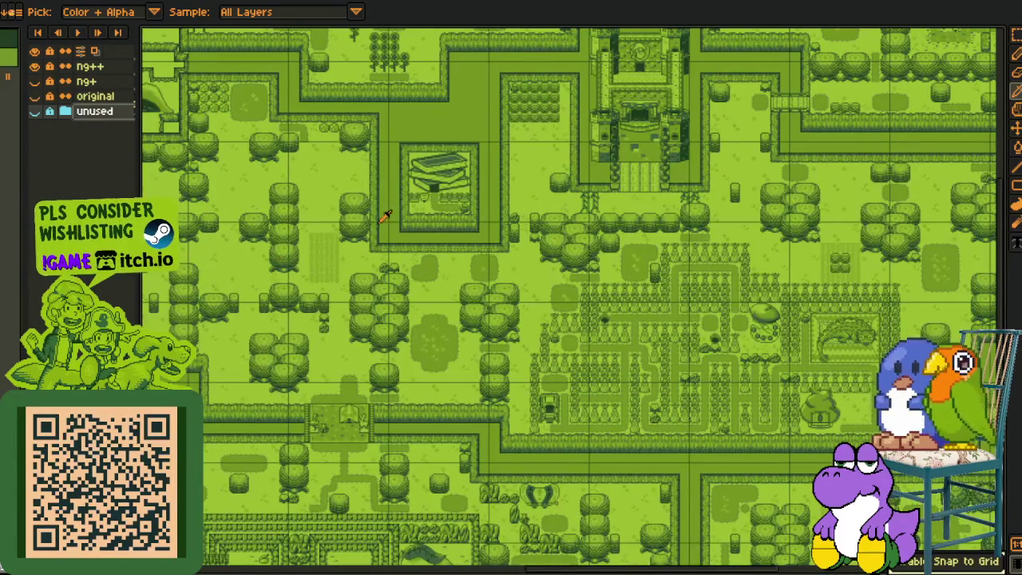
scroll(337, 232, "left", 3)
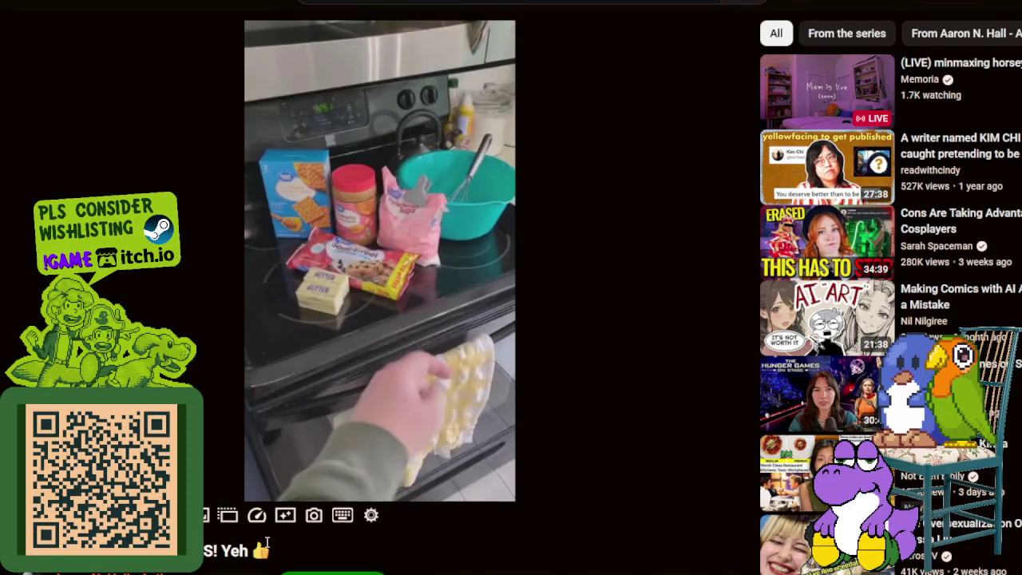
- Put the cooking video in theater mode with auto-generated English captions on
scroll(268, 542, "down", 1)
mouse_move(678, 396)
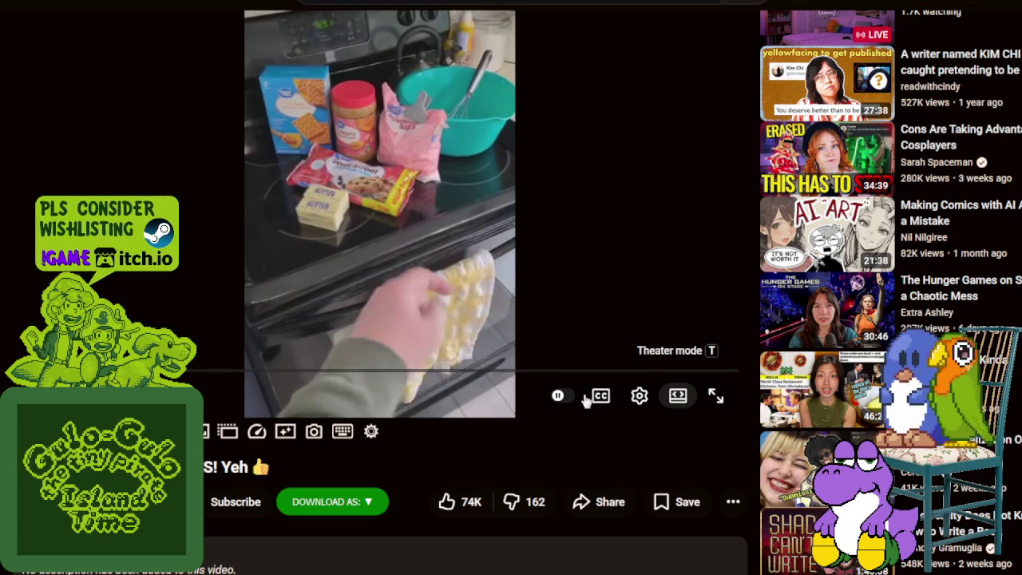
left_click(678, 395)
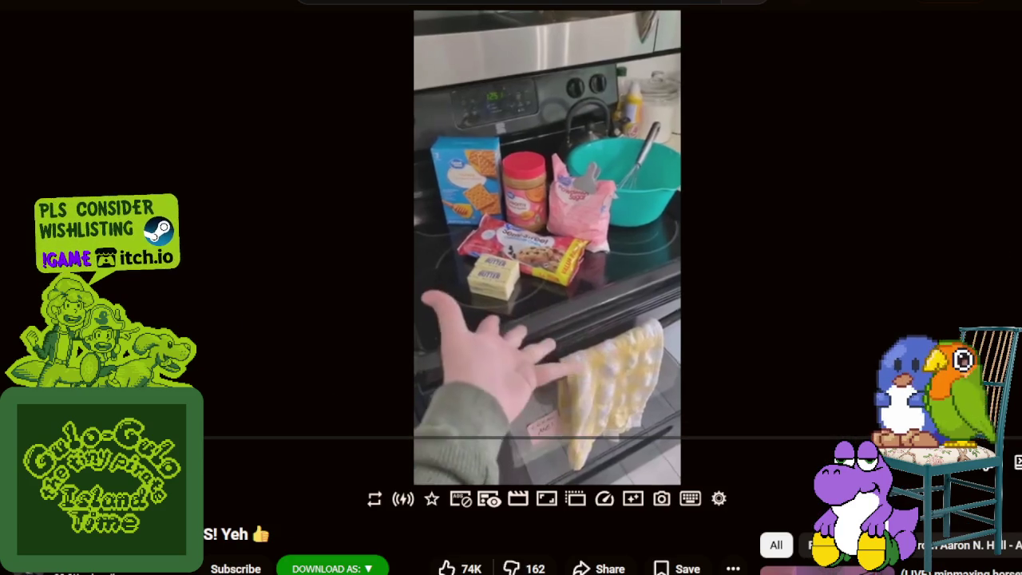
key("c")
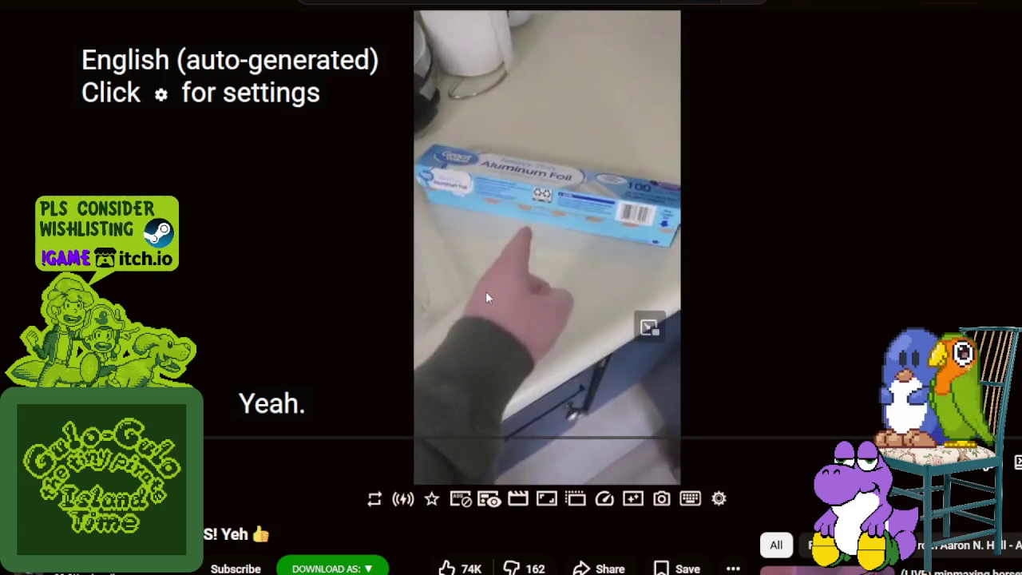
left_click(485, 297)
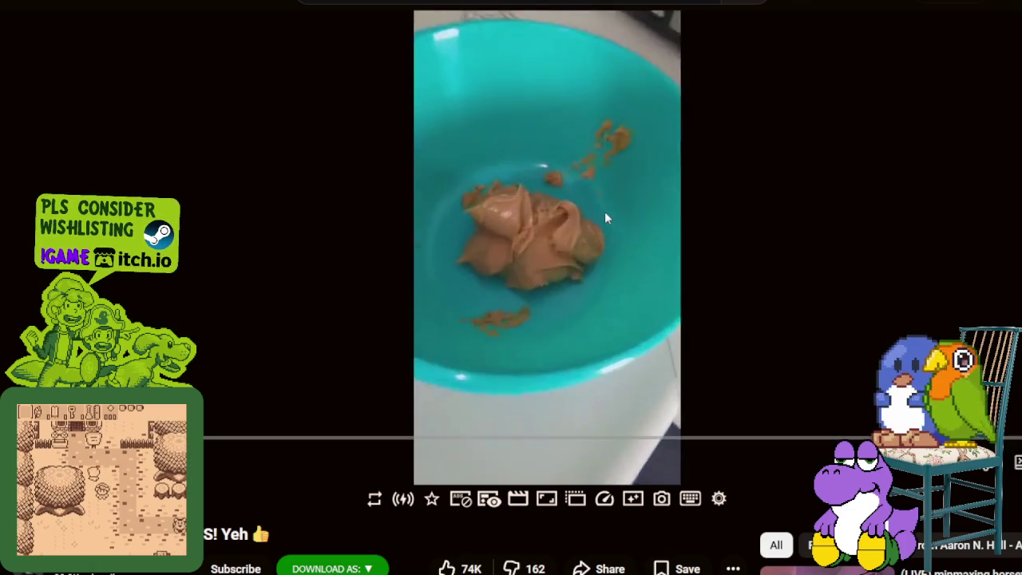
- Pause and resume the video at the peanut butter, butter bowl, microwave and whisk shots
left_click(610, 208)
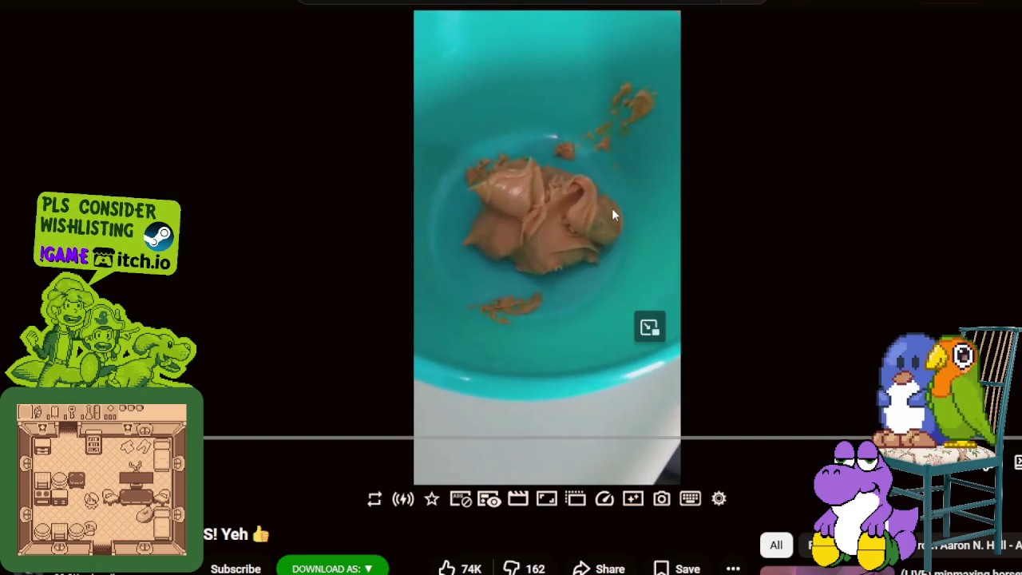
left_click(576, 241)
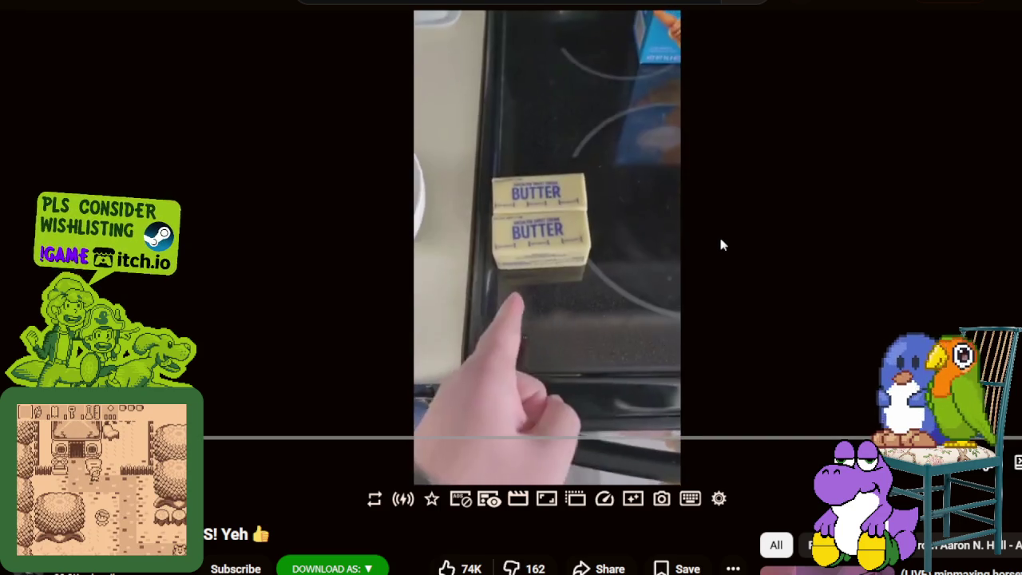
left_click(713, 225)
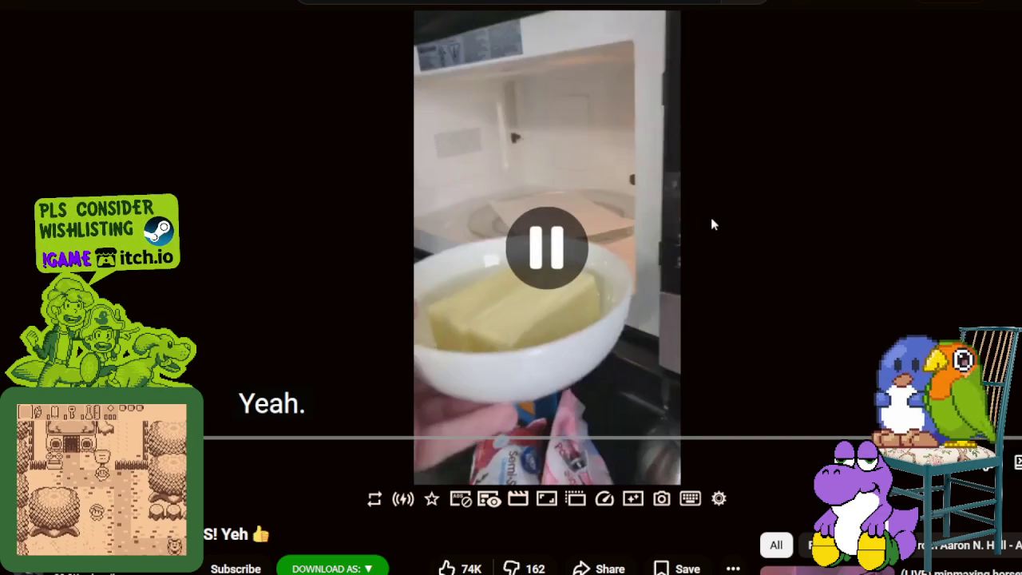
left_click(713, 225)
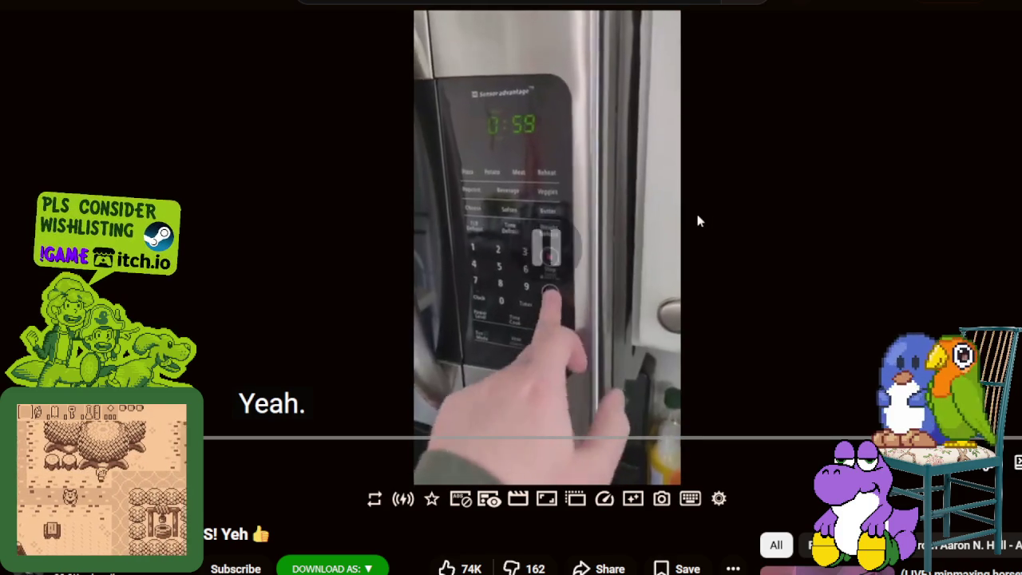
left_click(697, 214)
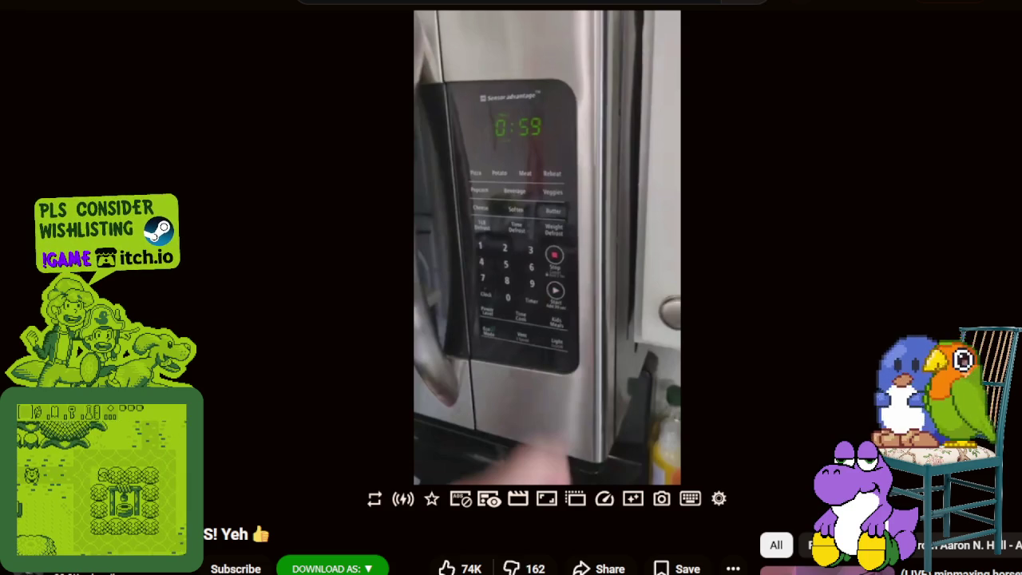
left_click(545, 229)
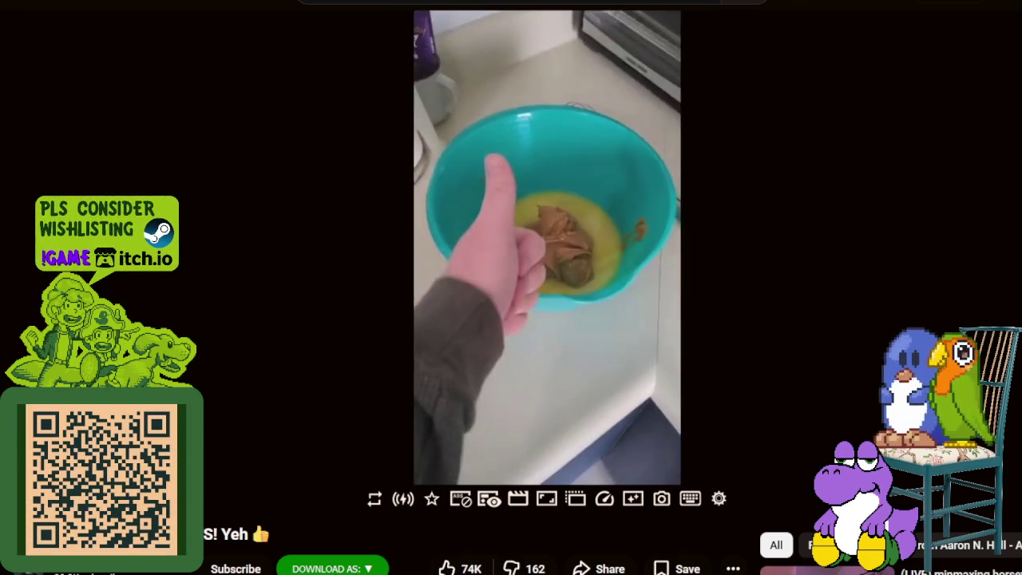
left_click(563, 233)
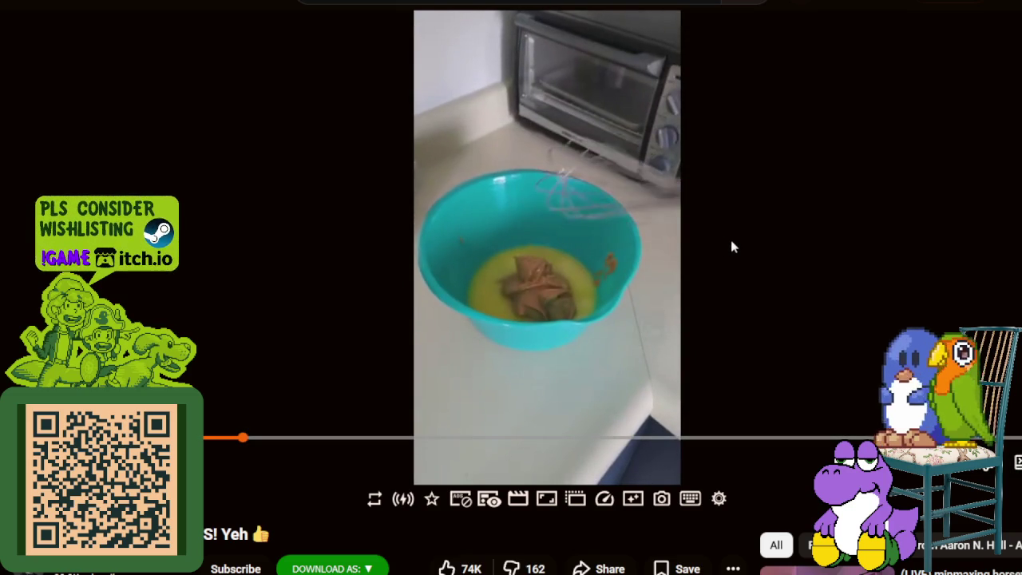
key("space")
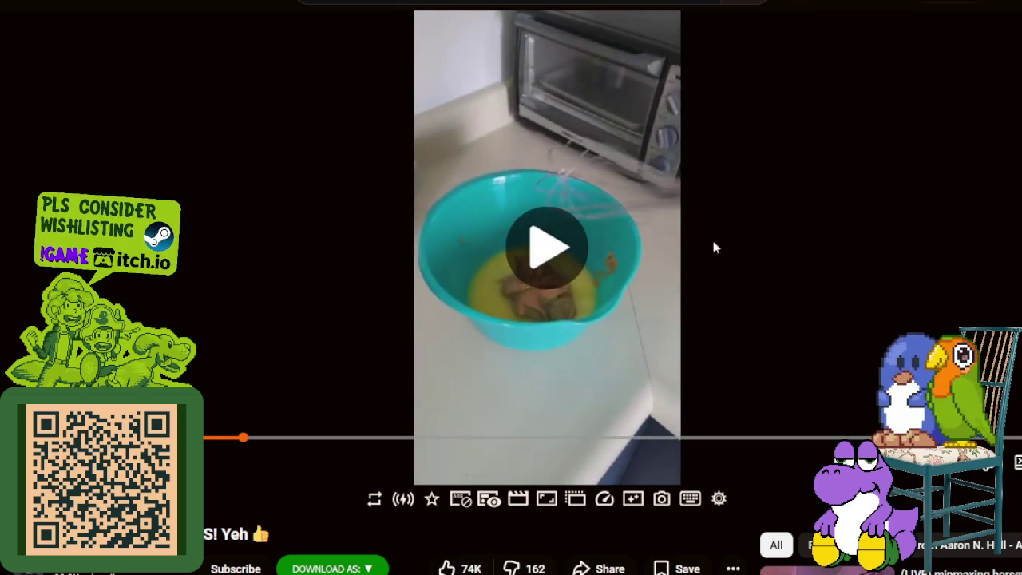
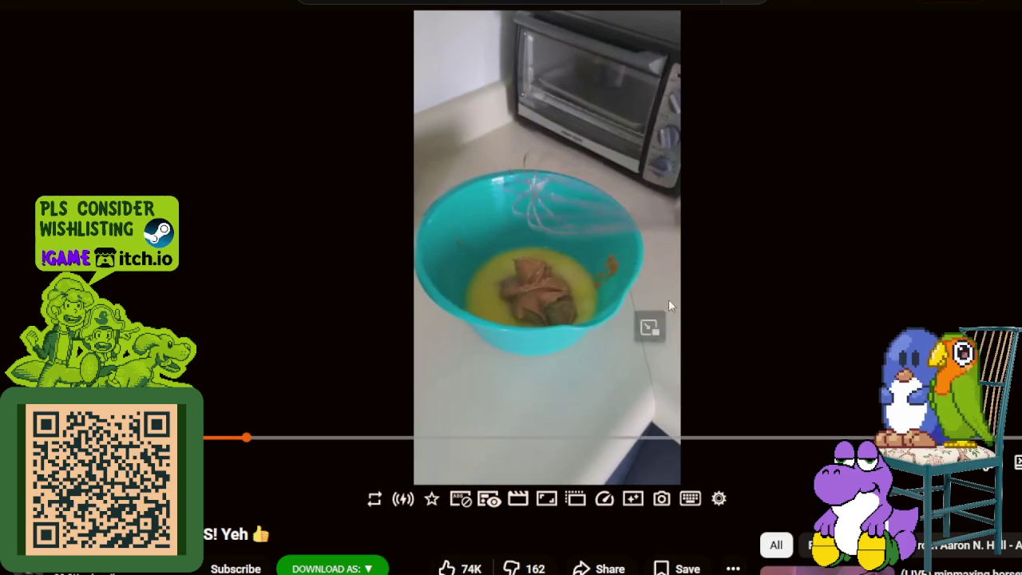
- Play the recipe Short past the blender and bowl scenes, pausing and resuming along the way
left_click(583, 239)
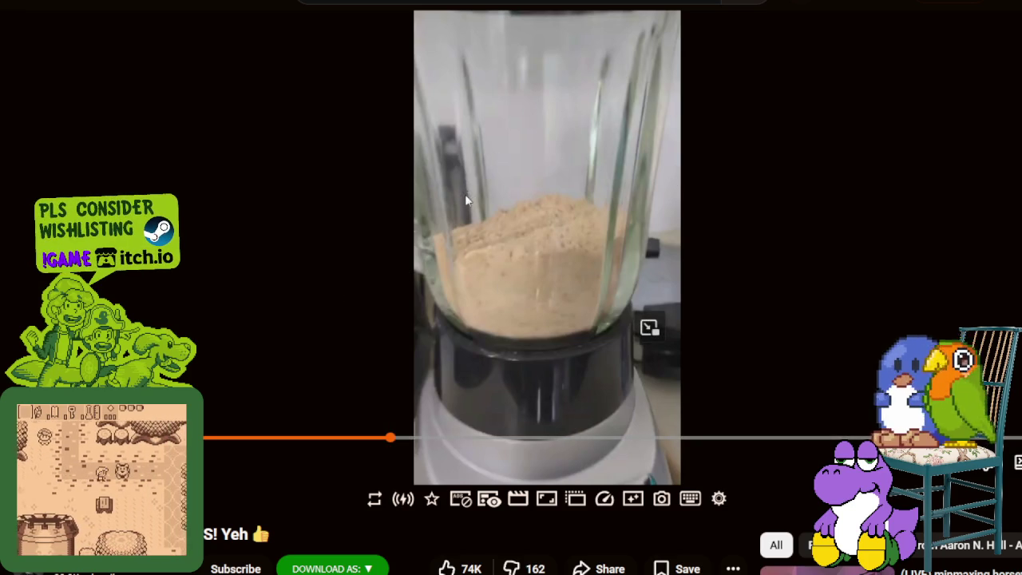
left_click(466, 199)
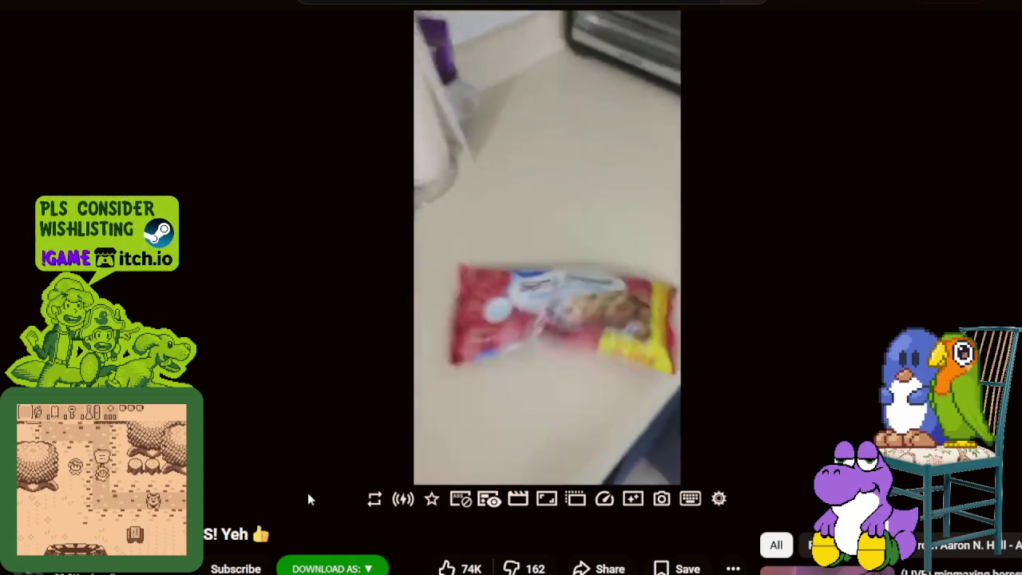
left_click(411, 265)
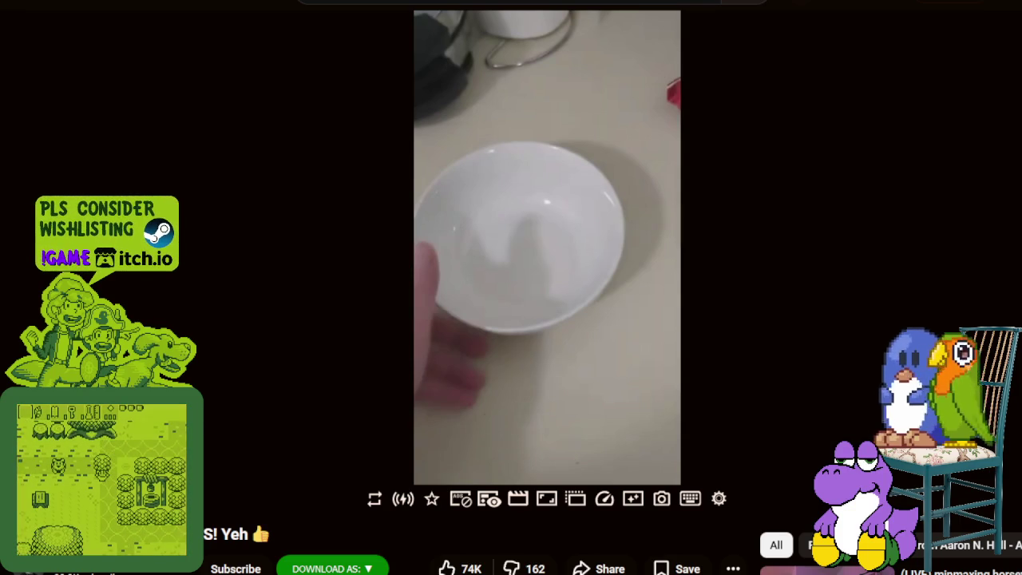
left_click(378, 259)
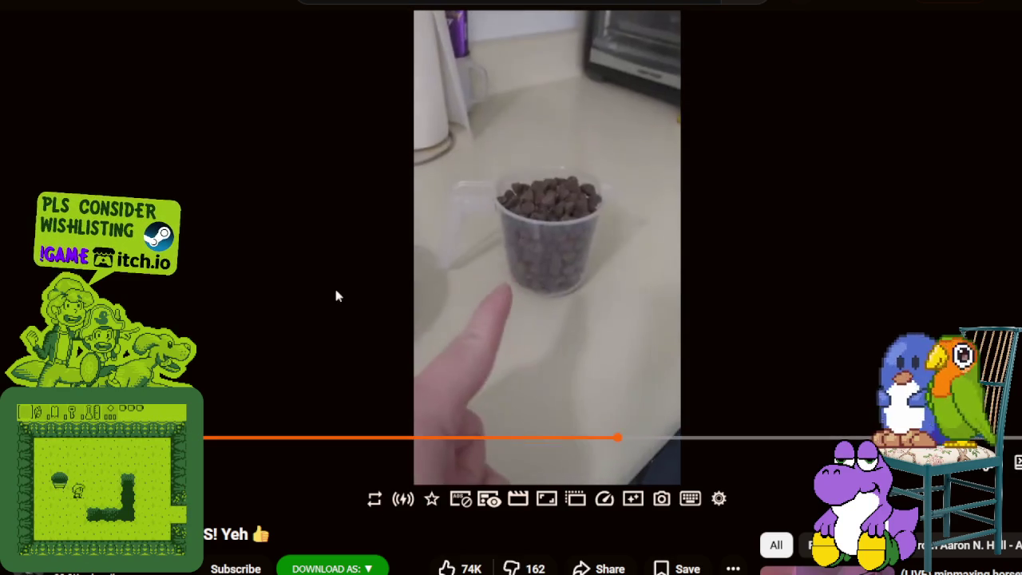
- Pause and resume the recipe Short at the chocolate chips, fridge, clock and open-book scenes
left_click(335, 296)
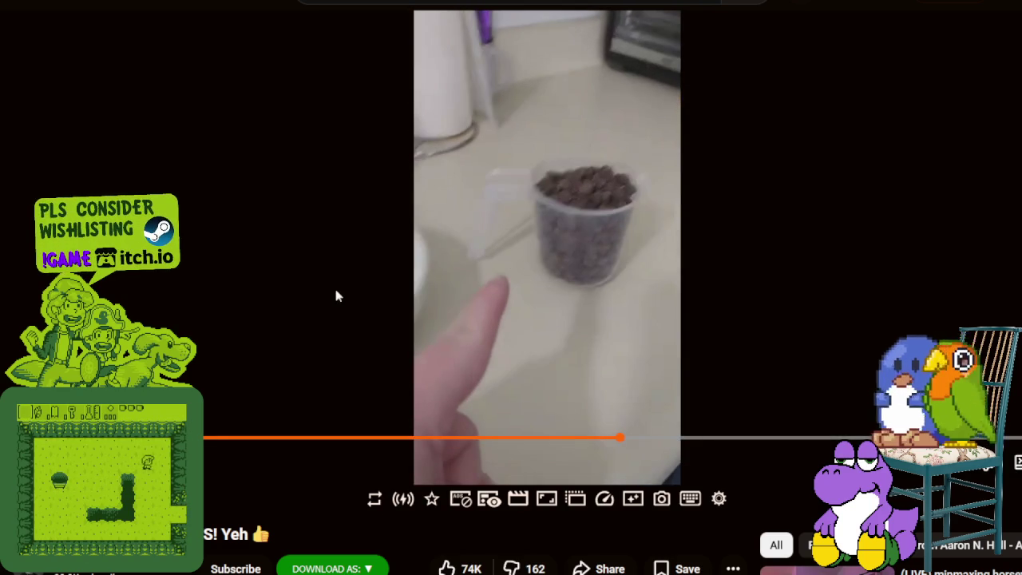
left_click(336, 295)
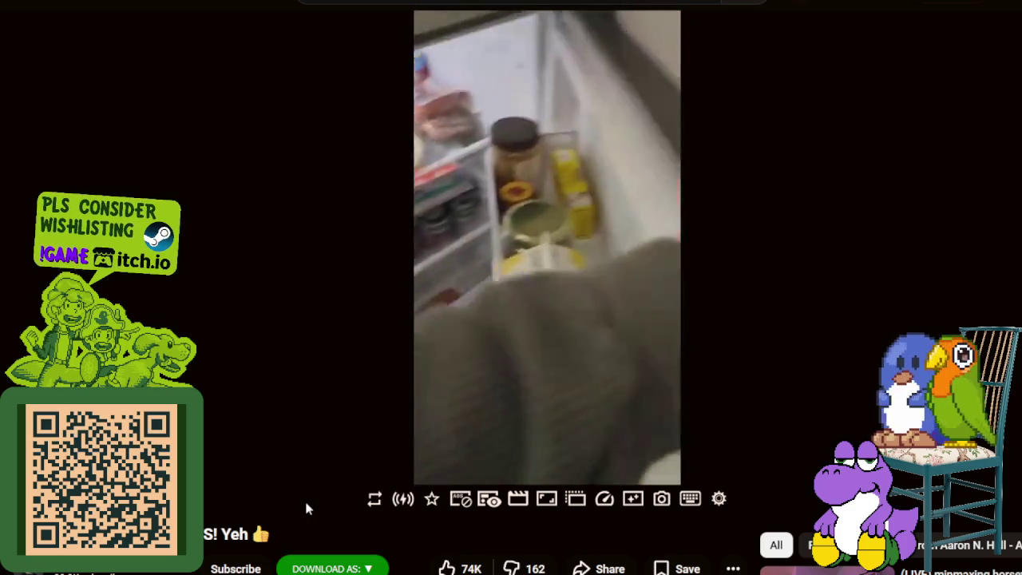
left_click(461, 201)
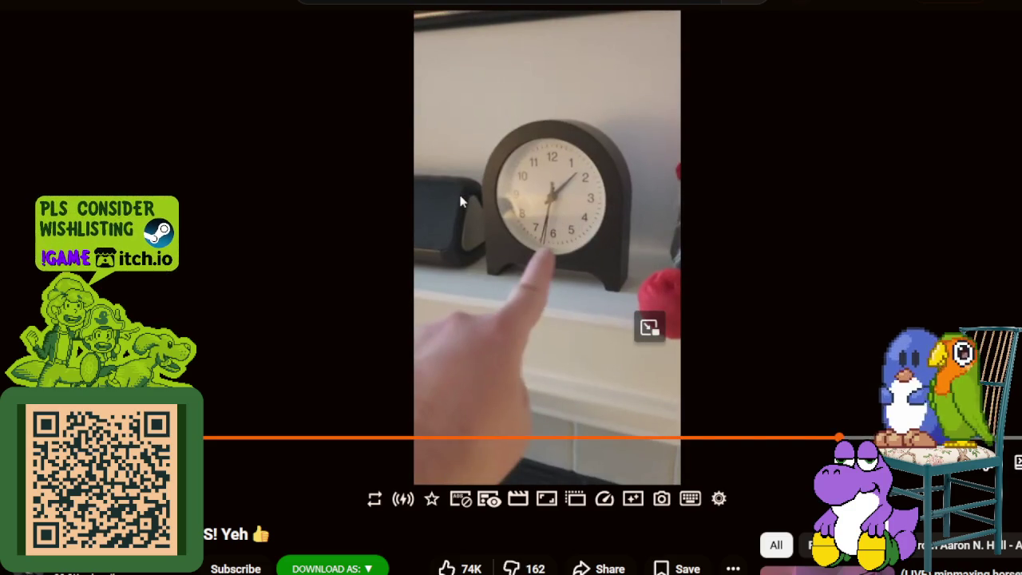
left_click(561, 130)
key("space")
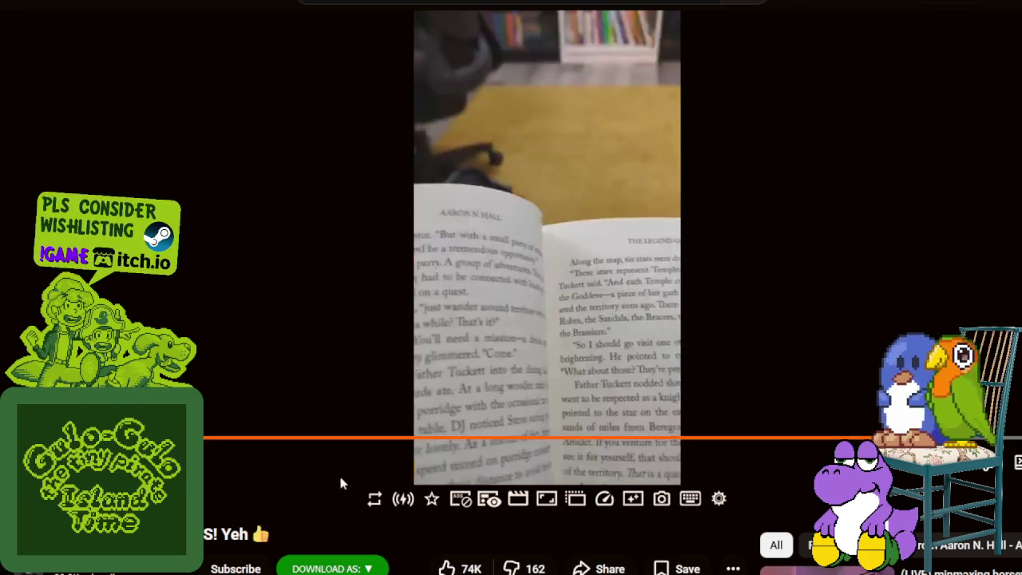
left_click(376, 275)
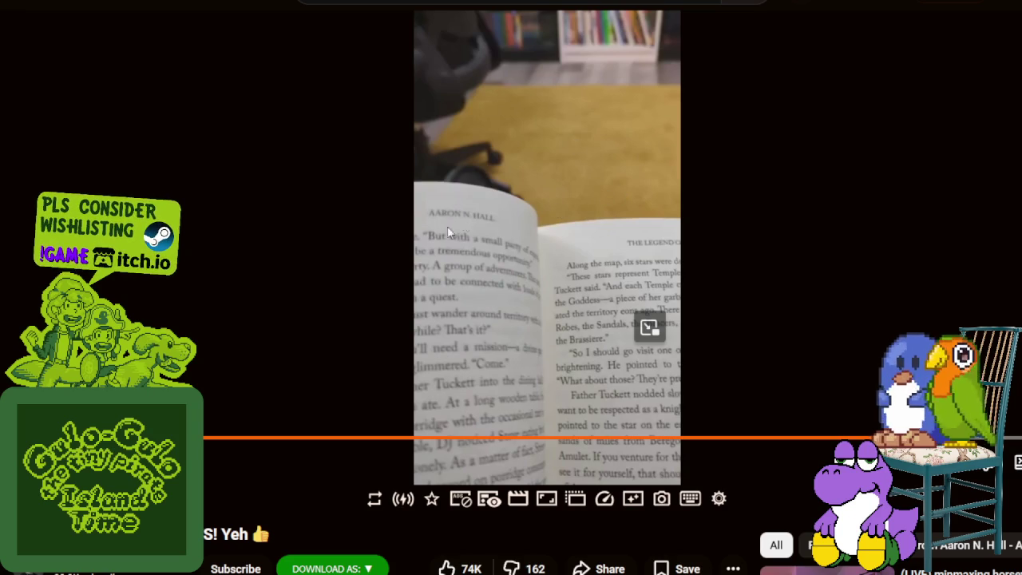
left_click(422, 239)
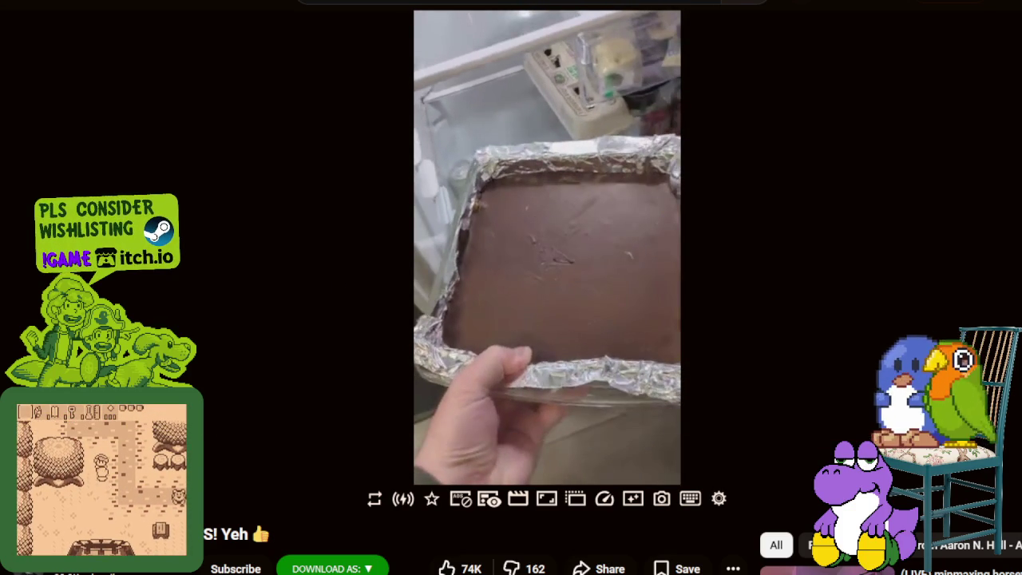
- Pause at the empty plate and plated chocolate slice, then skip to the glass-handbag Short
key("space")
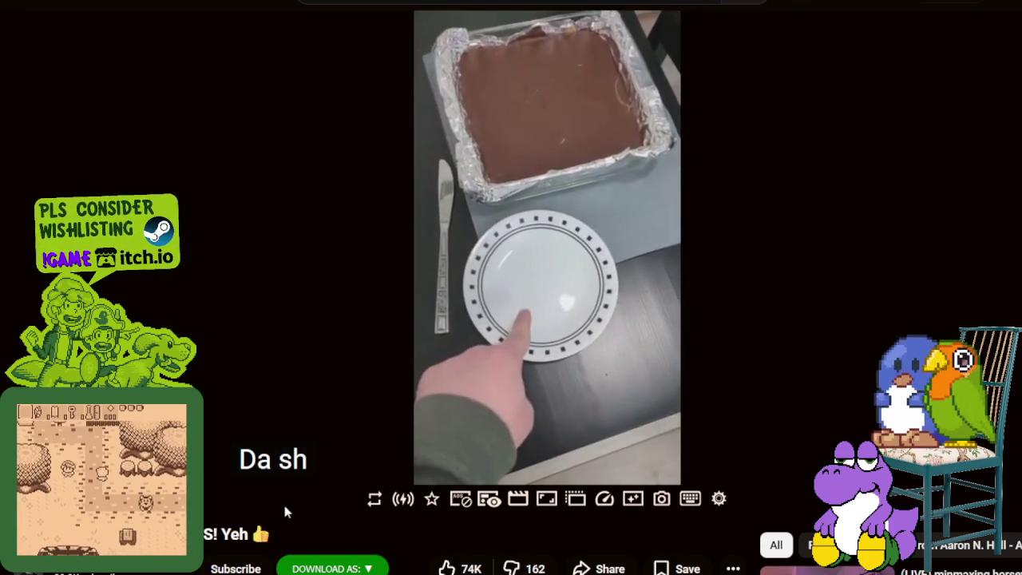
key("space")
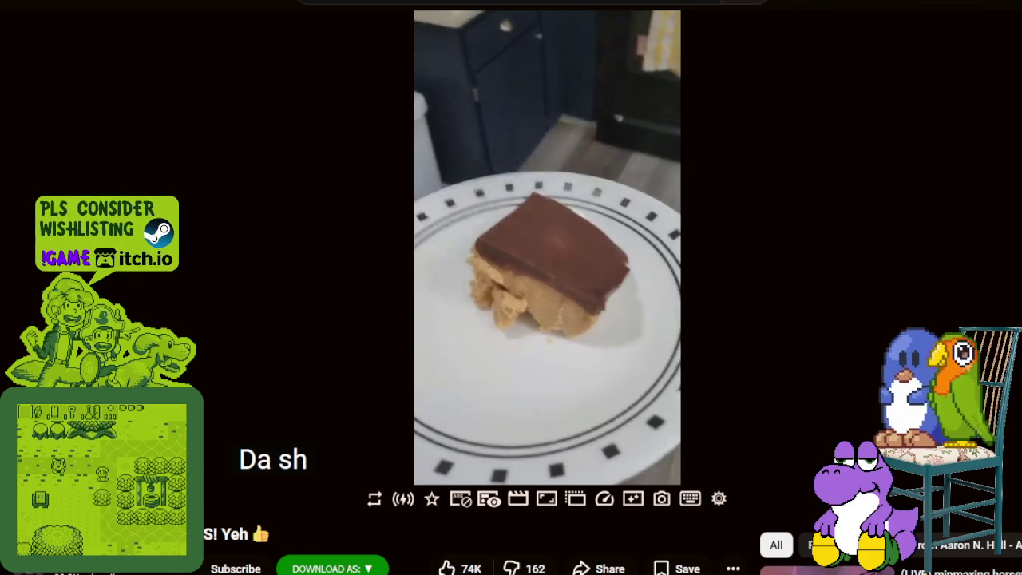
key("space")
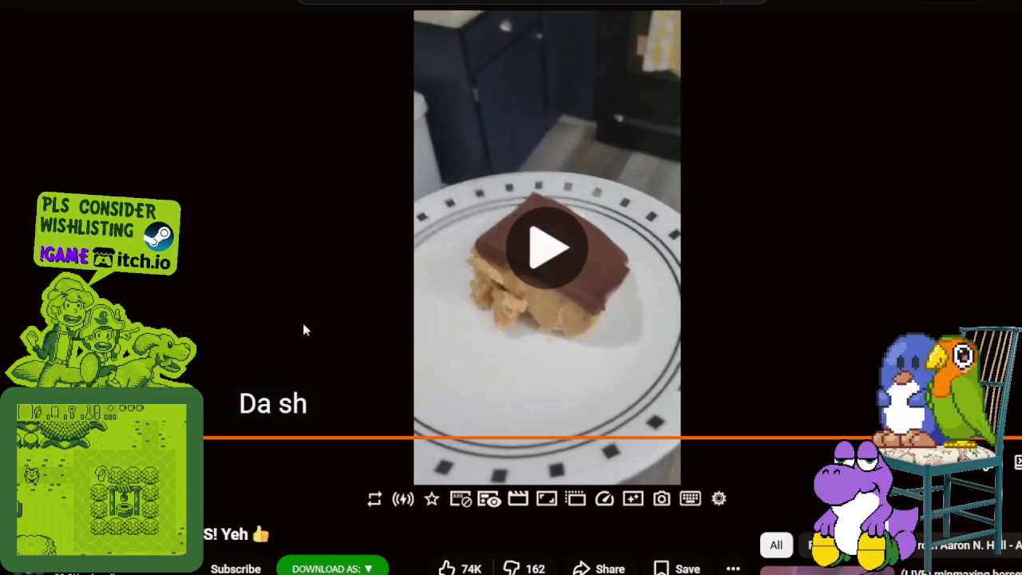
key("space")
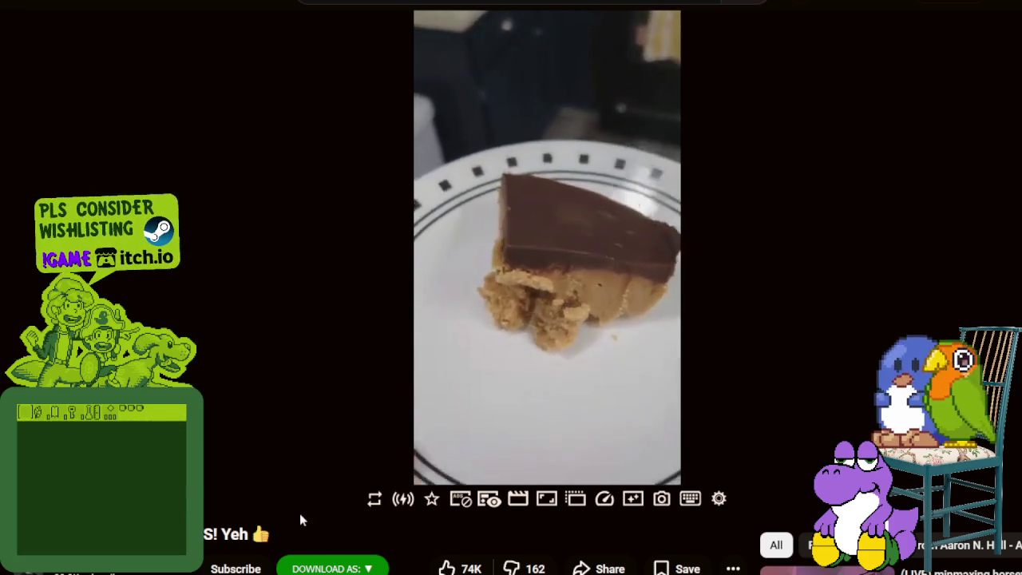
key("Down")
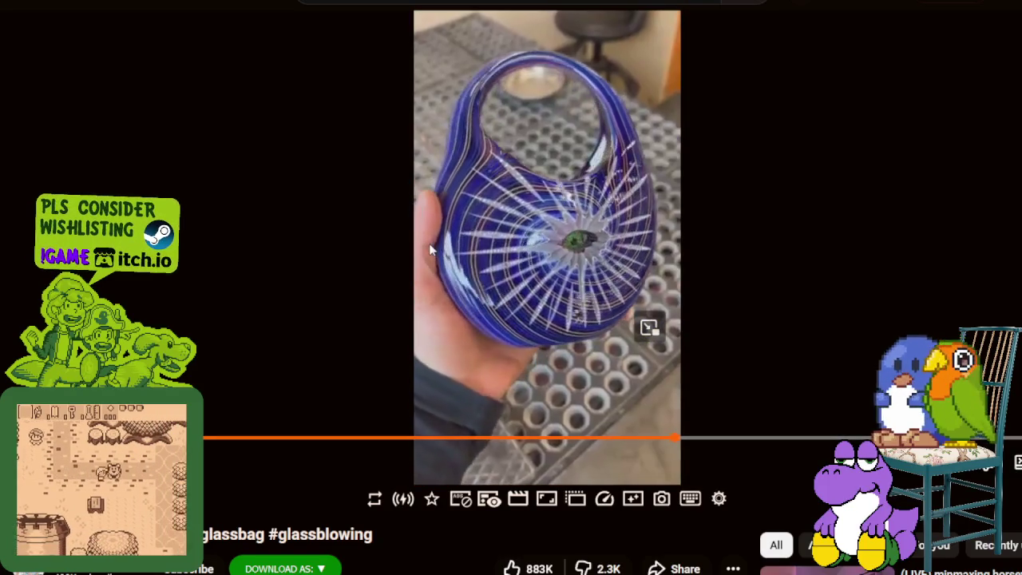
- Pause and resume the blue glass handbag Short a few times while it plays
left_click(429, 249)
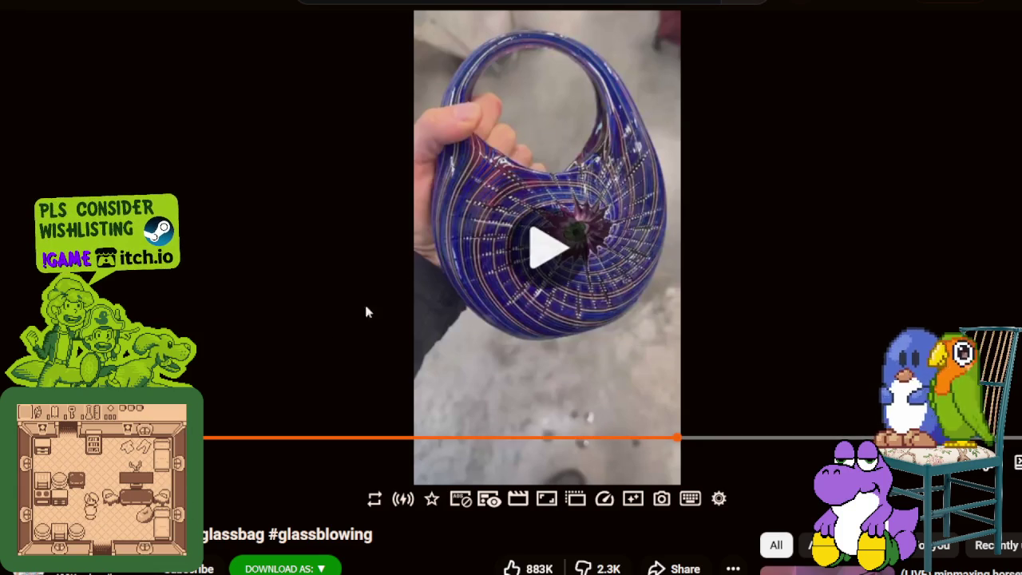
key("space")
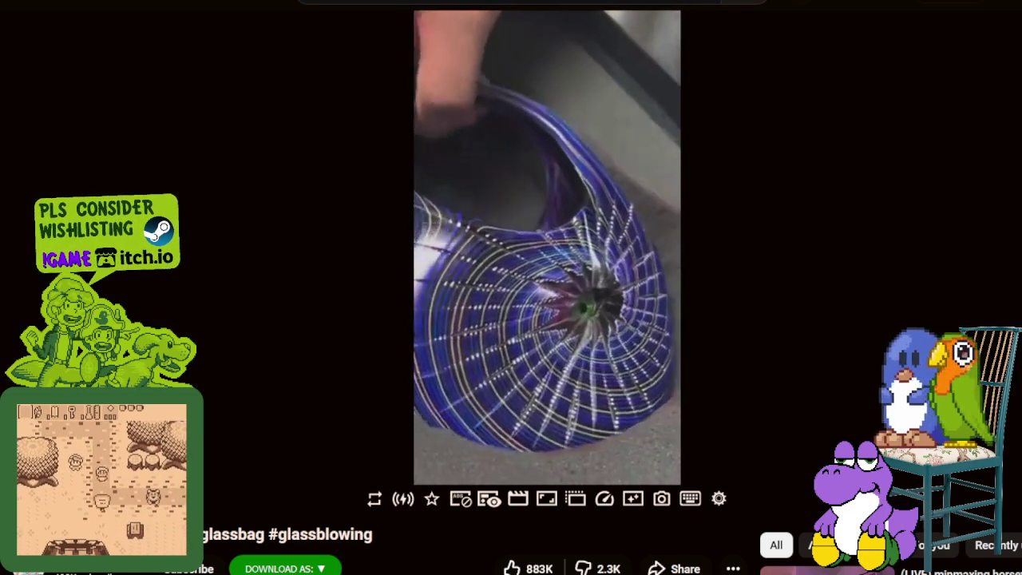
key("space")
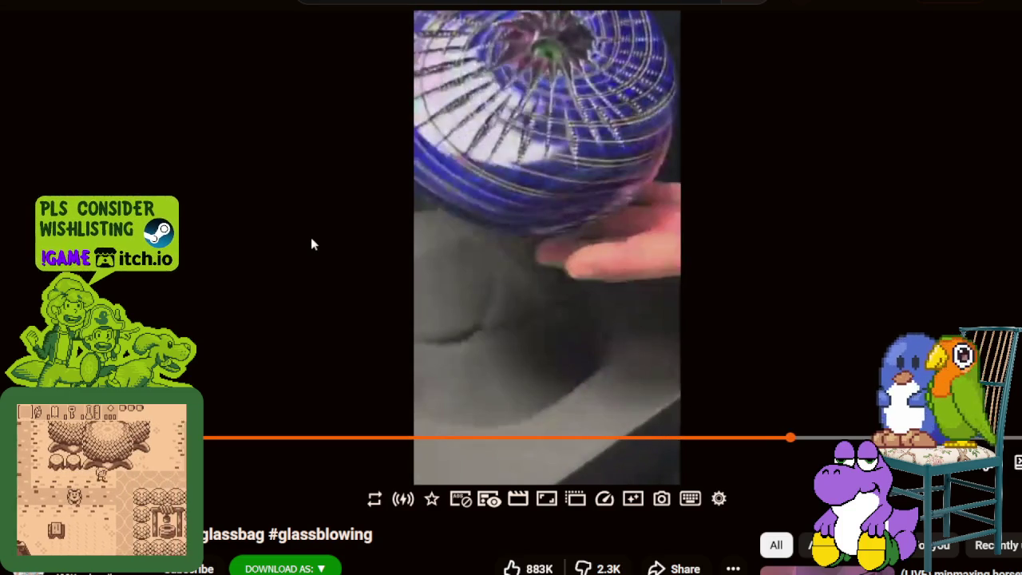
key("space")
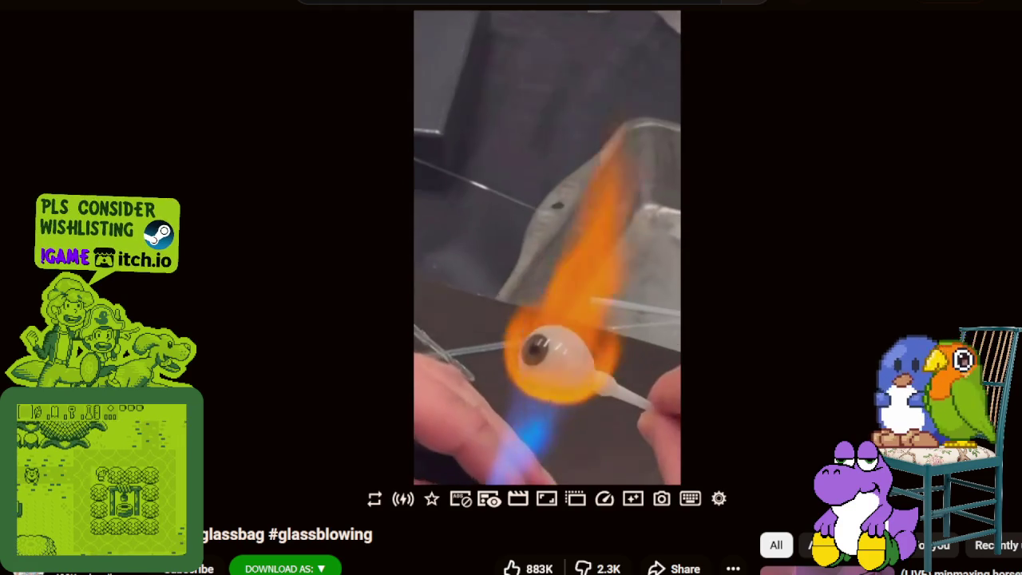
- Pause on the glass piece, jewellery box and box of eyes, then let the video finish
left_click(301, 236)
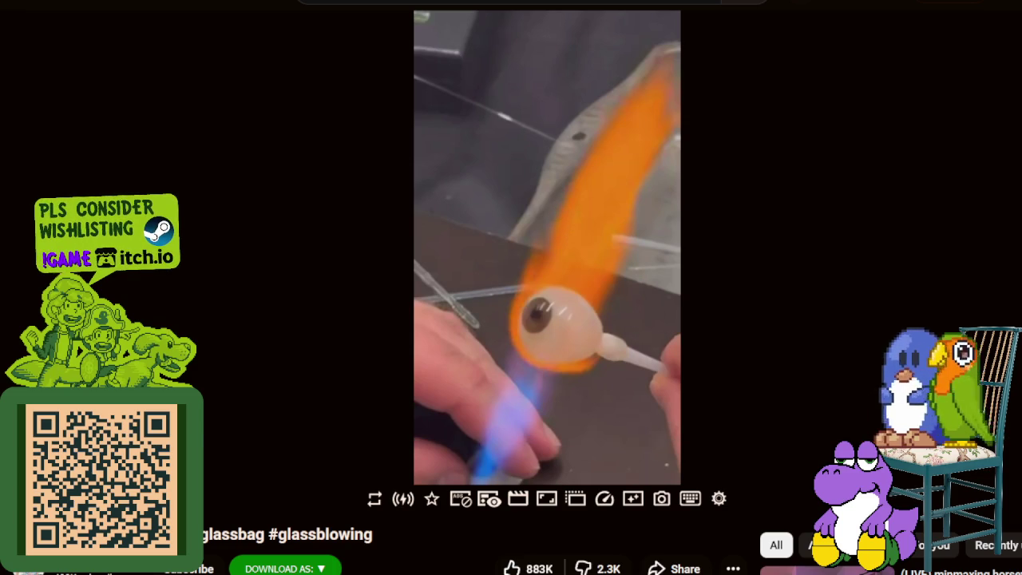
mouse_move(642, 162)
left_click(606, 262)
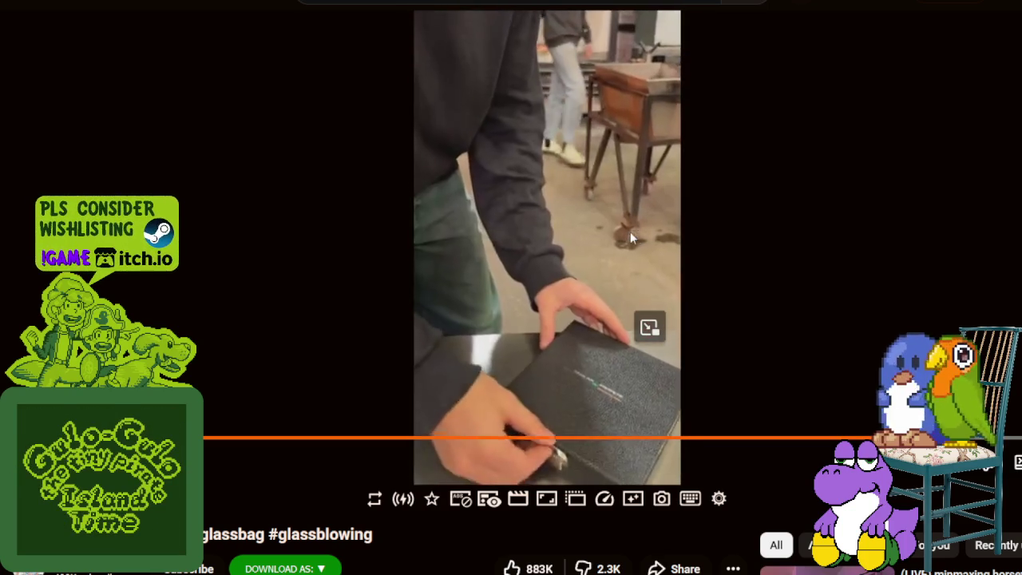
left_click(601, 174)
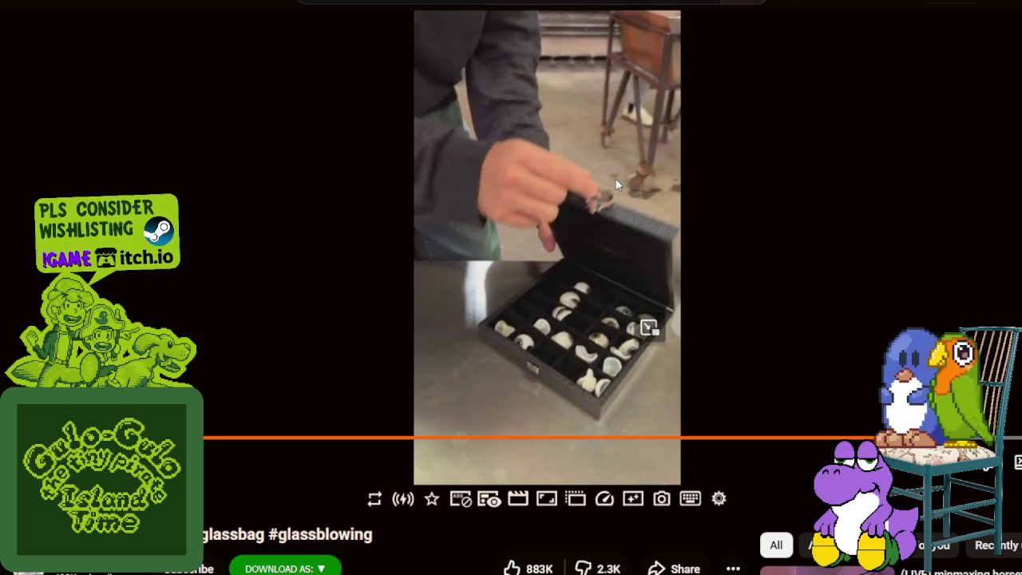
left_click(637, 205)
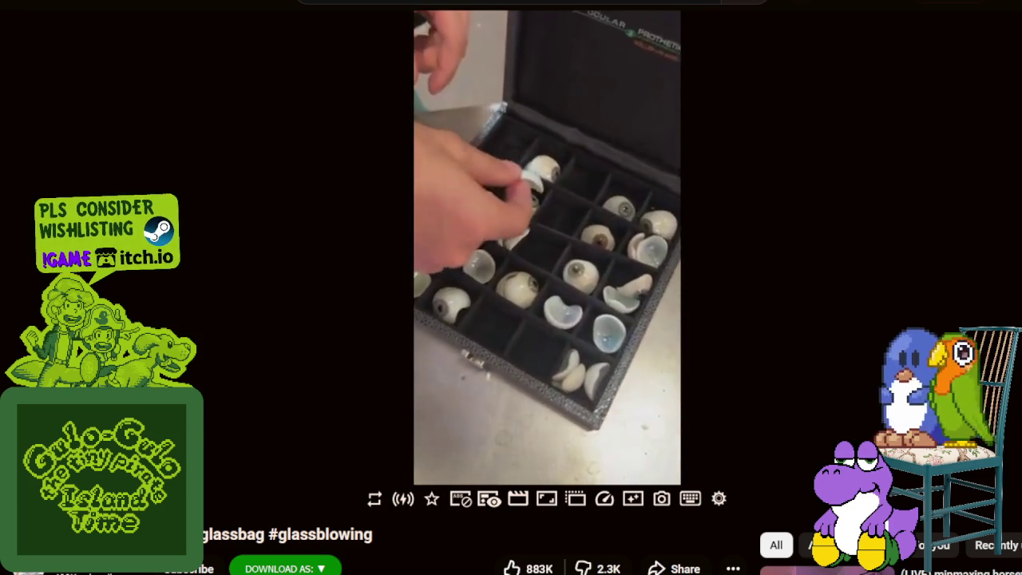
left_click(699, 220)
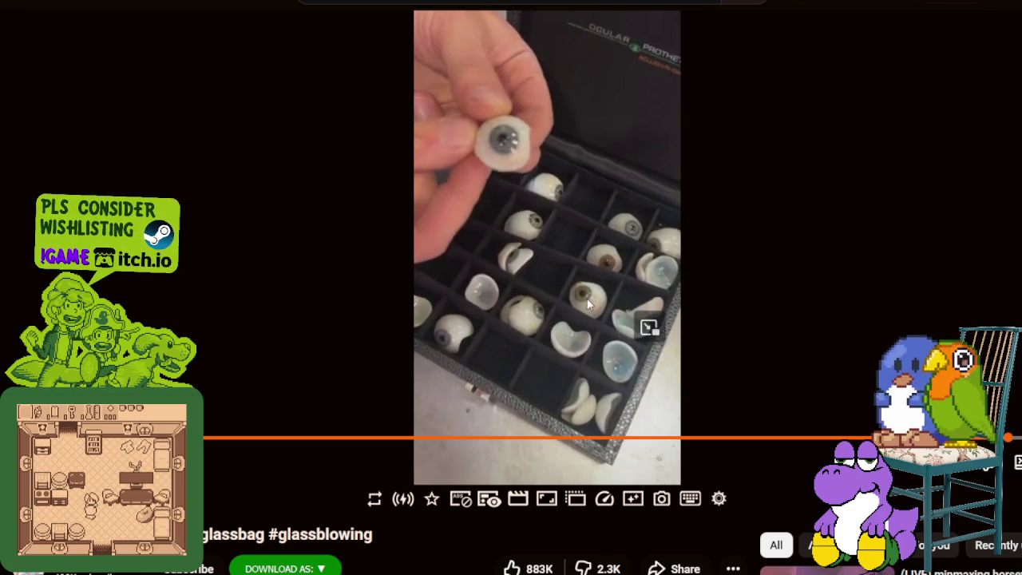
left_click(565, 299)
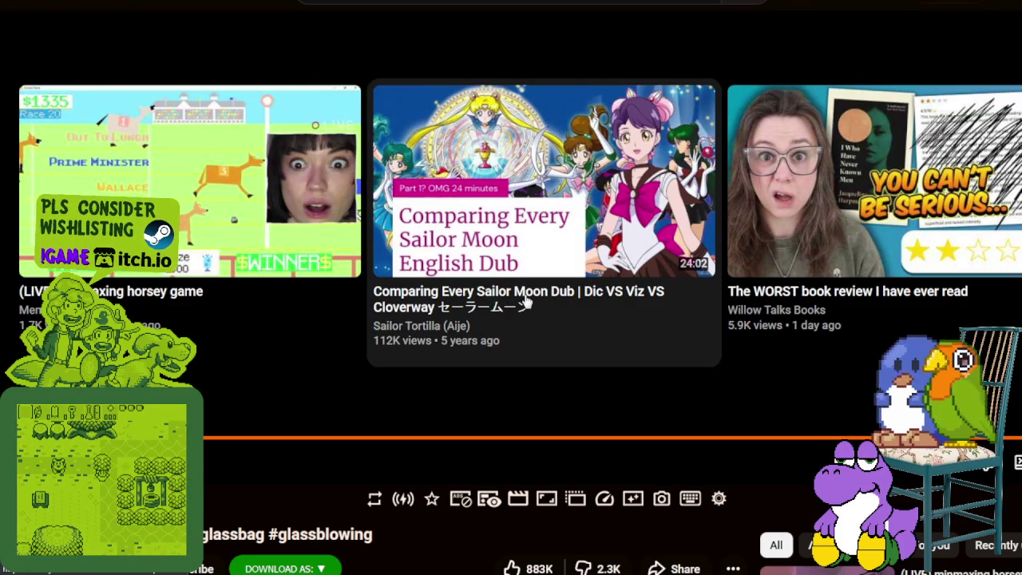
scroll(567, 290, "down", 3)
scroll(559, 290, "down", 3)
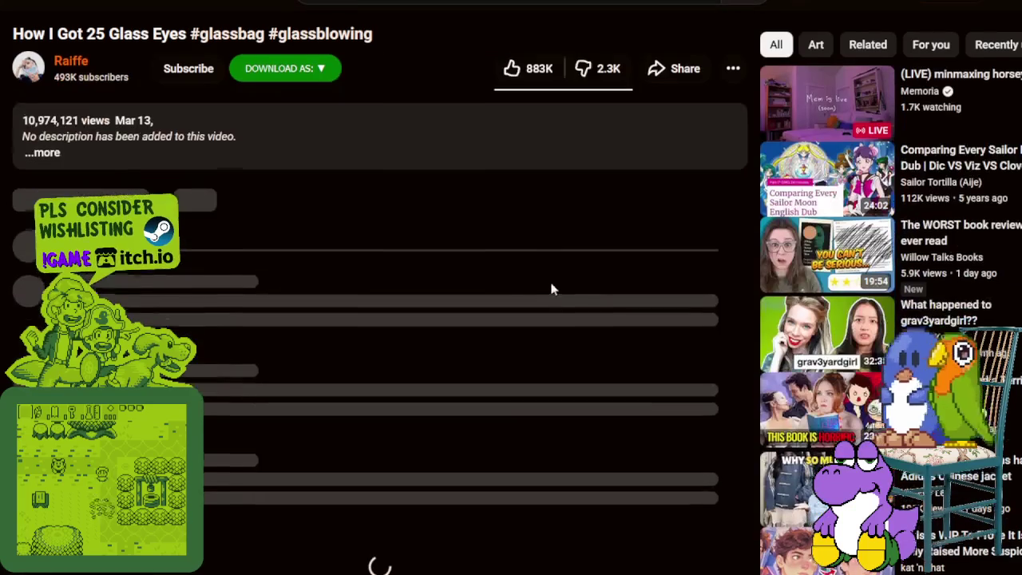
scroll(582, 324, "down", 2)
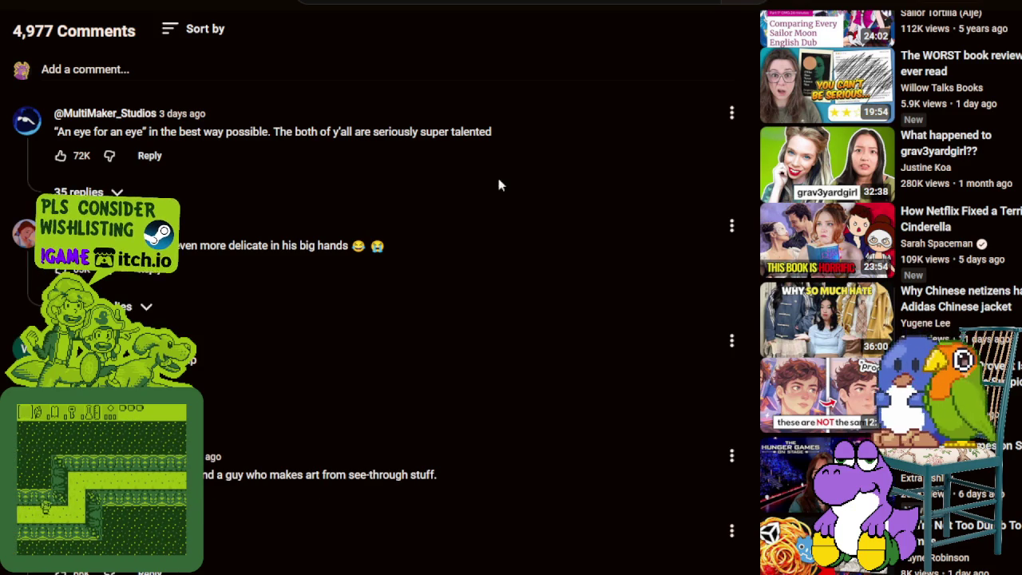
scroll(483, 162, "down", 2)
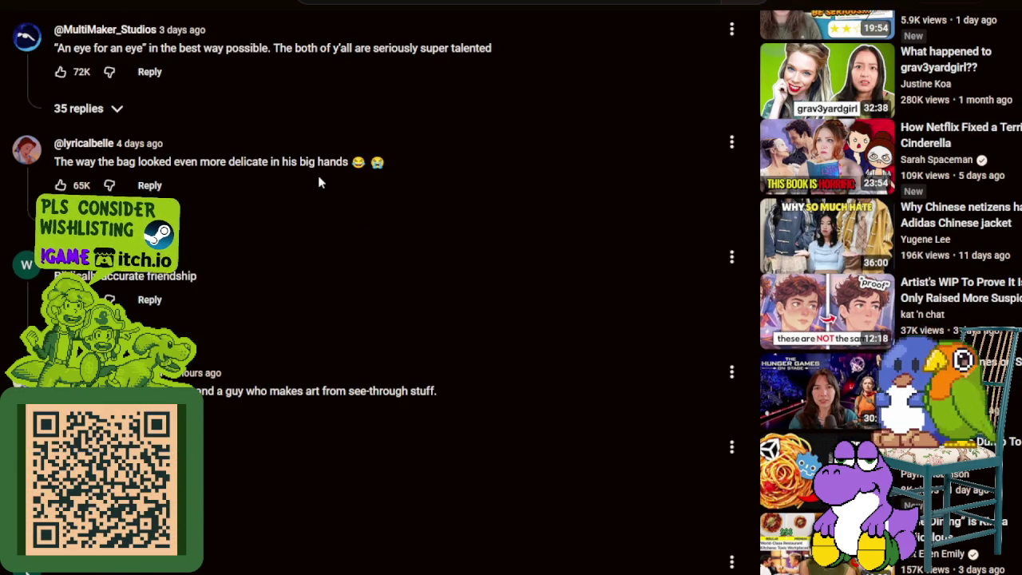
scroll(318, 176, "down", 4)
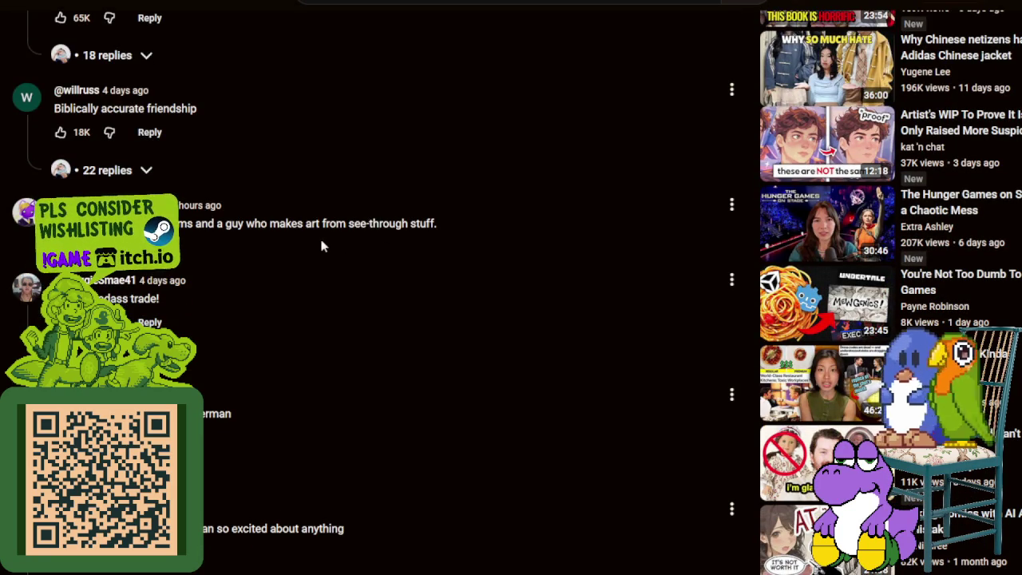
scroll(320, 245, "down", 2)
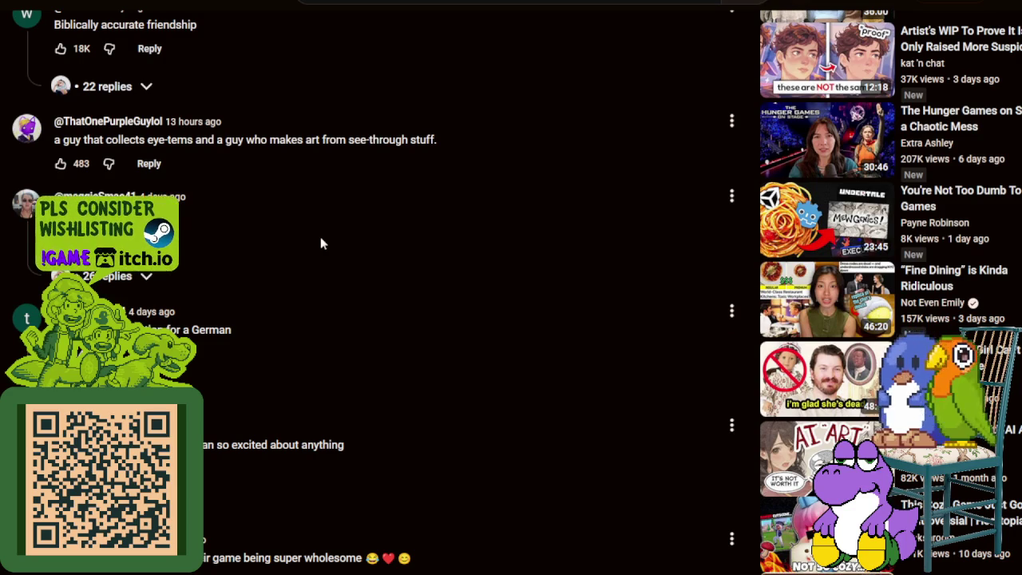
scroll(320, 242, "down", 2)
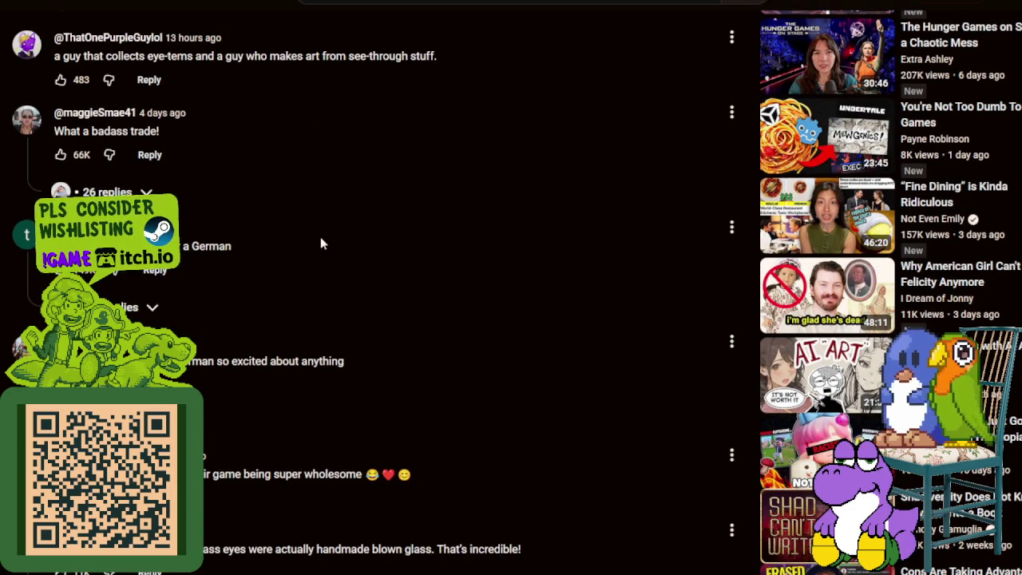
scroll(321, 243, "down", 4)
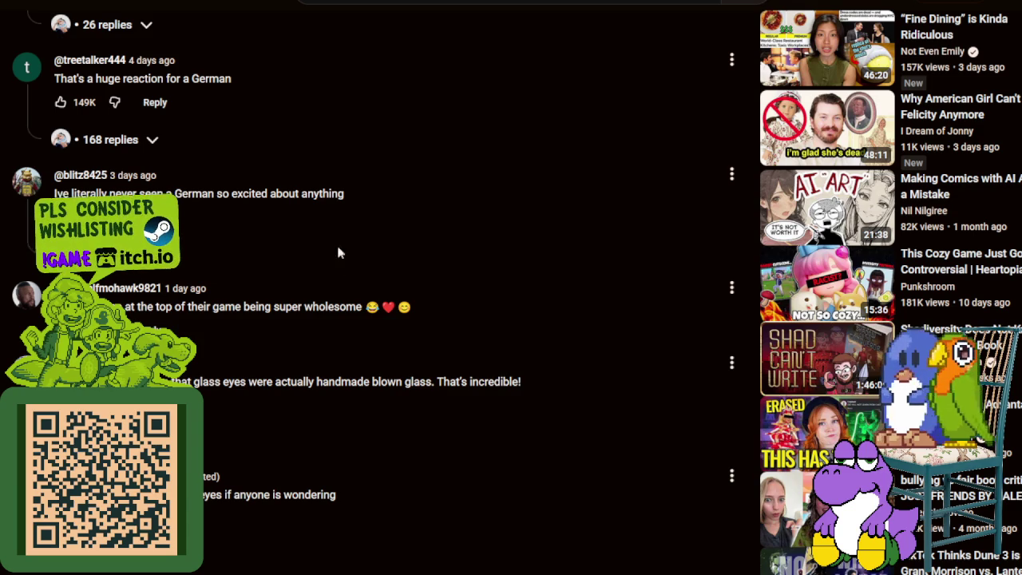
scroll(350, 260, "down", 4)
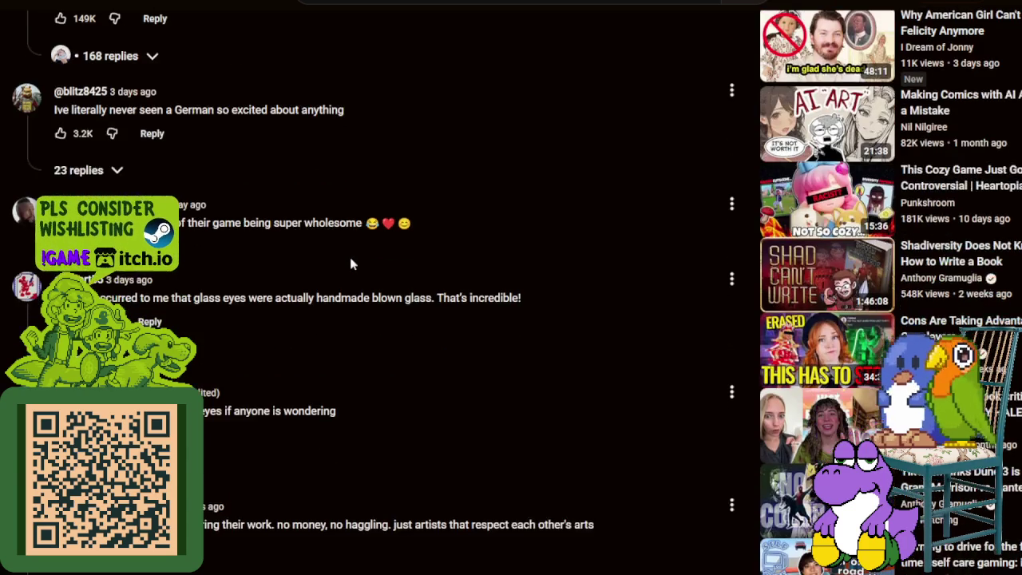
scroll(350, 260, "down", 4)
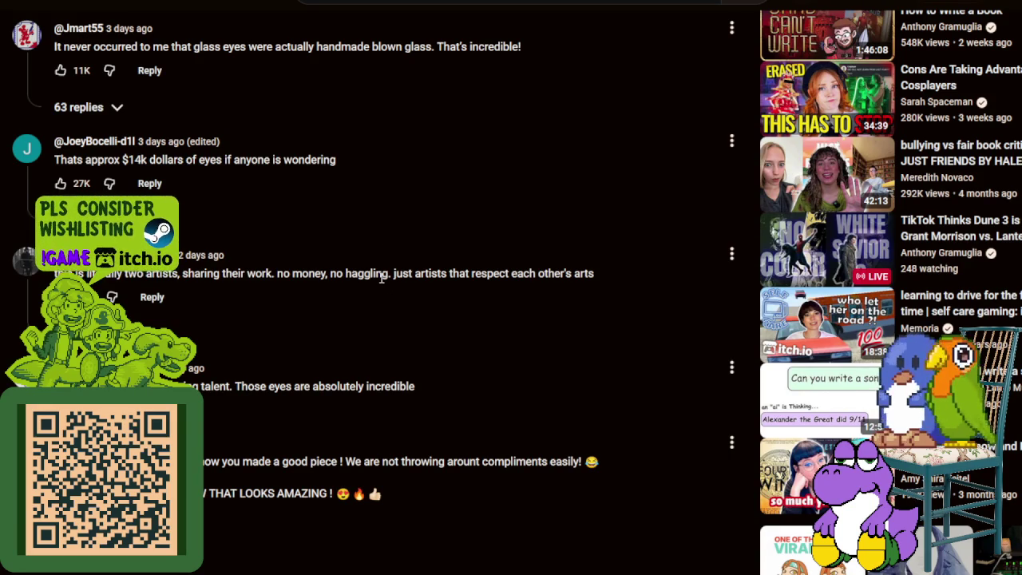
scroll(380, 273, "up", 5)
scroll(399, 267, "up", 5)
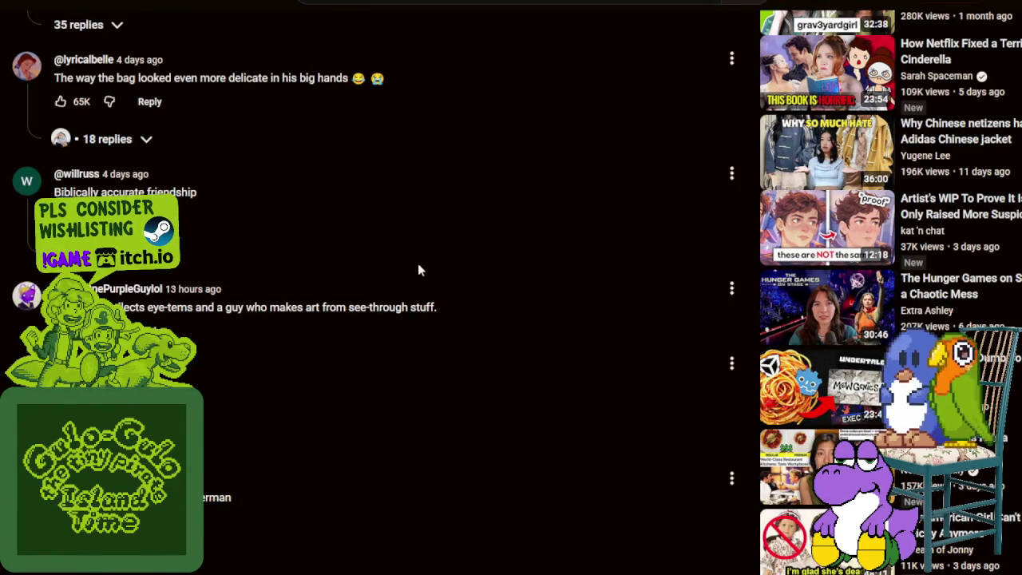
scroll(418, 267, "up", 3)
scroll(421, 264, "up", 5)
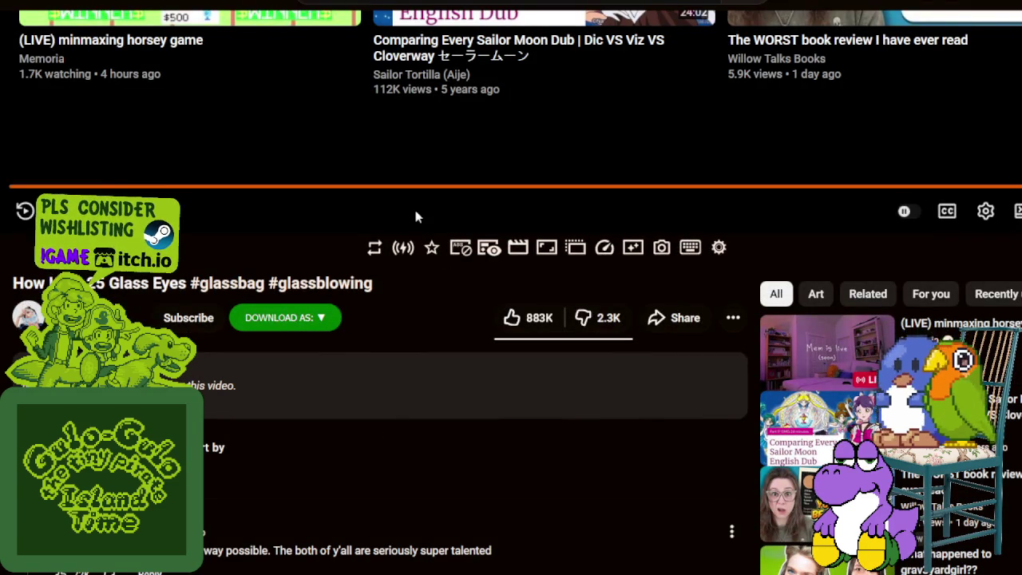
- Scroll the glass eyes video page, then go Back with Alt+Left to the home feed
scroll(415, 216, "up", 2)
scroll(416, 216, "down", 1)
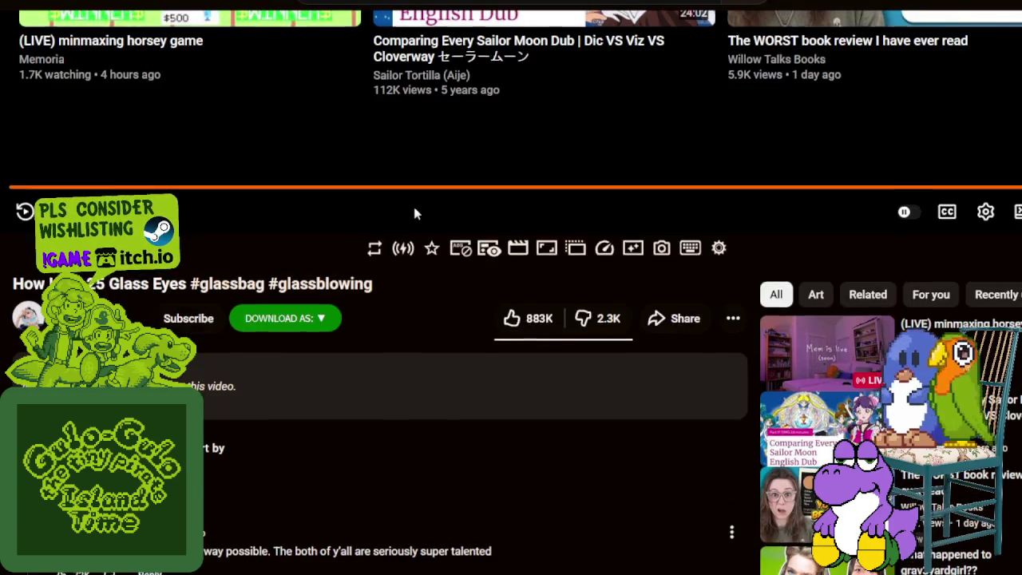
scroll(415, 213, "up", 3)
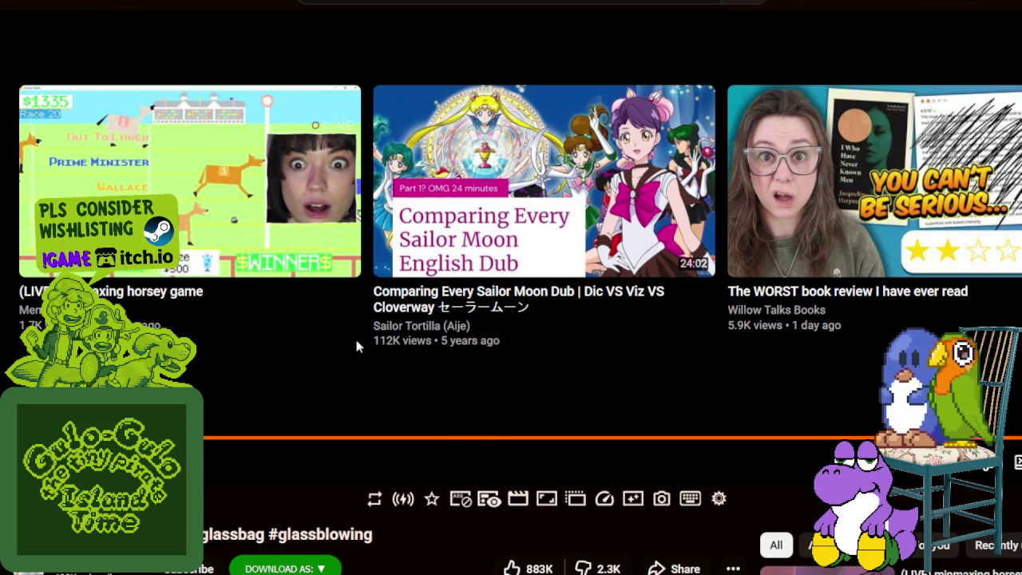
scroll(358, 344, "down", 1)
key("alt+Left")
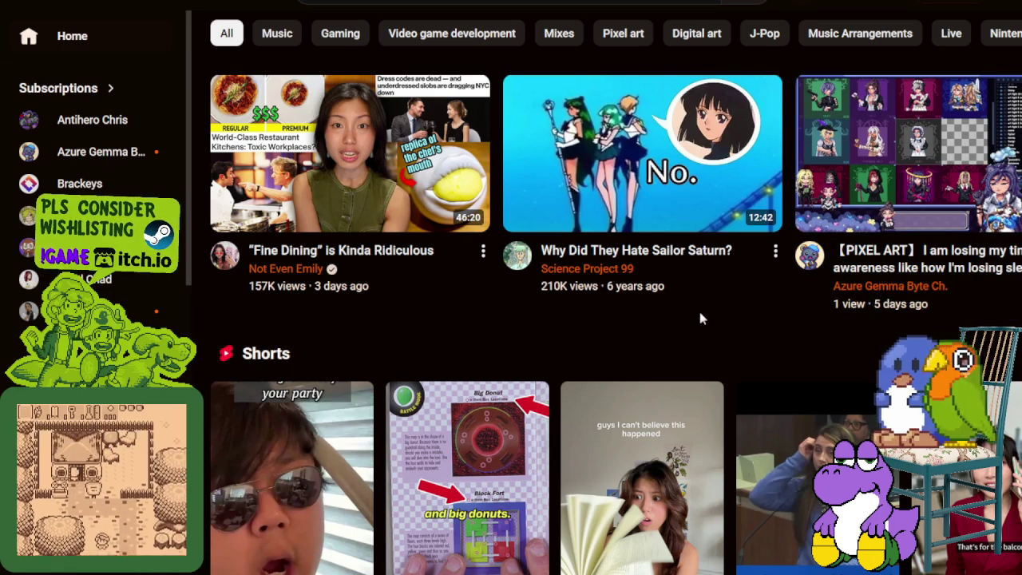
- Scroll down the home feed looking for the Accented Cinema channel
scroll(673, 311, "down", 5)
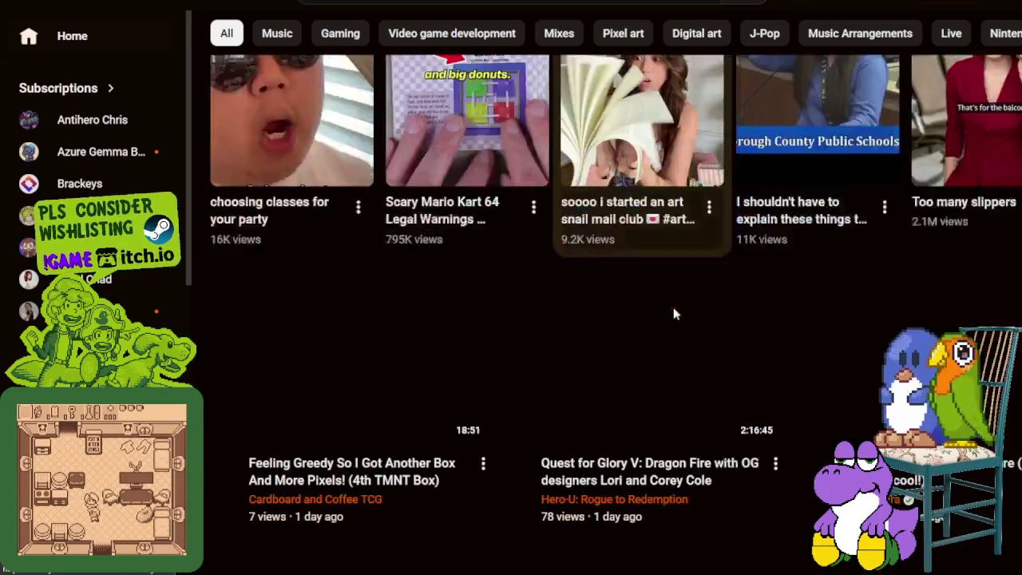
scroll(673, 314, "down", 2)
scroll(669, 356, "down", 1)
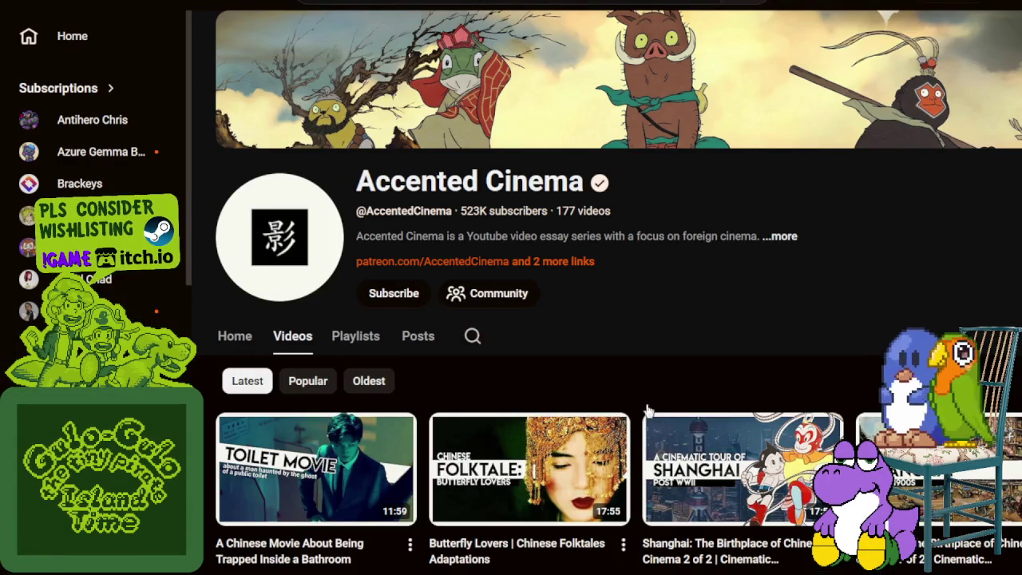
scroll(620, 410, "down", 2)
scroll(639, 424, "up", 1)
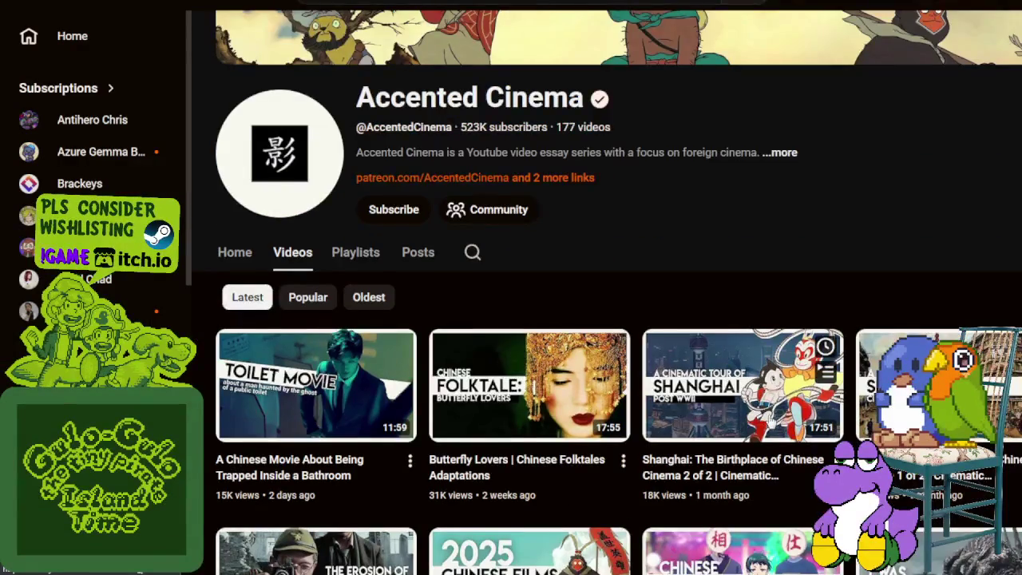
scroll(743, 423, "down", 1)
left_click(771, 422)
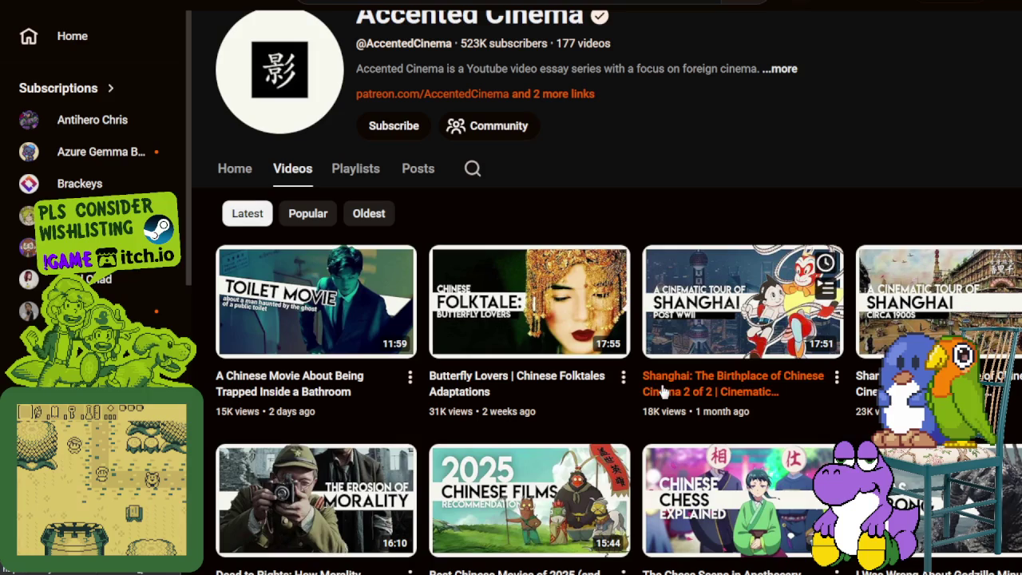
mouse_move(528, 386)
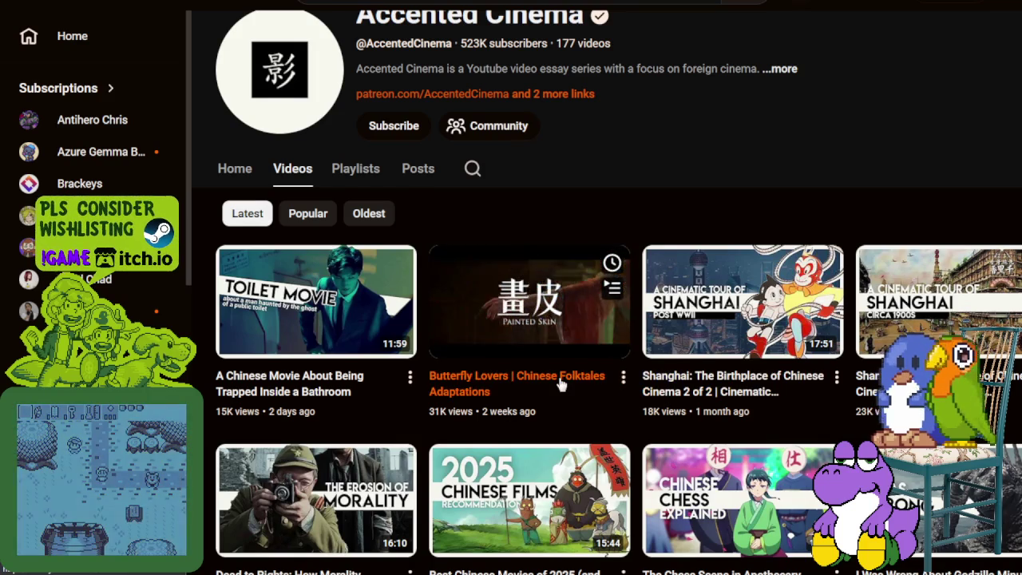
scroll(625, 396, "down", 3)
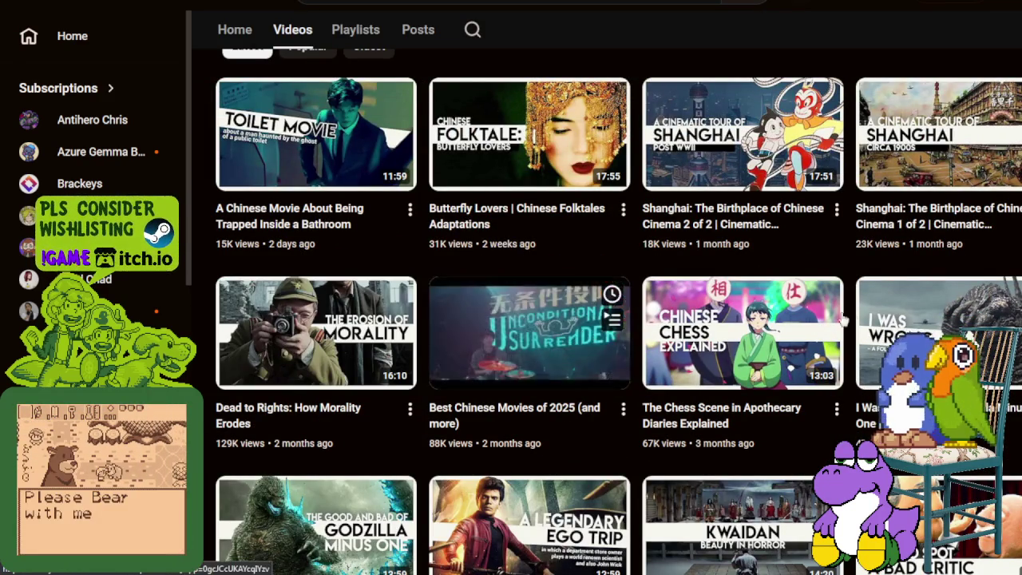
mouse_move(938, 331)
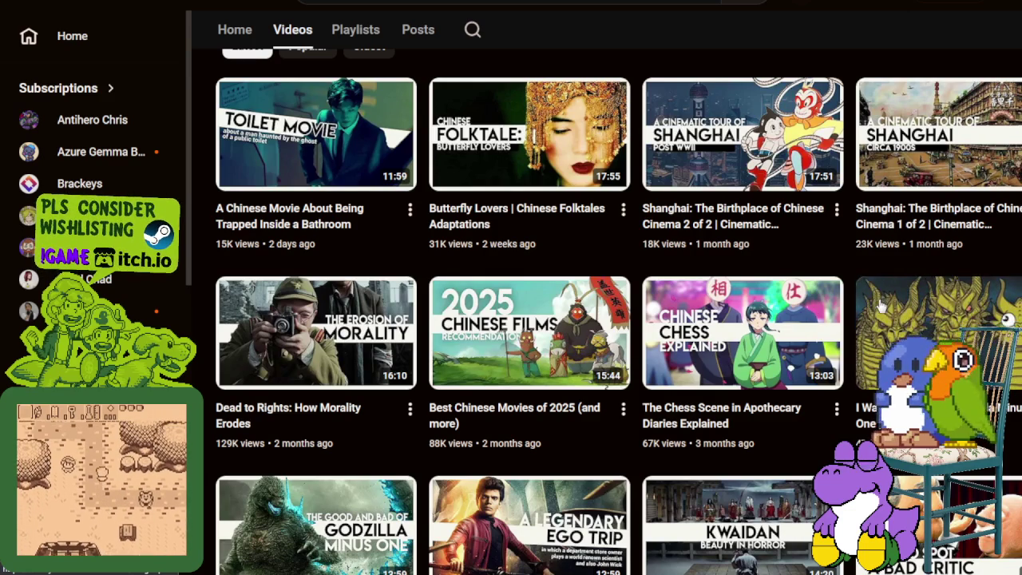
scroll(878, 311, "down", 1)
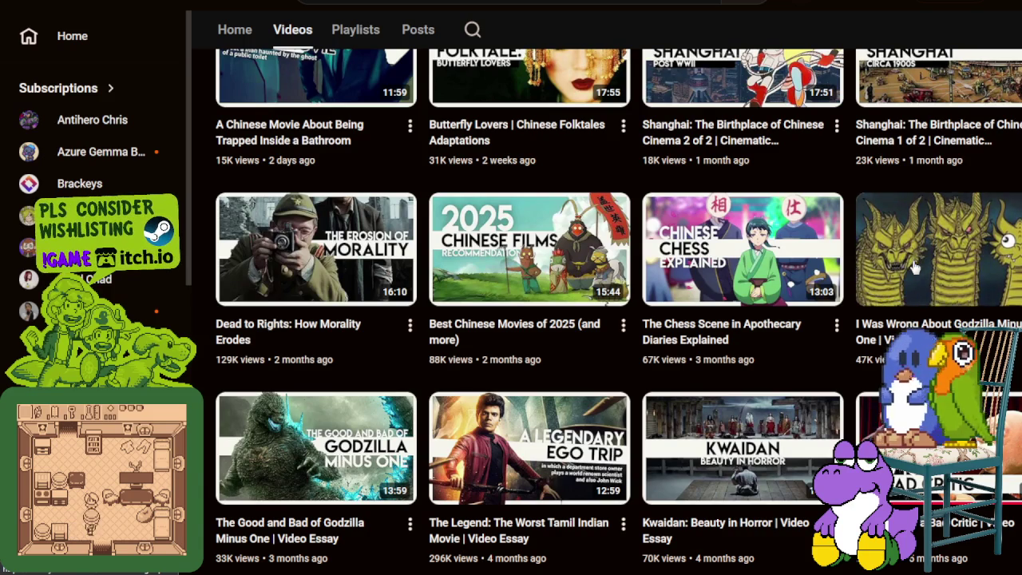
scroll(432, 399, "down", 1)
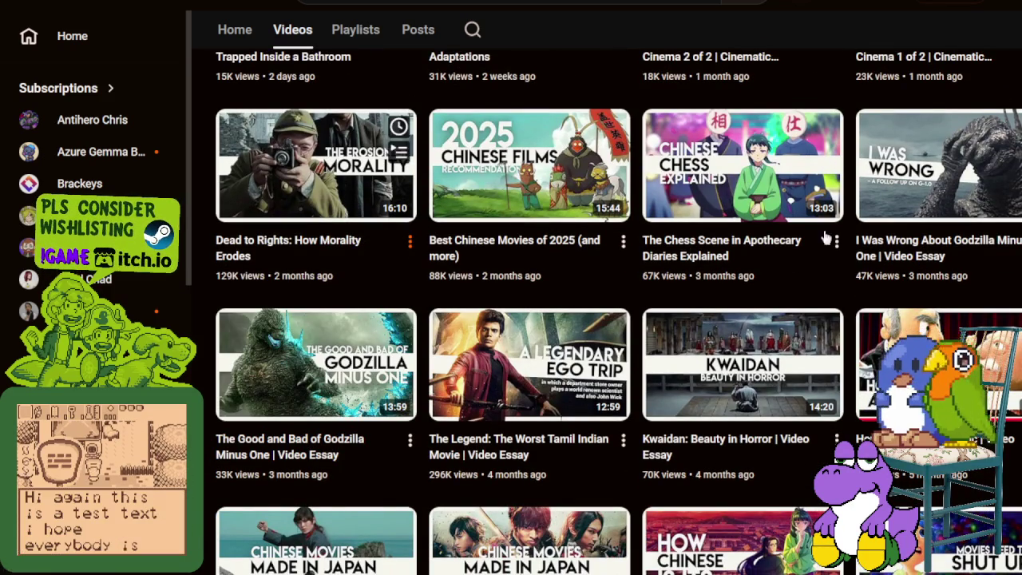
scroll(774, 215, "down", 2)
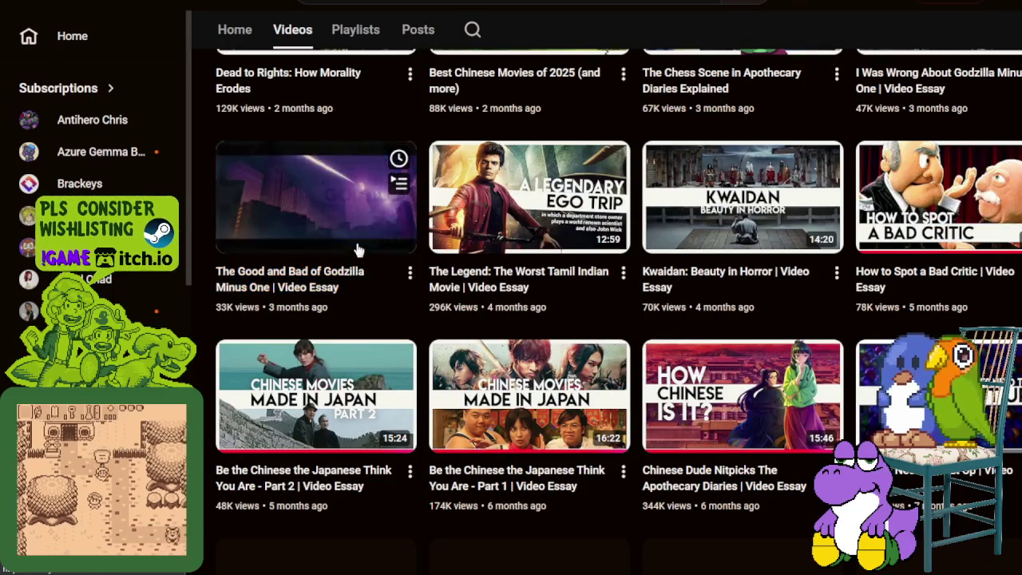
scroll(354, 275, "up", 2)
scroll(451, 238, "up", 4)
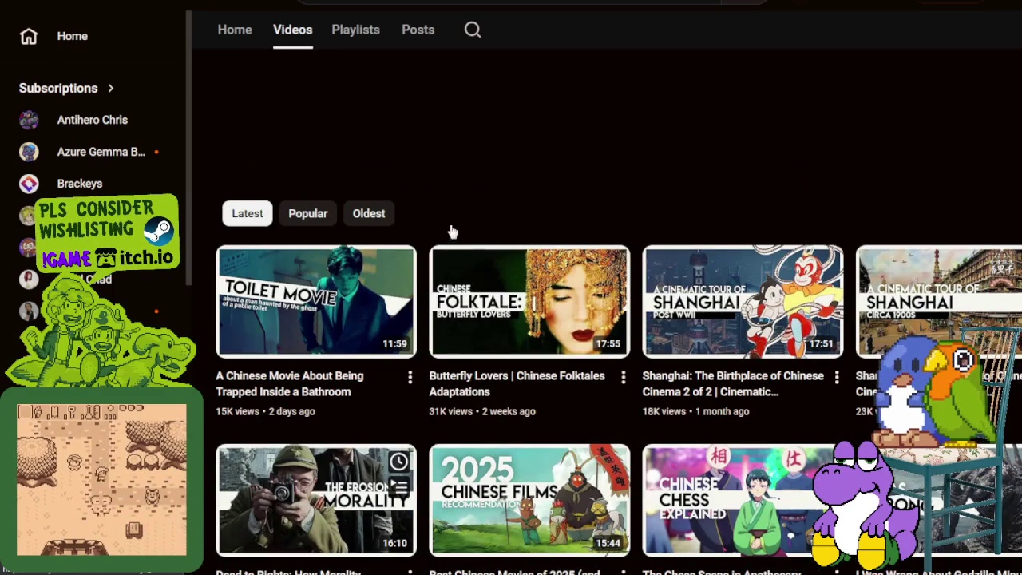
scroll(451, 233, "up", 2)
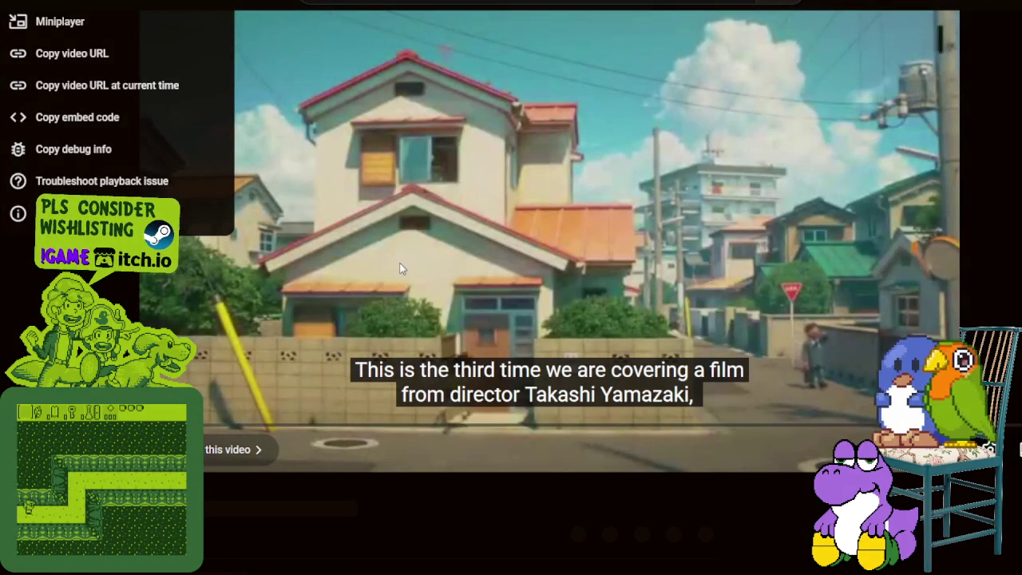
- Dismiss the right-click options menu over the playing Godzilla Minus One essay
left_click(401, 269)
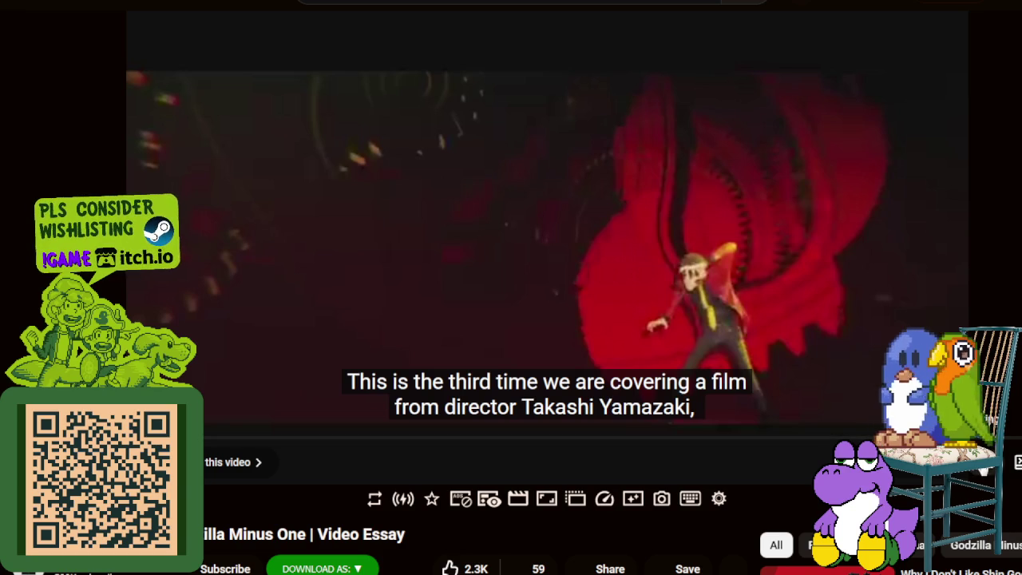
- Pick a different resolution from the player's Quality settings for the Godzilla essay
left_click(987, 464)
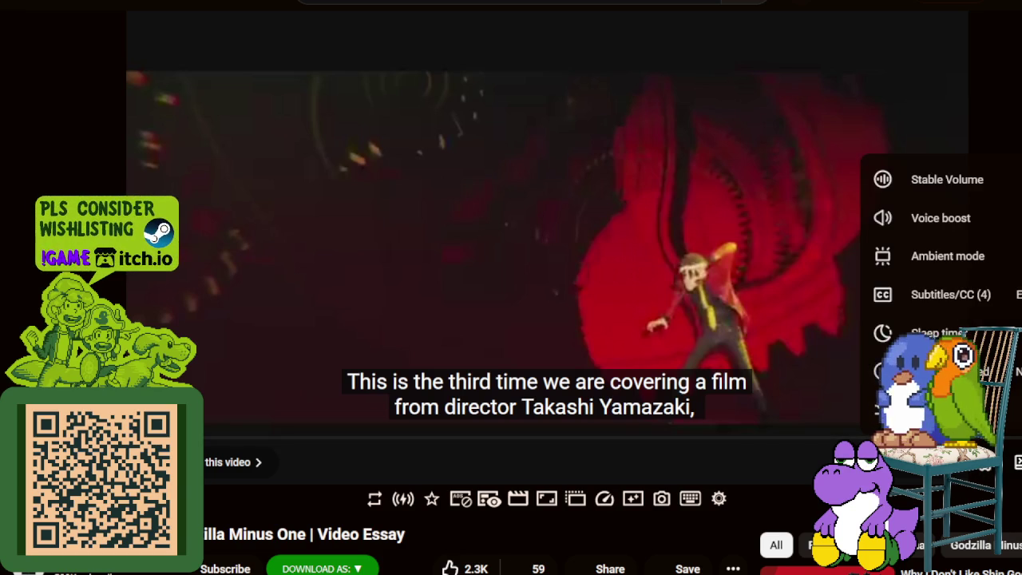
left_click(942, 409)
left_click(931, 292)
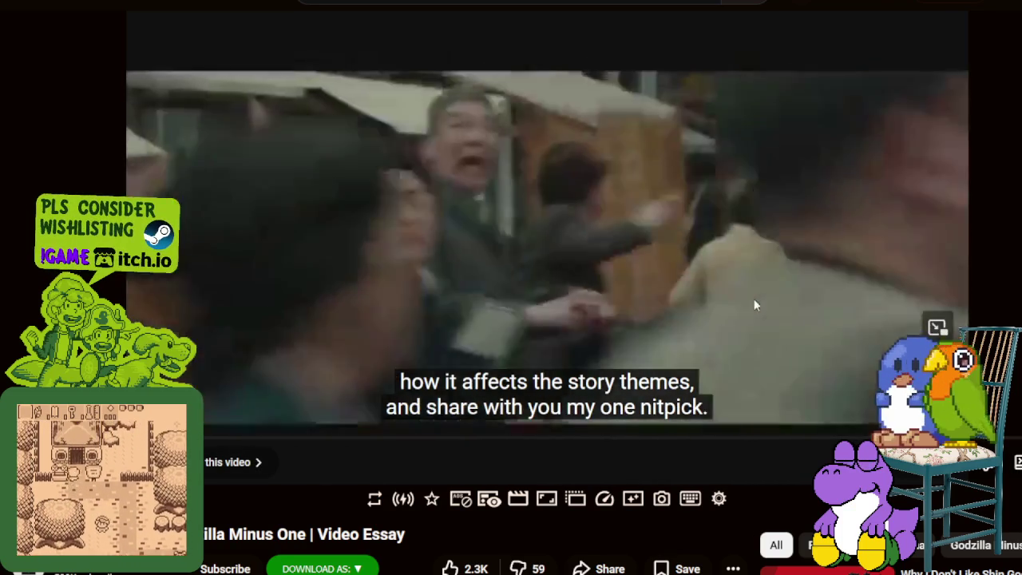
- Pause the essay, select 480p under Quality in settings, then pause again
left_click(754, 301)
left_click(976, 472)
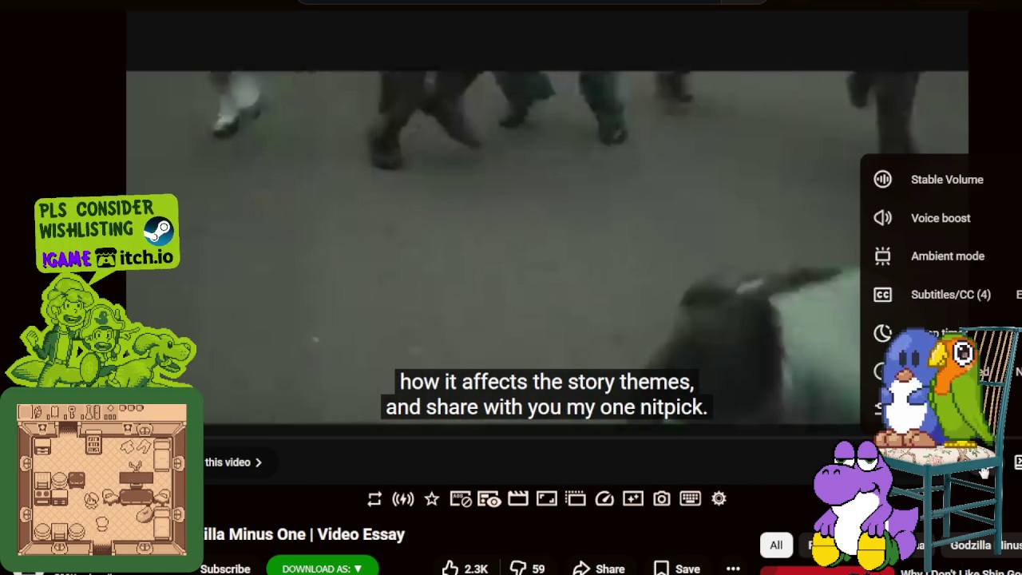
left_click(935, 409)
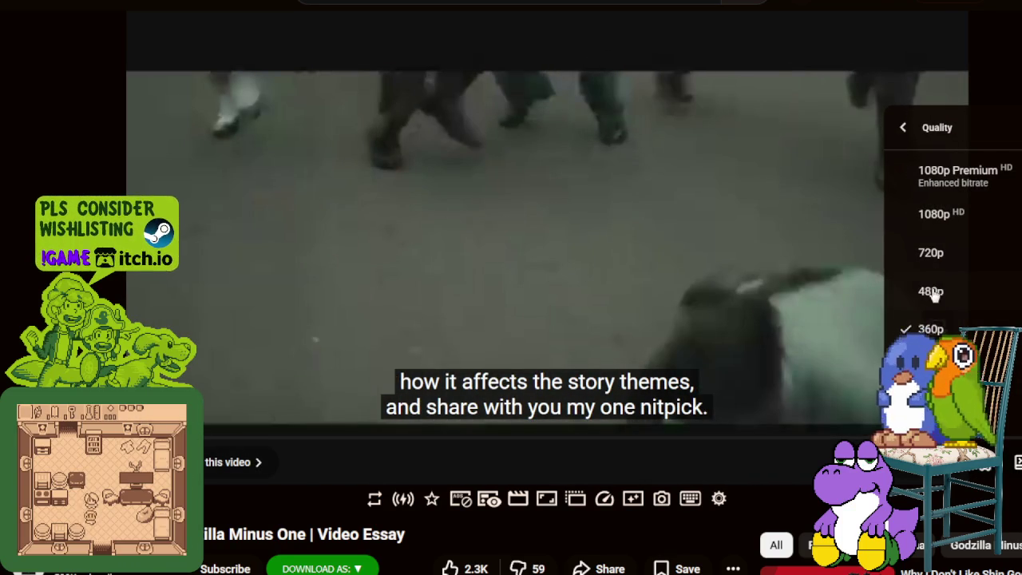
left_click(932, 291)
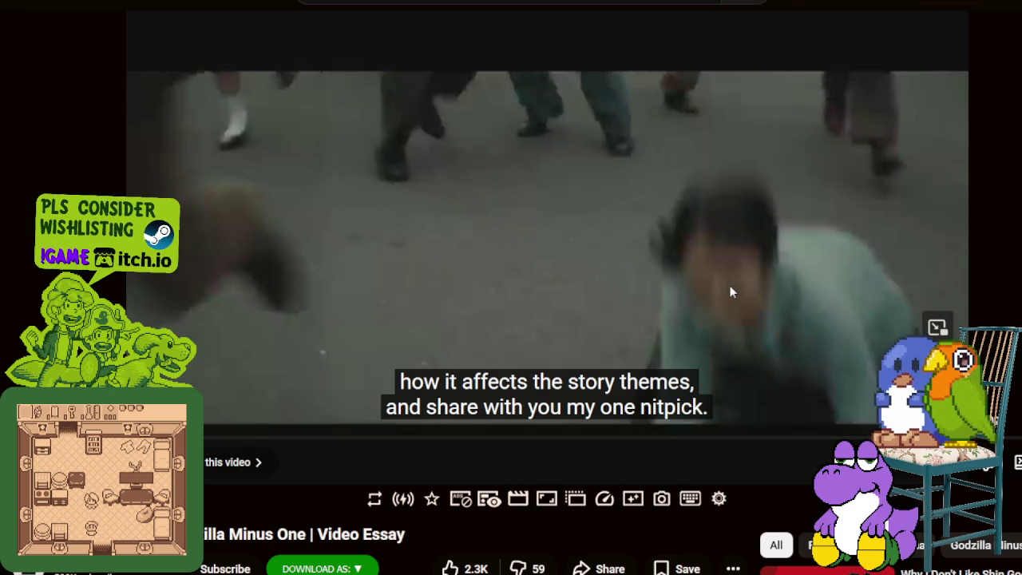
left_click(795, 283)
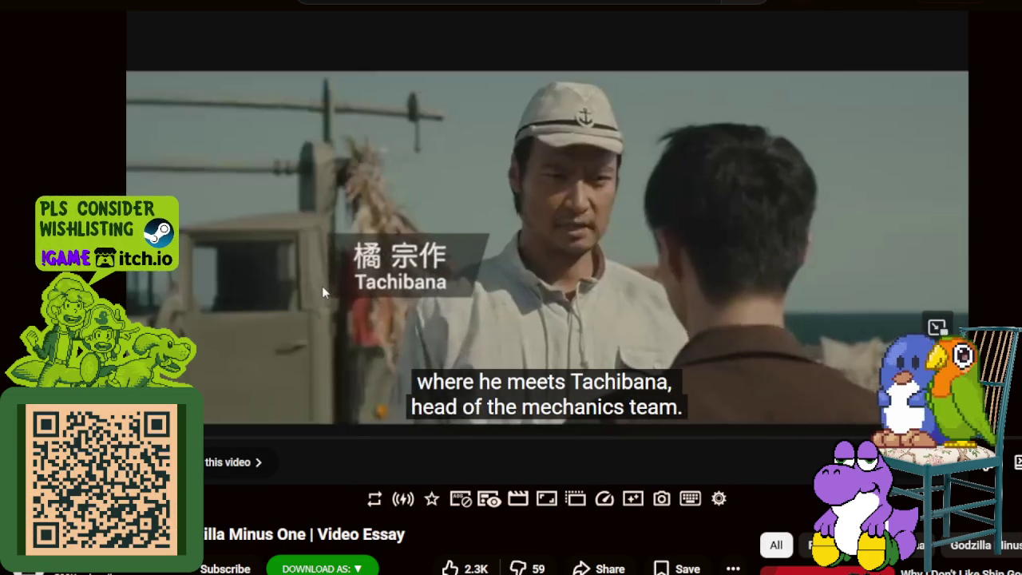
- Pause briefly at the island outpost and on Koichi facing Tachibana, resuming after each
left_click(321, 286)
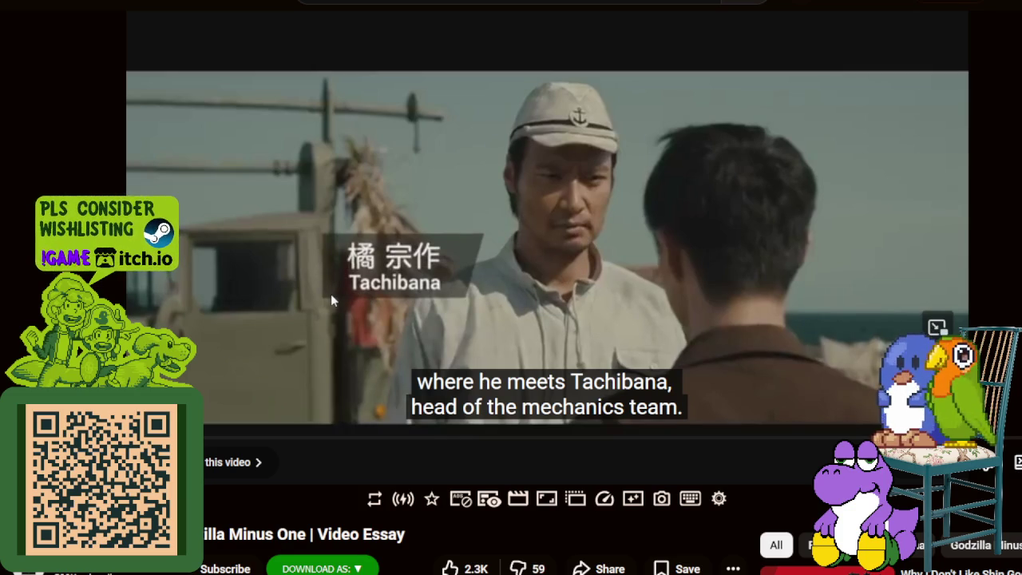
left_click(322, 316)
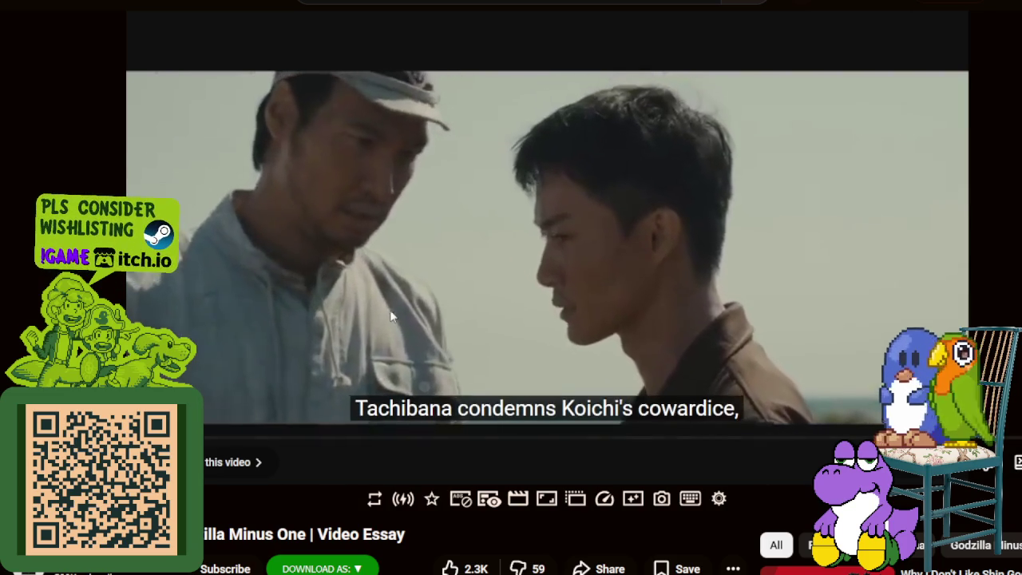
left_click(391, 315)
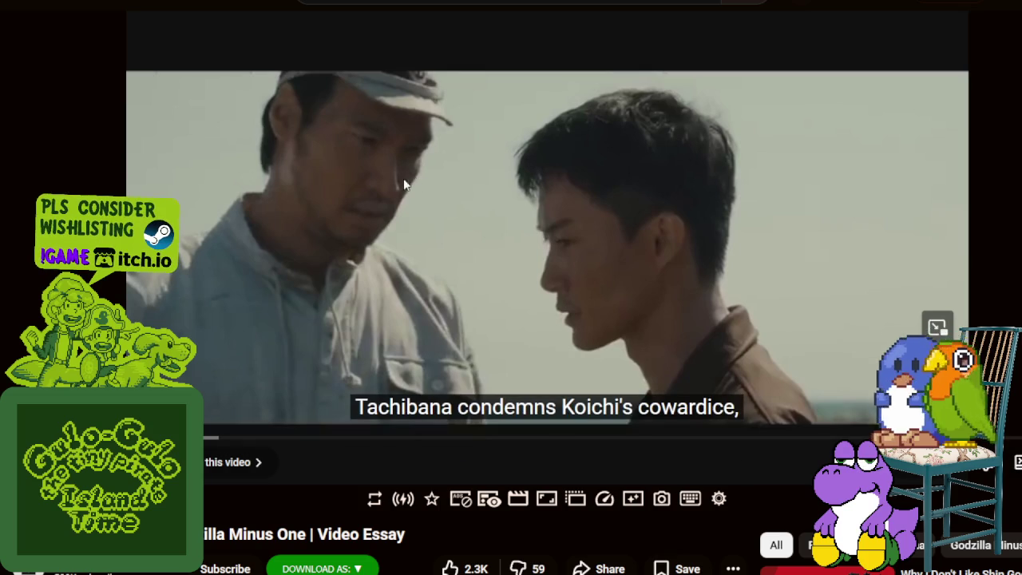
left_click(357, 224)
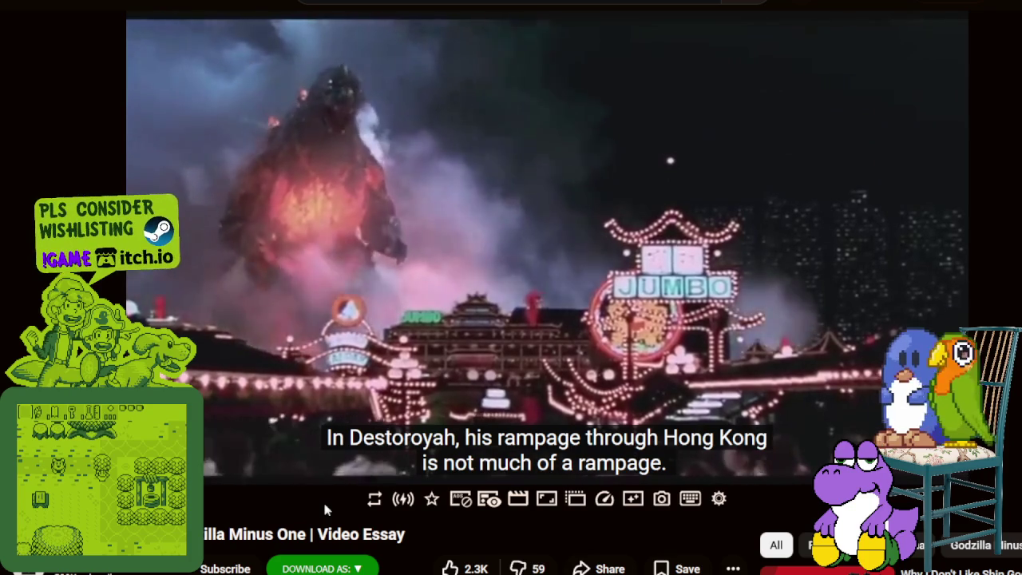
- Hold the essay on the Godzilla vs Destoroyah Hong Kong clip, then resume playback
key("space")
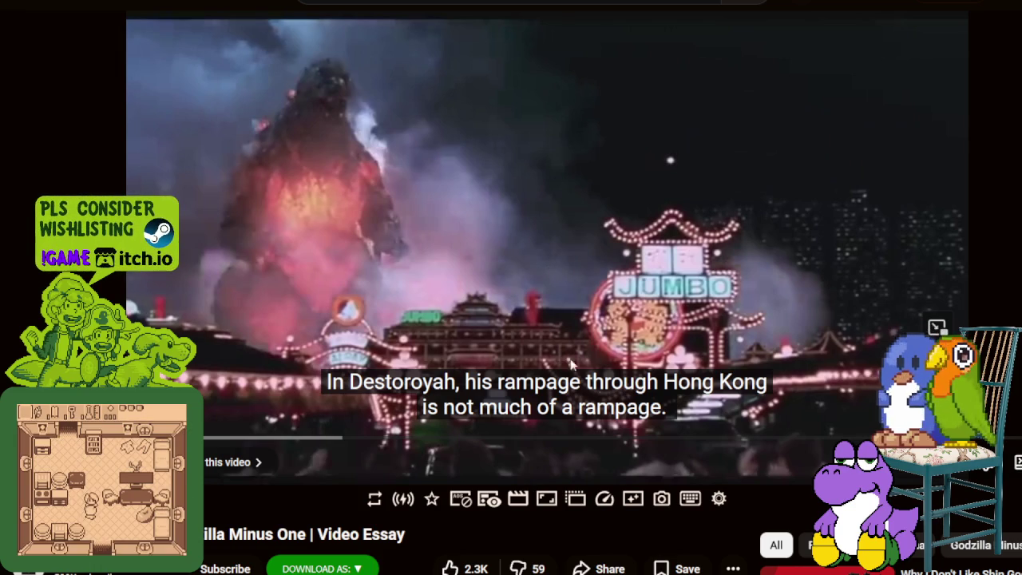
left_click(506, 329)
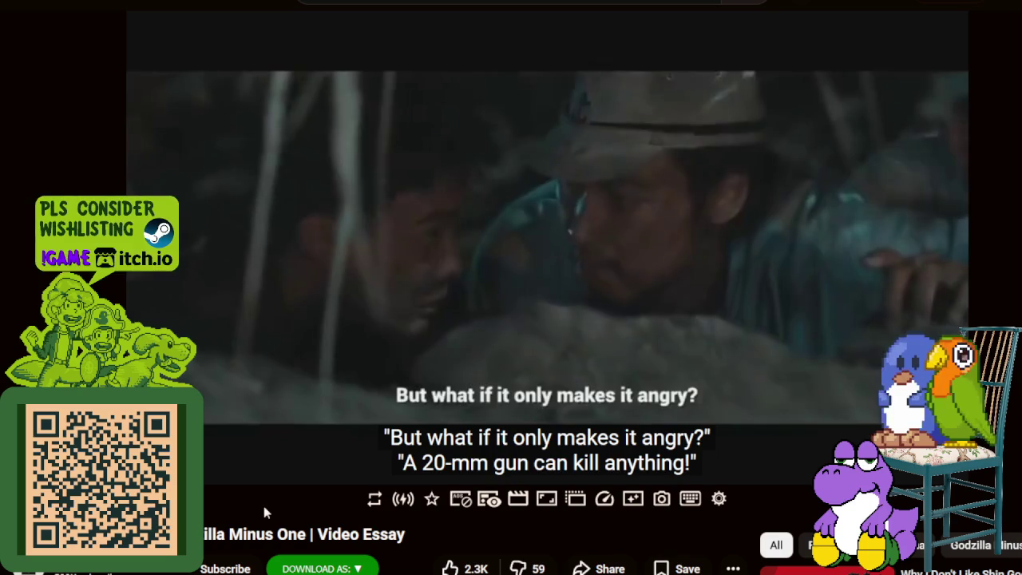
- Toggle playback a few times, then stop on the kaiju shot opening the sponsor read
left_click(296, 352)
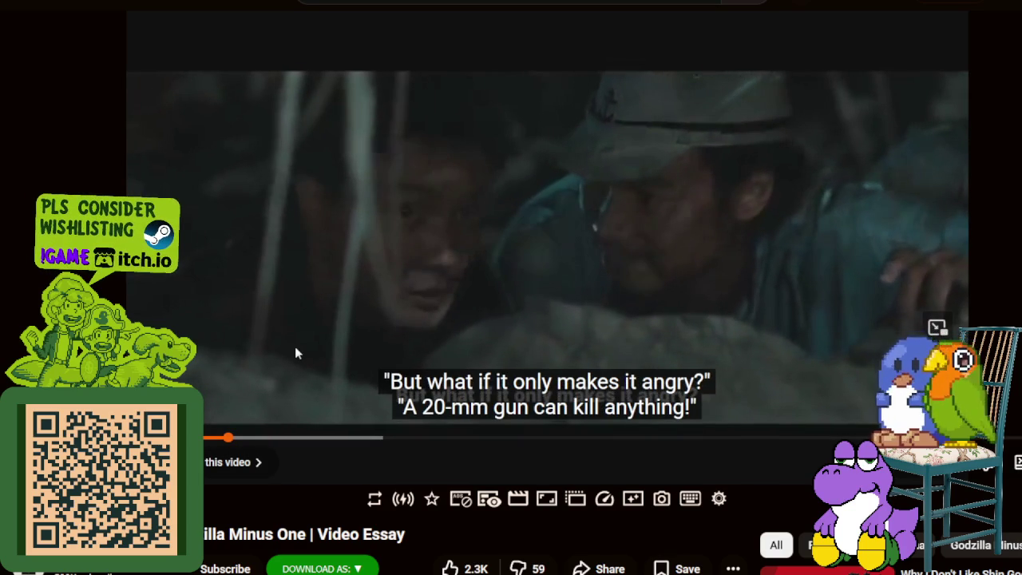
left_click(296, 353)
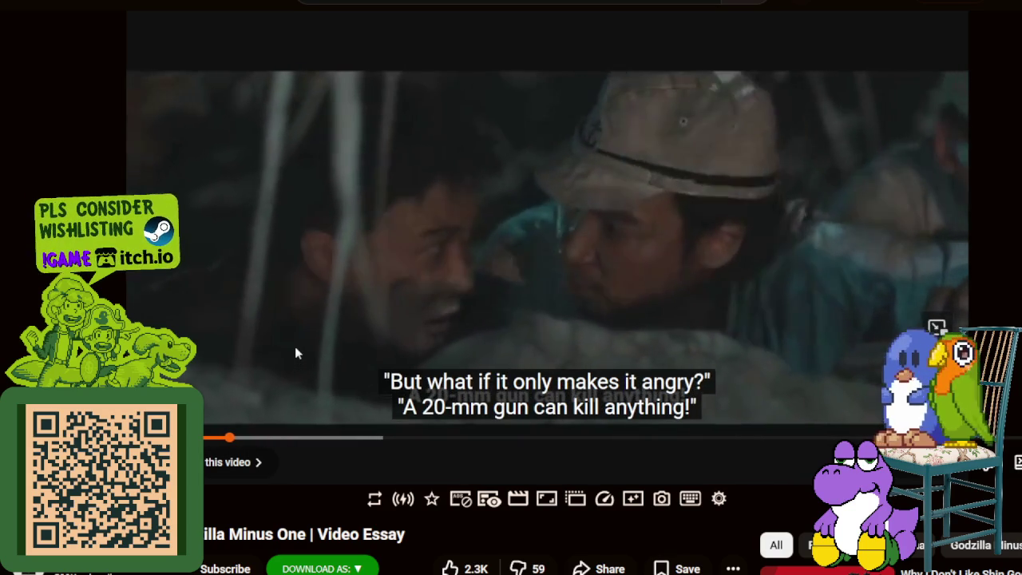
left_click(295, 353)
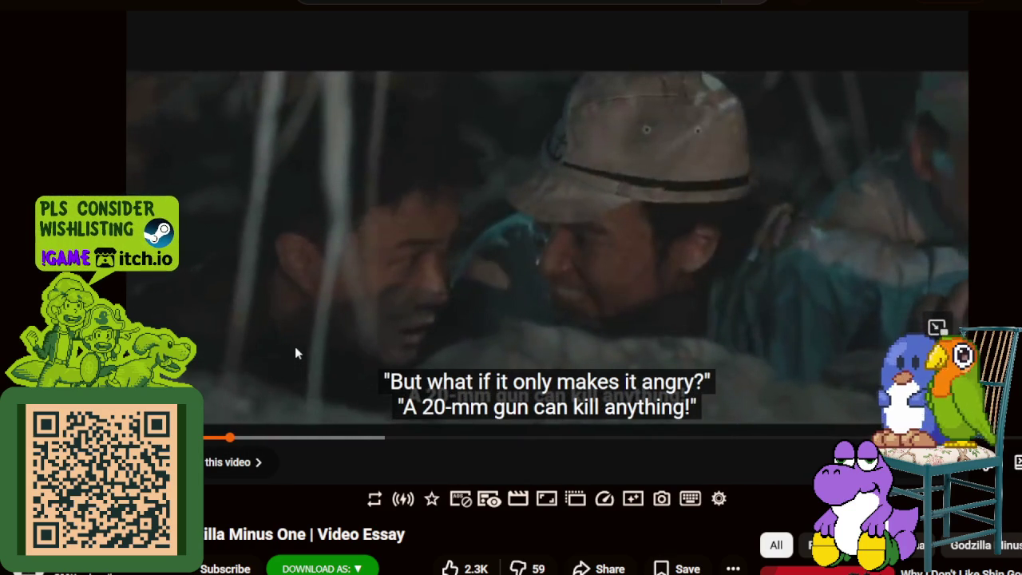
left_click(295, 353)
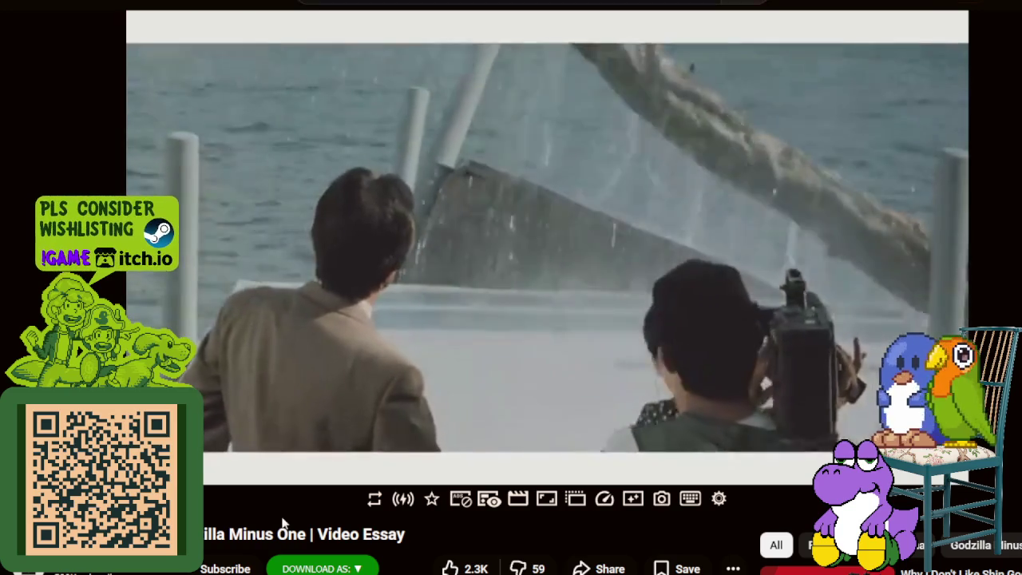
key("space")
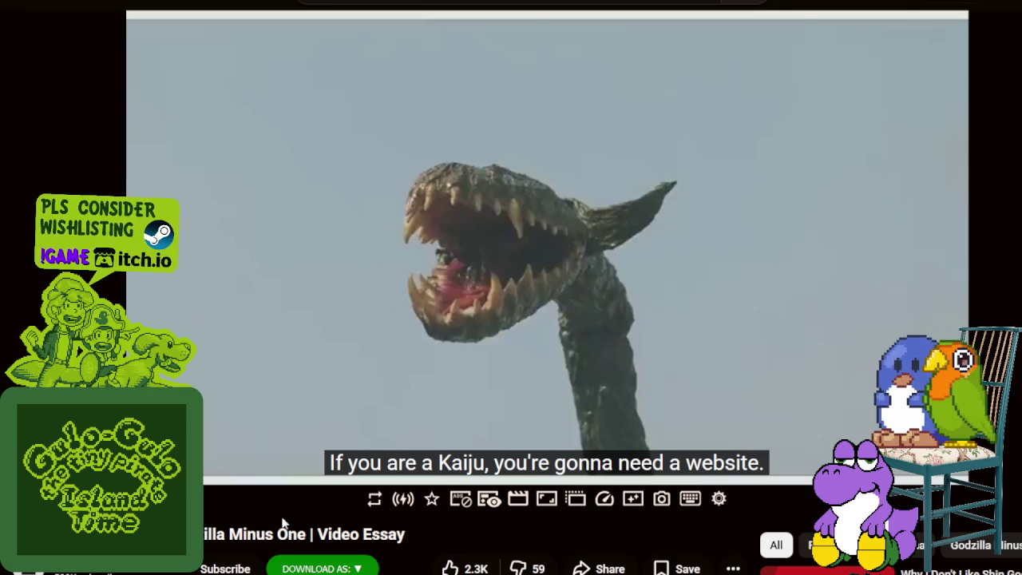
- Resume the sponsor read, pausing briefly on the free trial message
key("space")
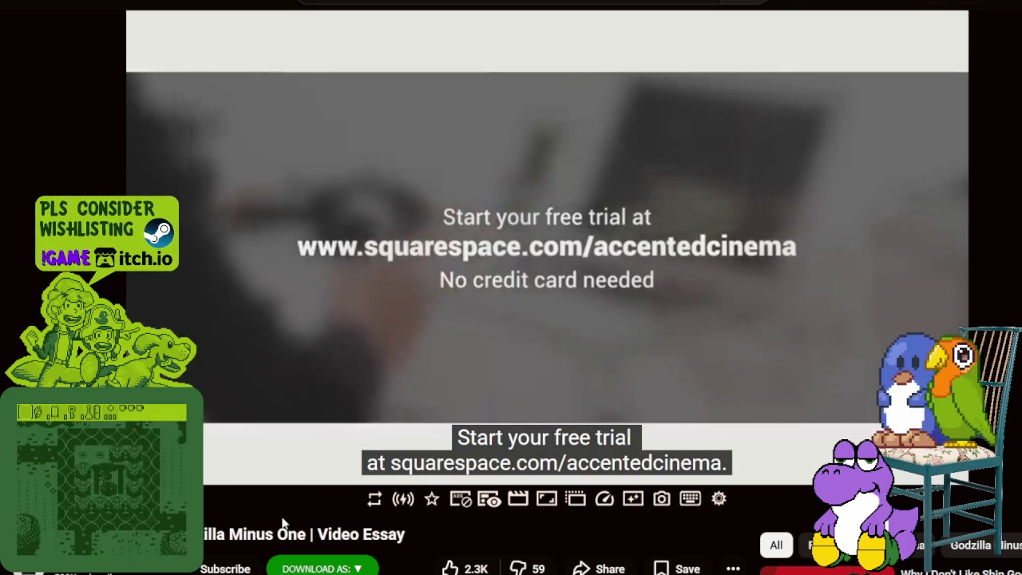
key("space")
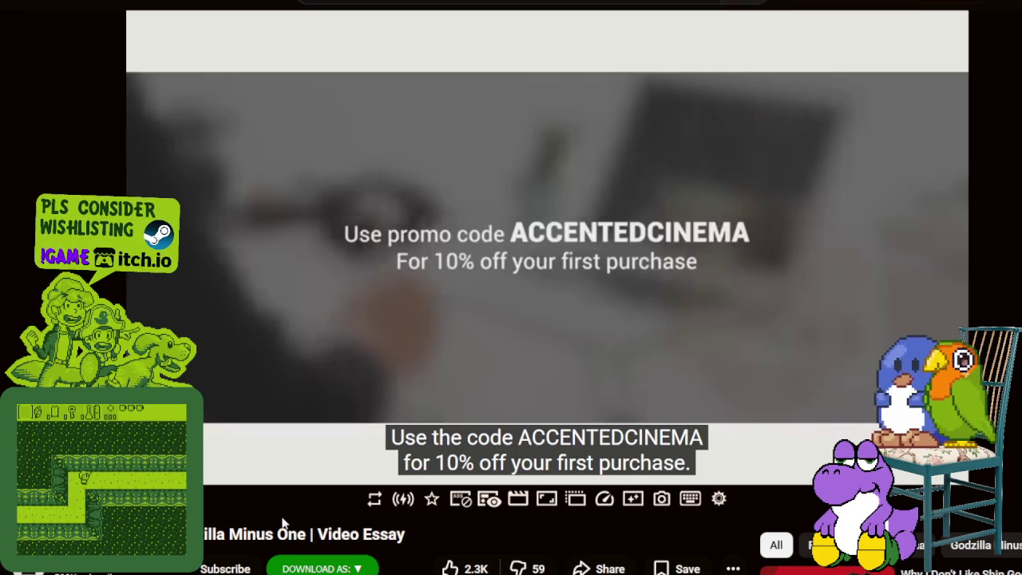
key("space")
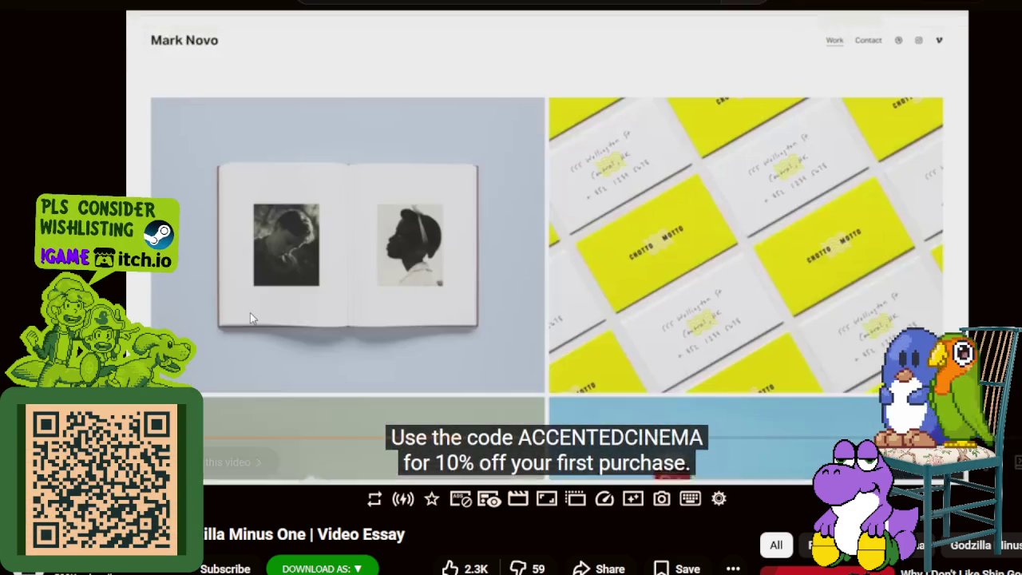
- Pause on the portfolio website example and the Squarespace logo, resuming after each
left_click(250, 312)
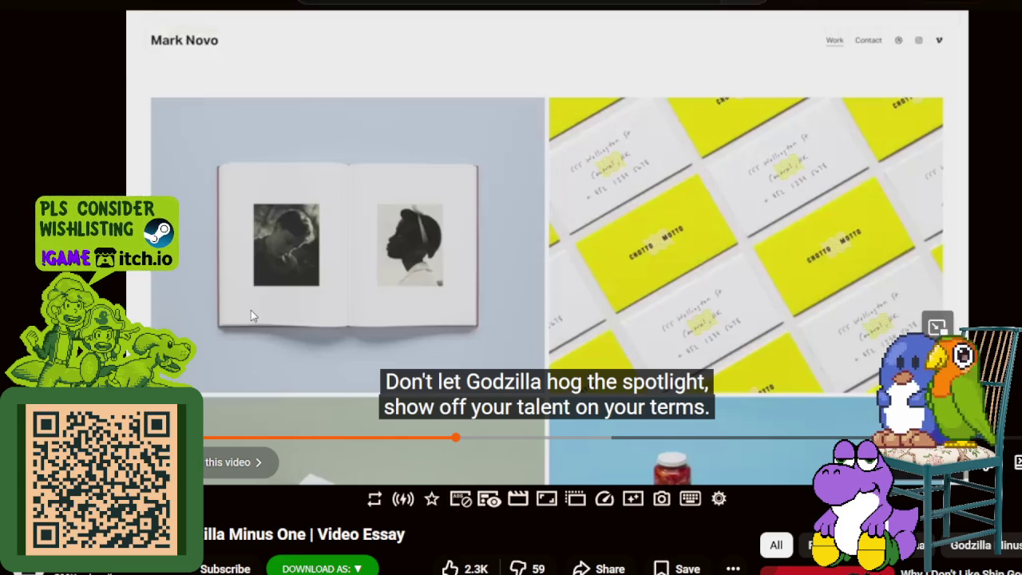
left_click(299, 291)
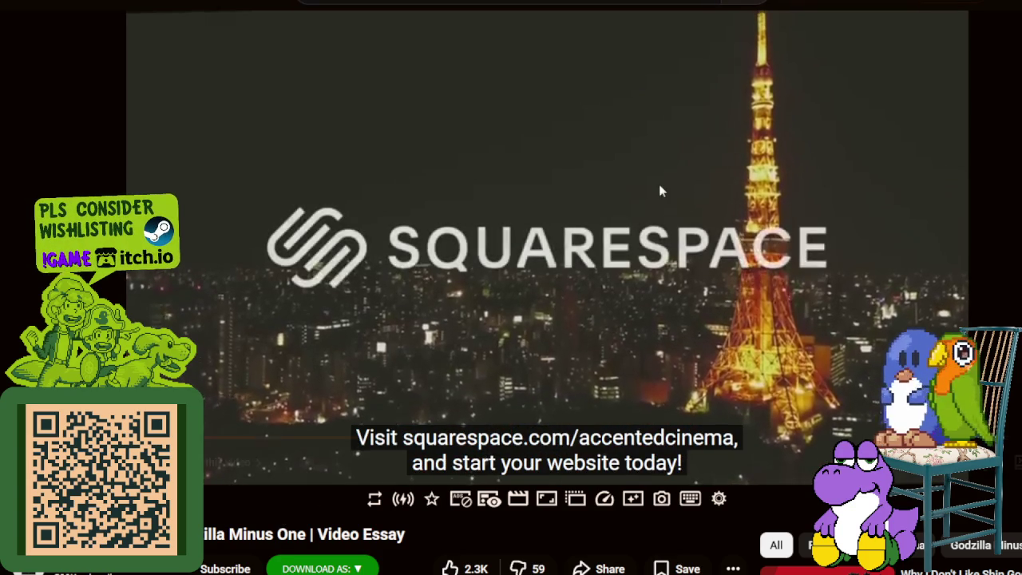
left_click(694, 174)
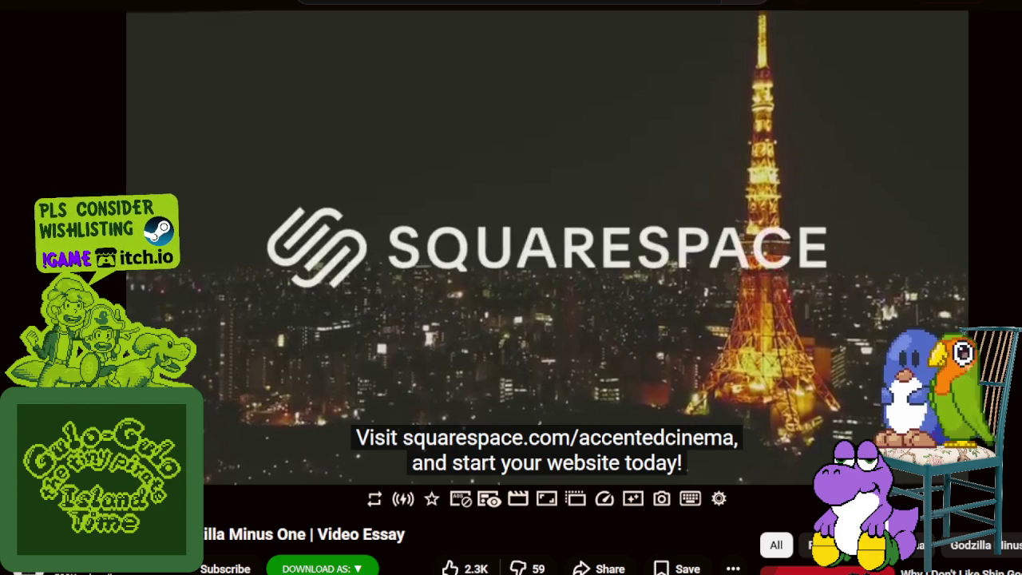
left_click(506, 241)
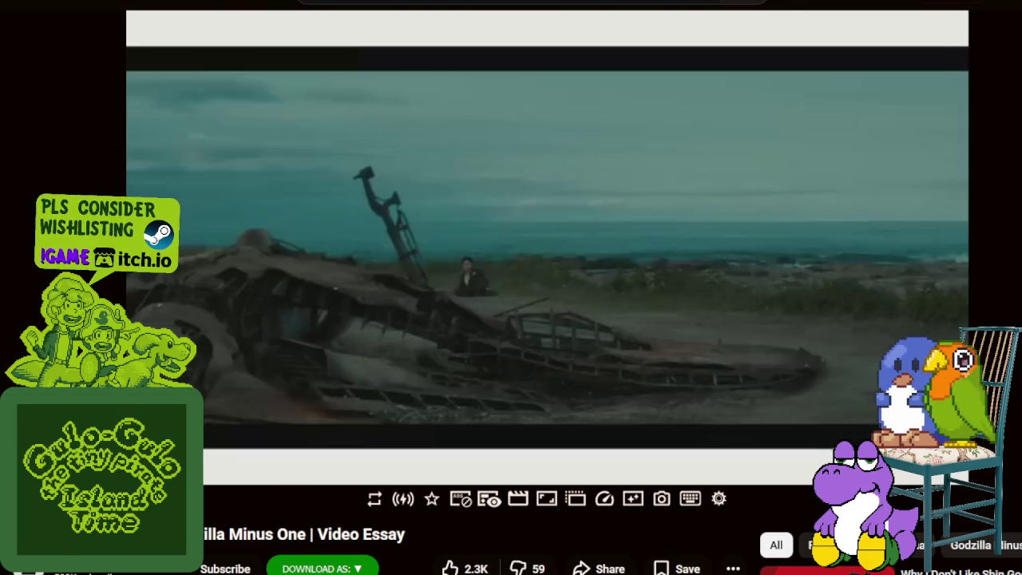
- Pause on the Part Two title card and the soldier close-up, resuming after each
left_click(445, 187)
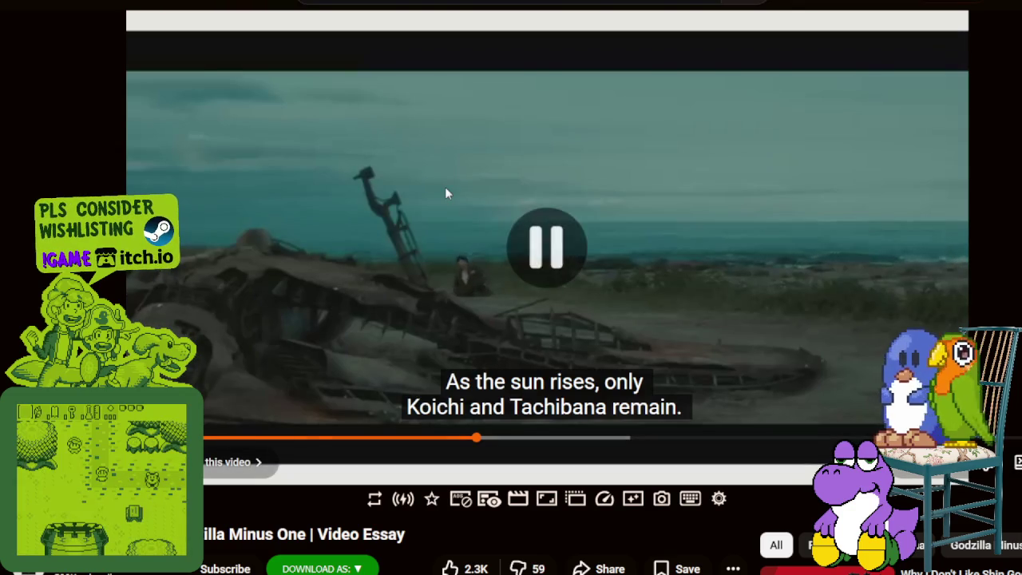
left_click(475, 280)
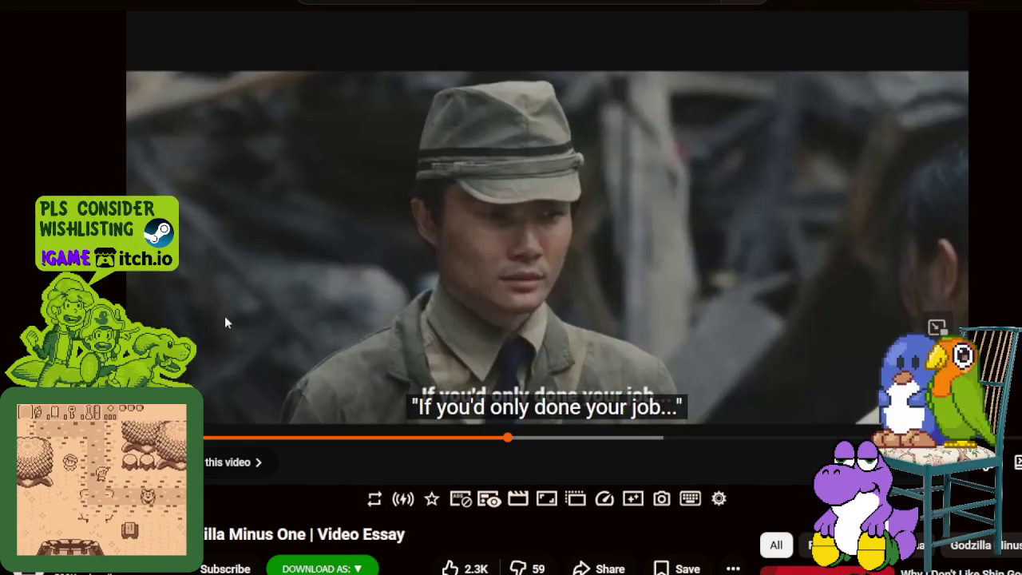
left_click(224, 316)
left_click(255, 273)
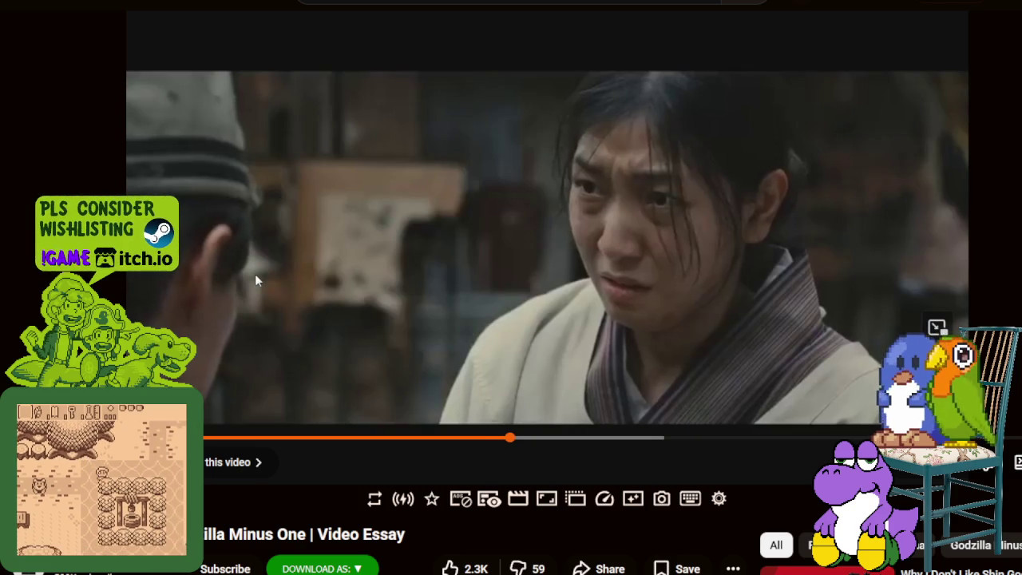
- Pause on "My children wouldn't have died," resume, then stop at Noriko's introduction
left_click(255, 274)
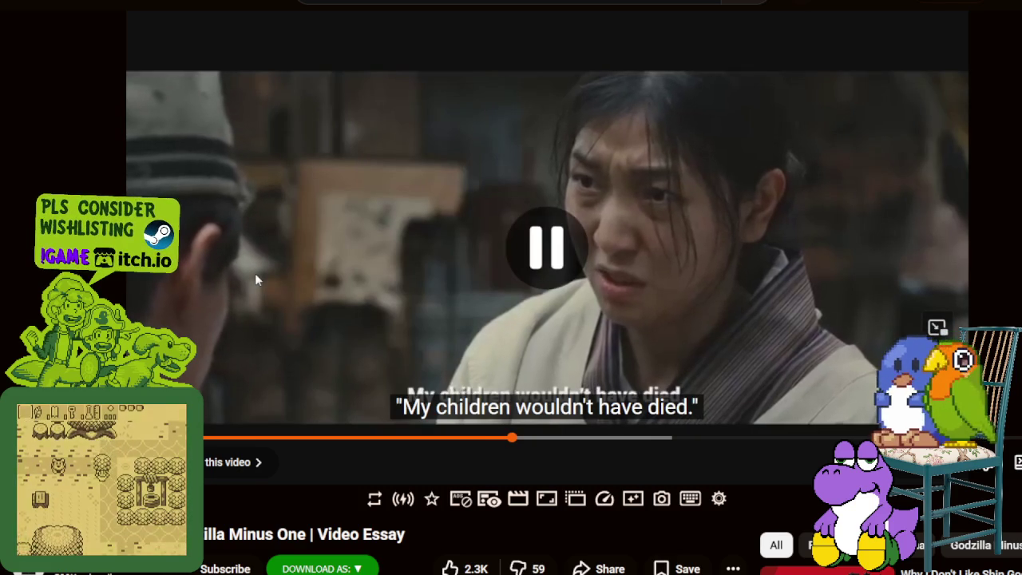
left_click(297, 274)
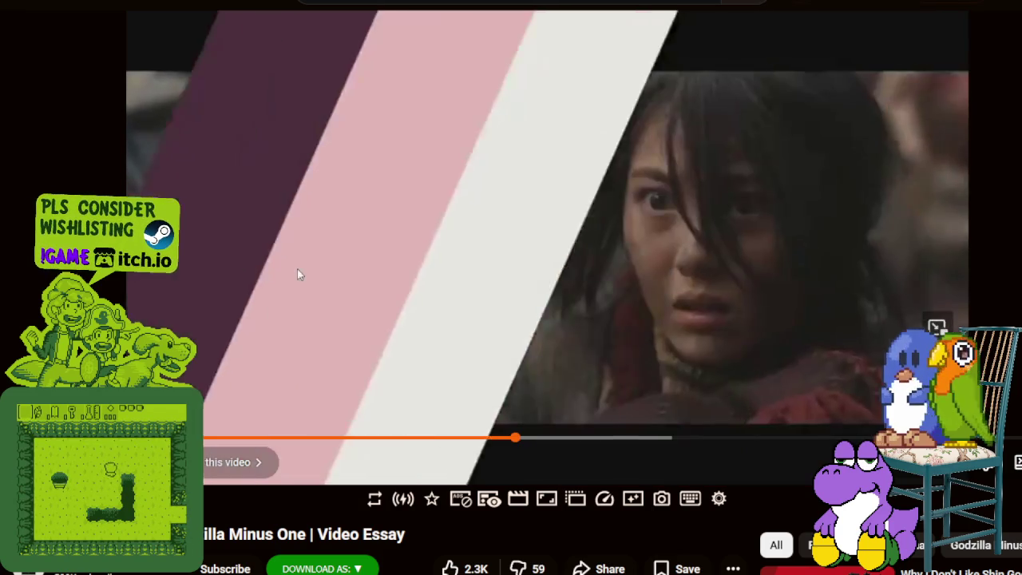
left_click(297, 274)
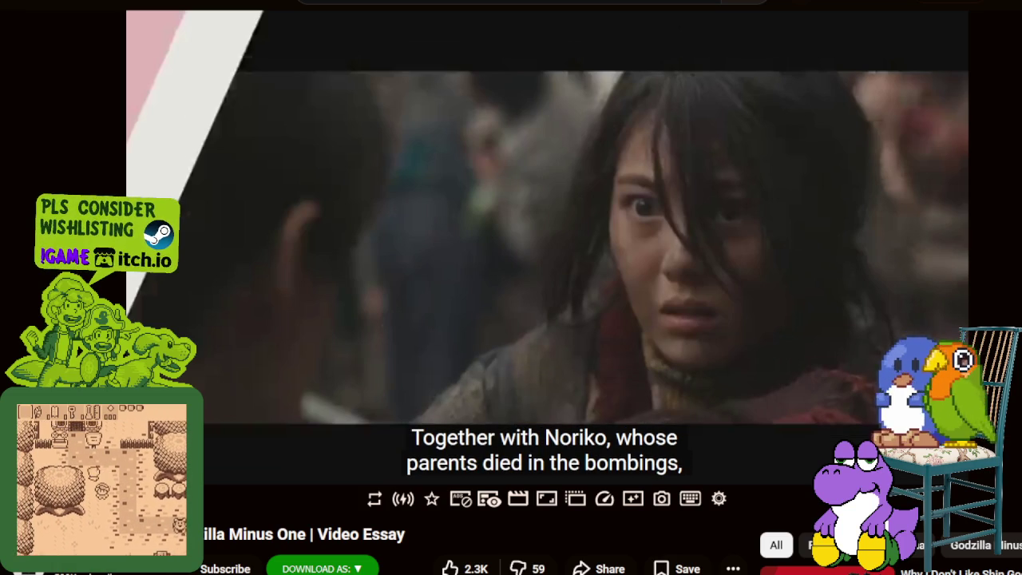
- Pause on "I told you. I'm not your father," then rewind slightly to the child scene
left_click(497, 266)
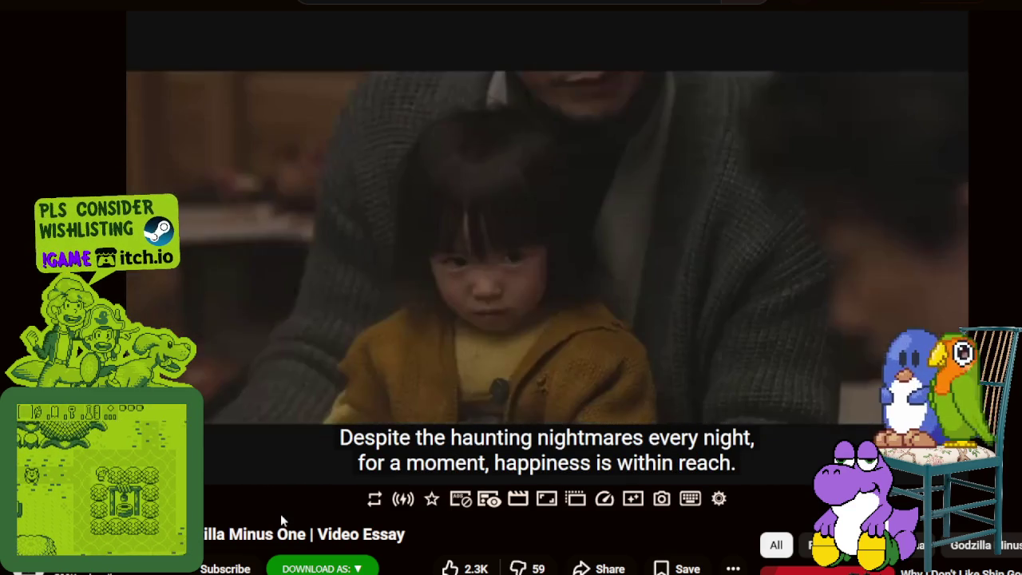
left_click(261, 377)
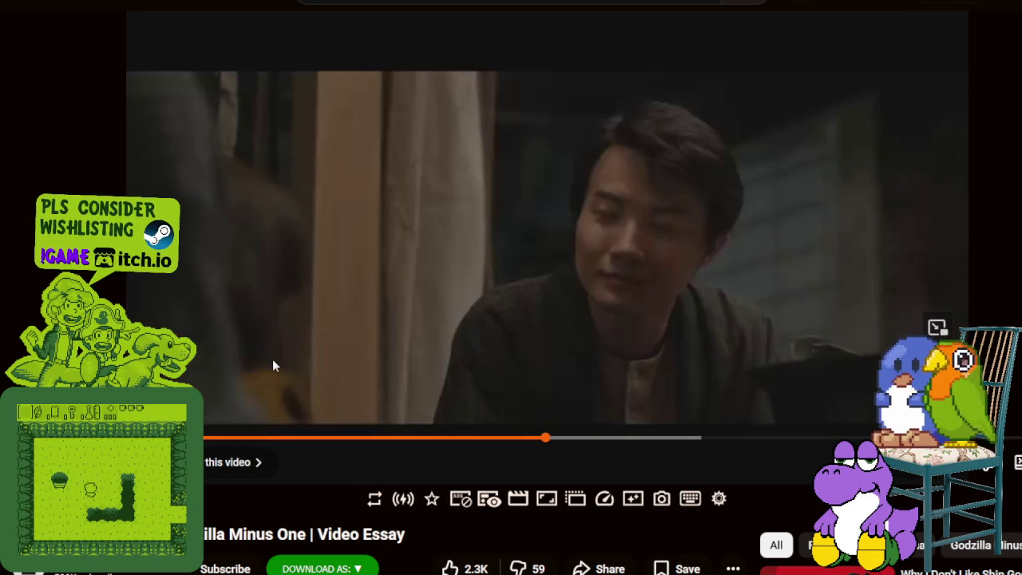
left_click(307, 350)
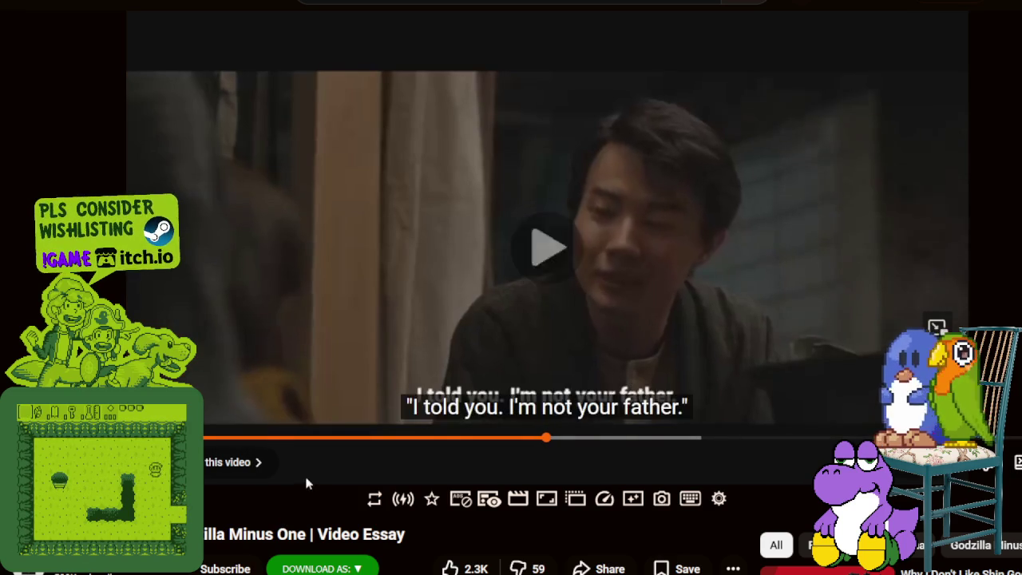
left_click(231, 330)
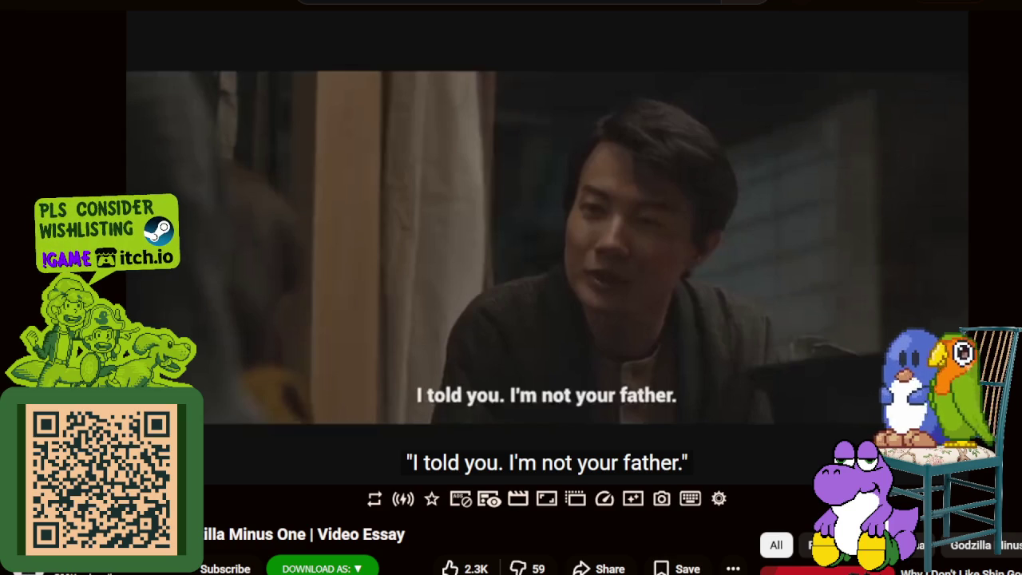
left_click(319, 259)
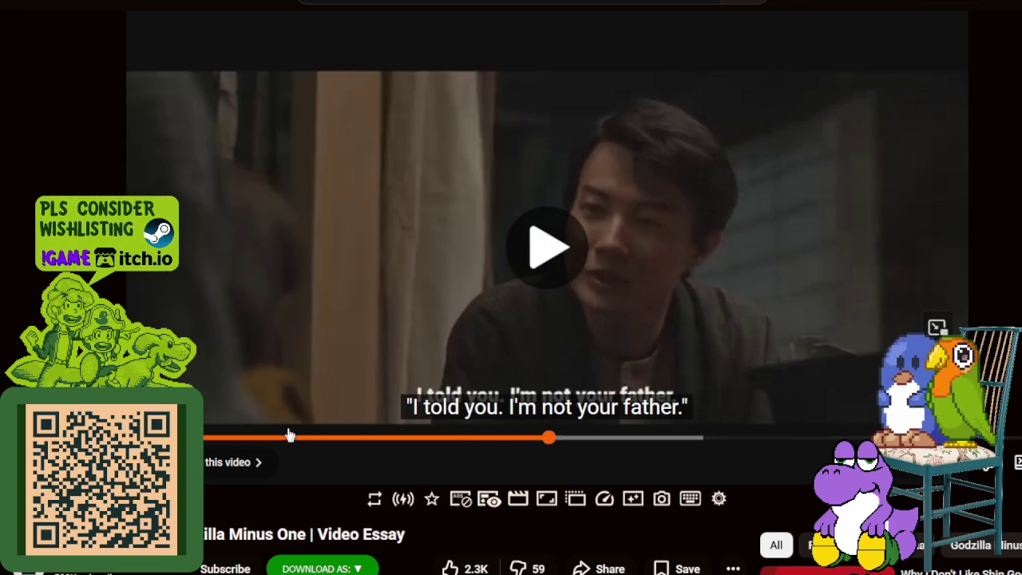
left_click_drag(290, 438, 275, 501)
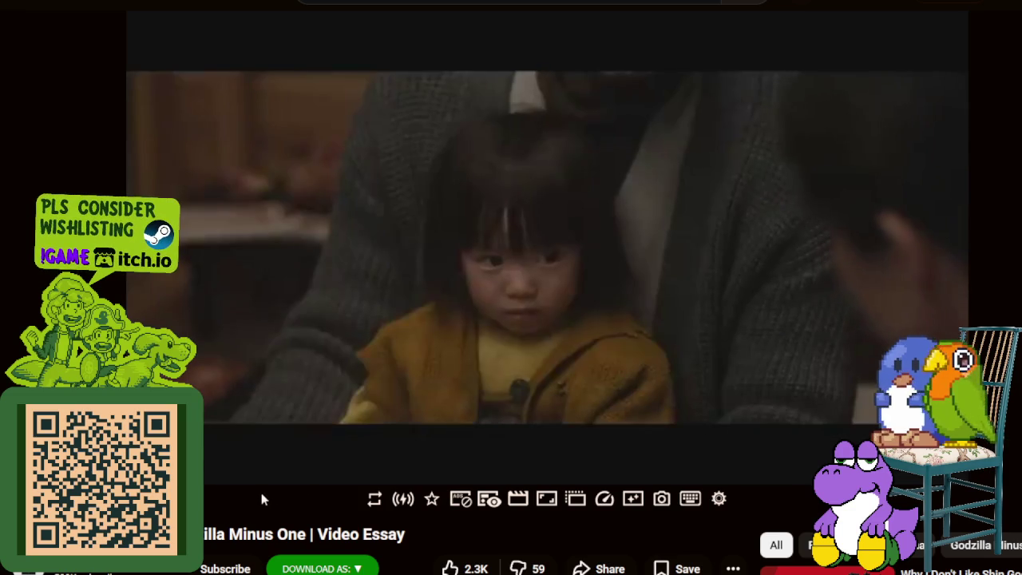